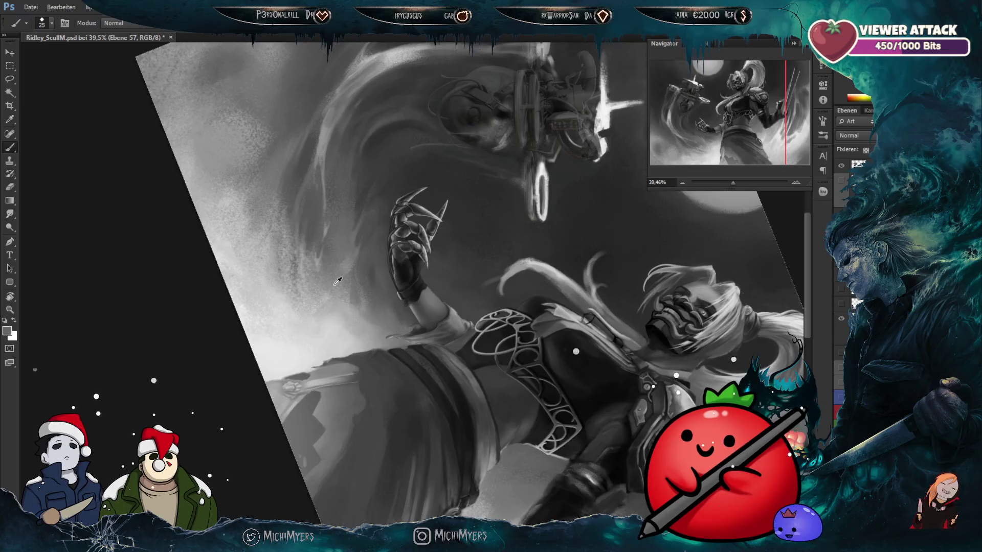
Step: Reset the tilted canvas view to 0° and zoom around the warrior and drone
key("r")
left_click_drag(525, 160, 334, 127)
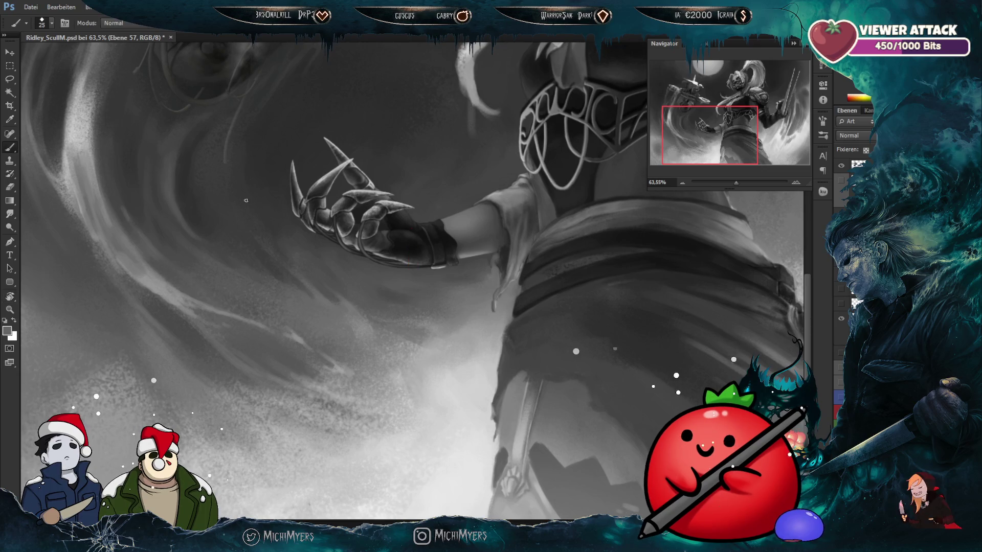
scroll(267, 210, "down", 3)
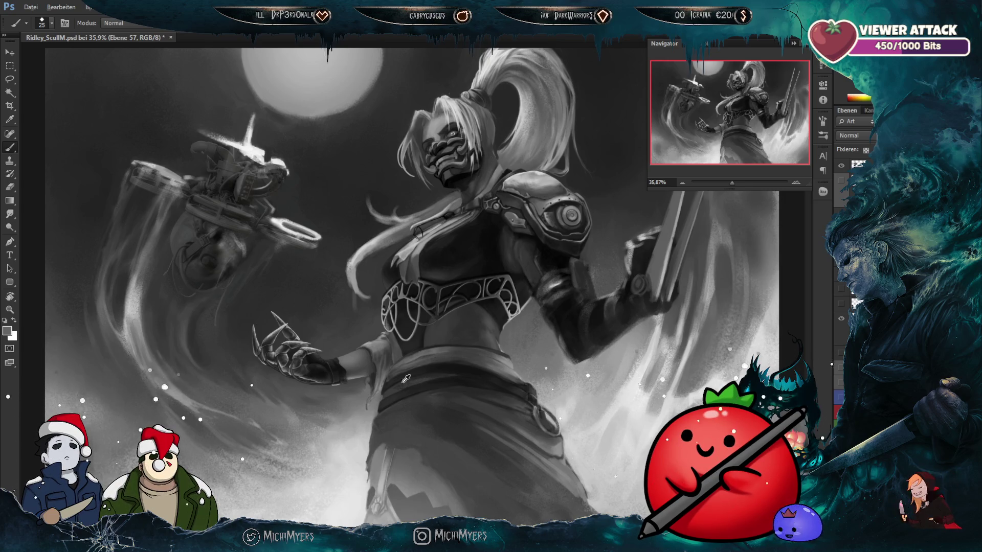
scroll(333, 405, "up", 3)
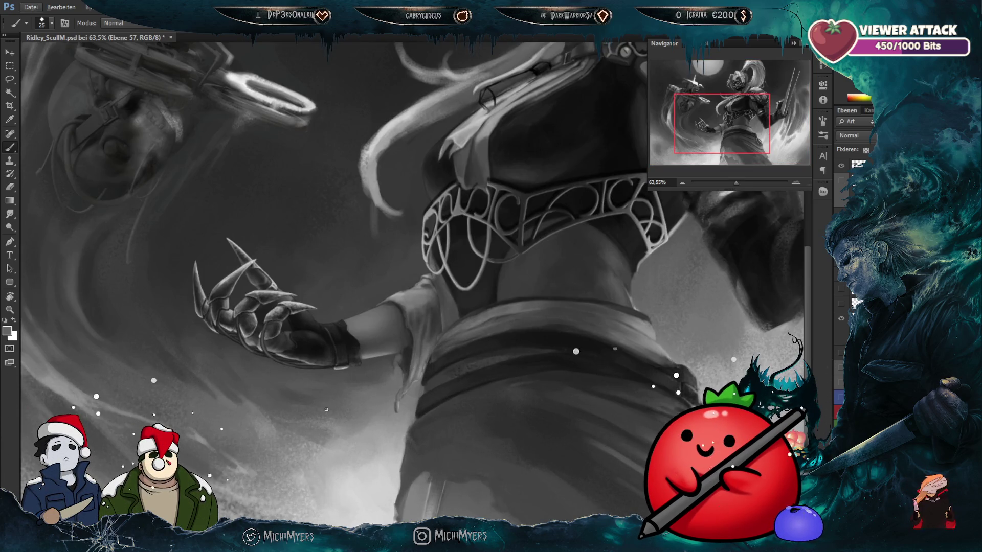
scroll(326, 410, "down", 2)
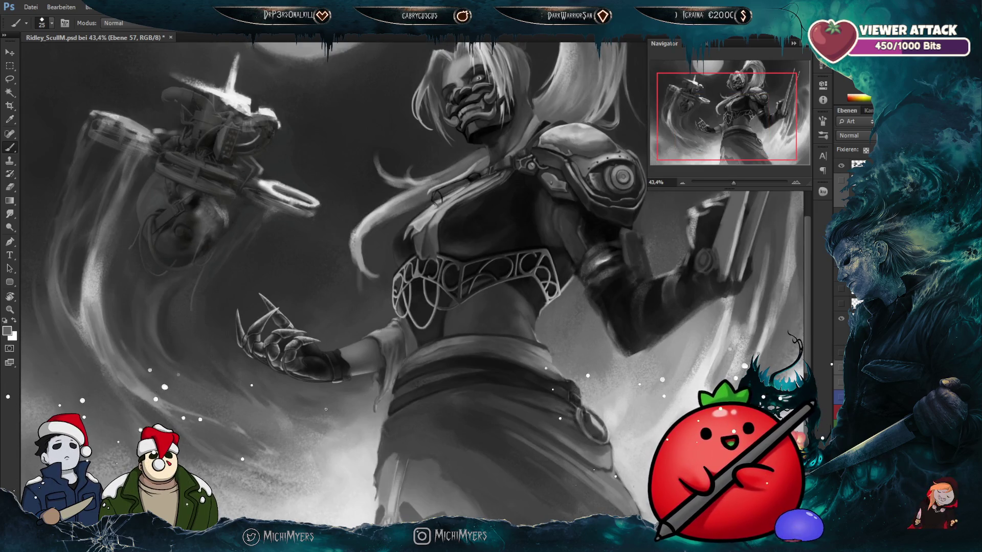
scroll(326, 409, "down", 2)
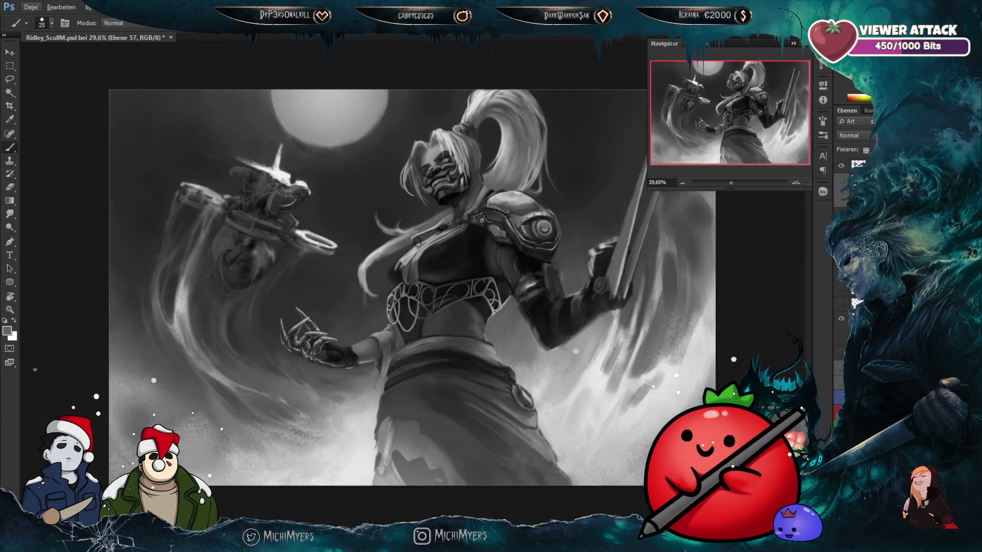
scroll(672, 273, "up", 3)
scroll(647, 244, "down", 2)
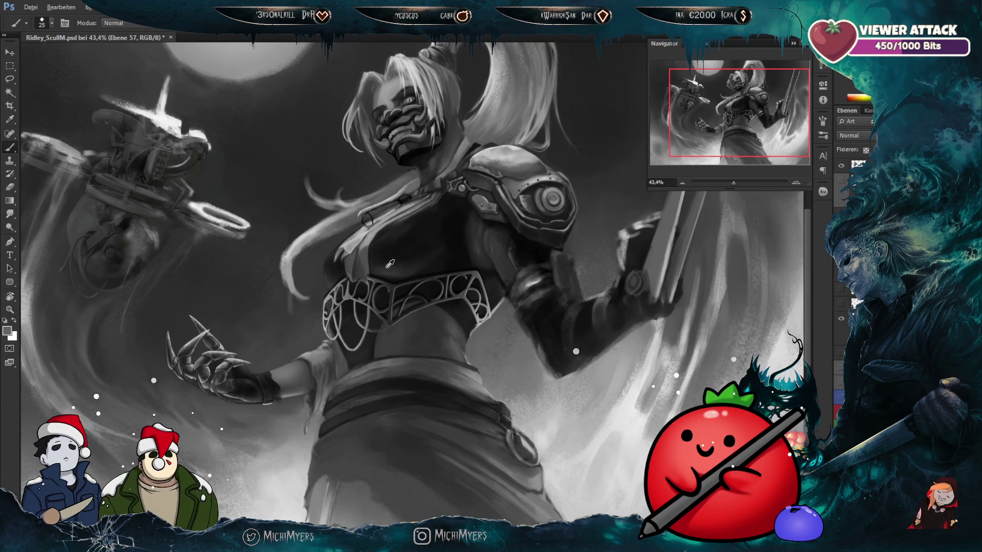
scroll(389, 264, "down", 1)
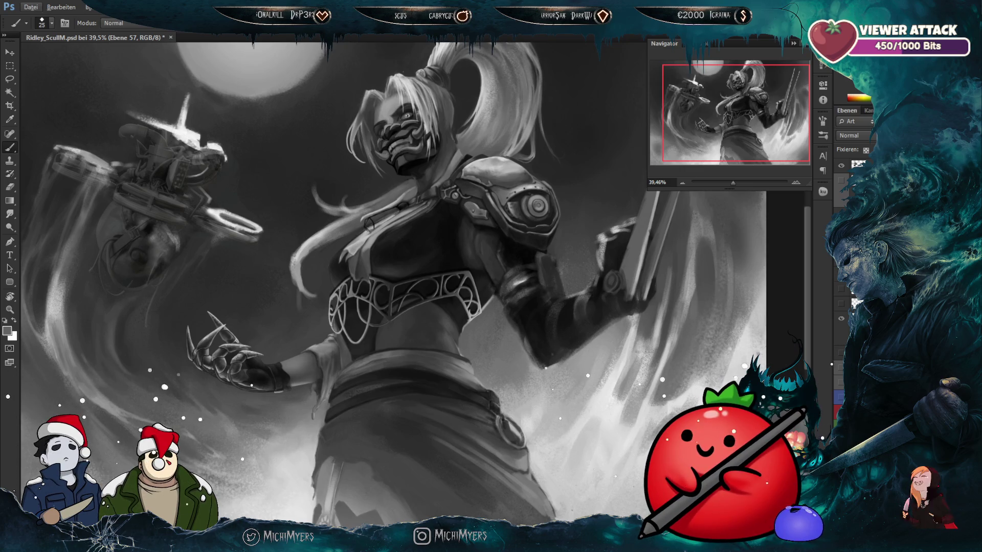
key("ctrl+comma")
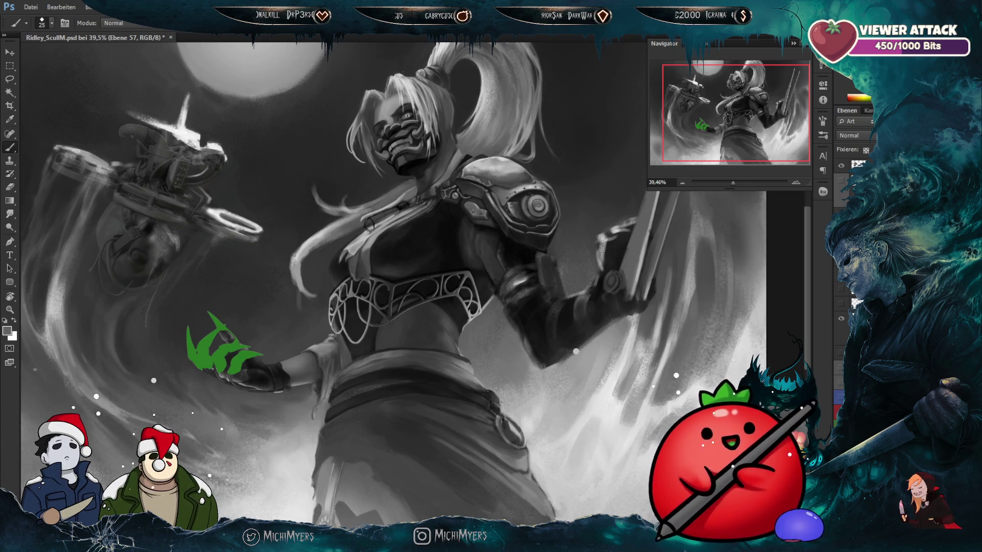
left_click(840, 398)
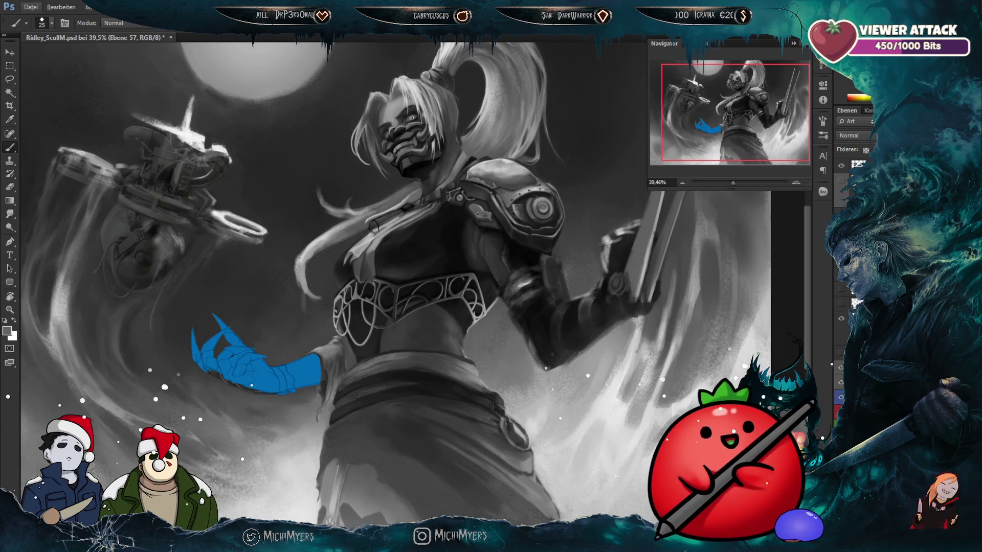
left_click(840, 378)
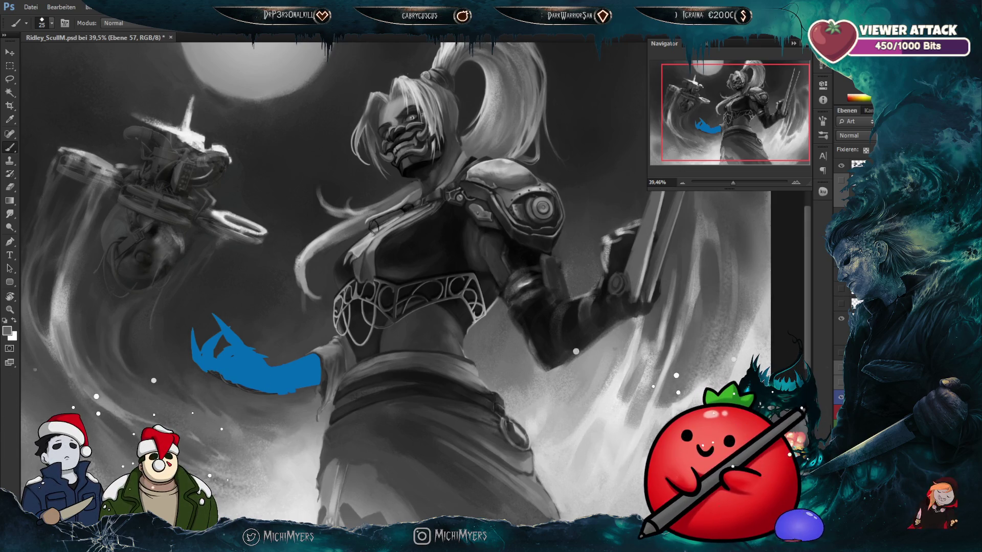
left_click(840, 394)
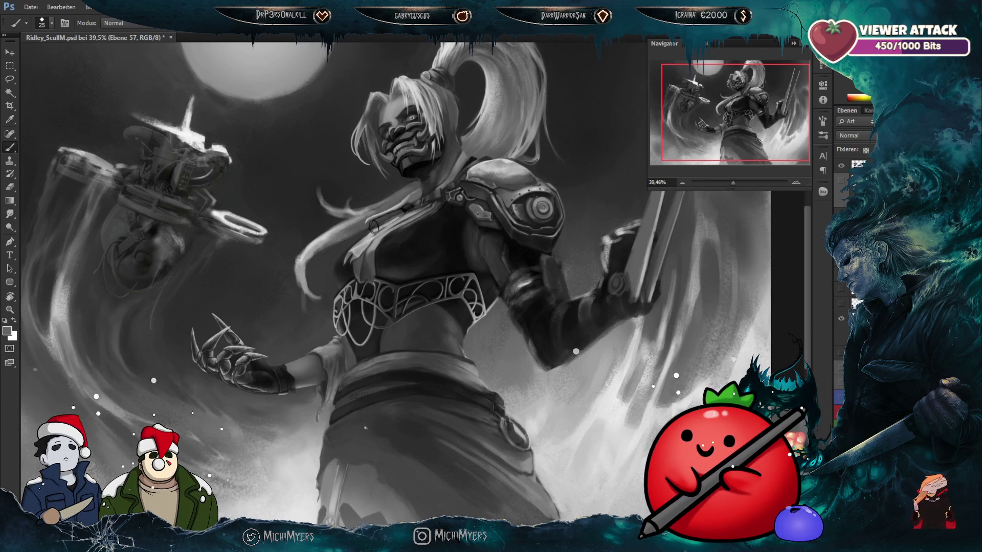
Step: Zoom around the figure, then close in to about 199% on the lower-robe strap
scroll(393, 447, "up", 2)
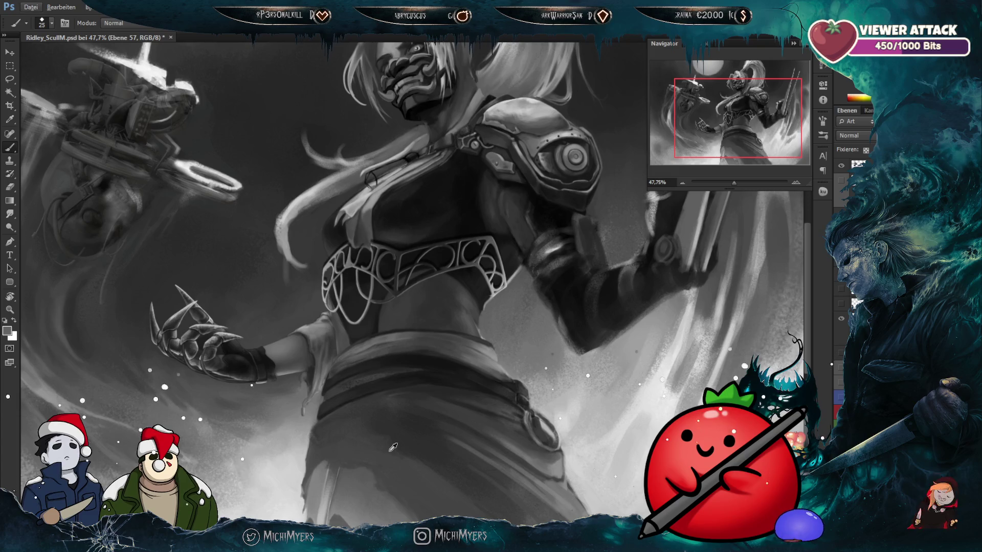
scroll(393, 448, "down", 1)
scroll(393, 447, "down", 2)
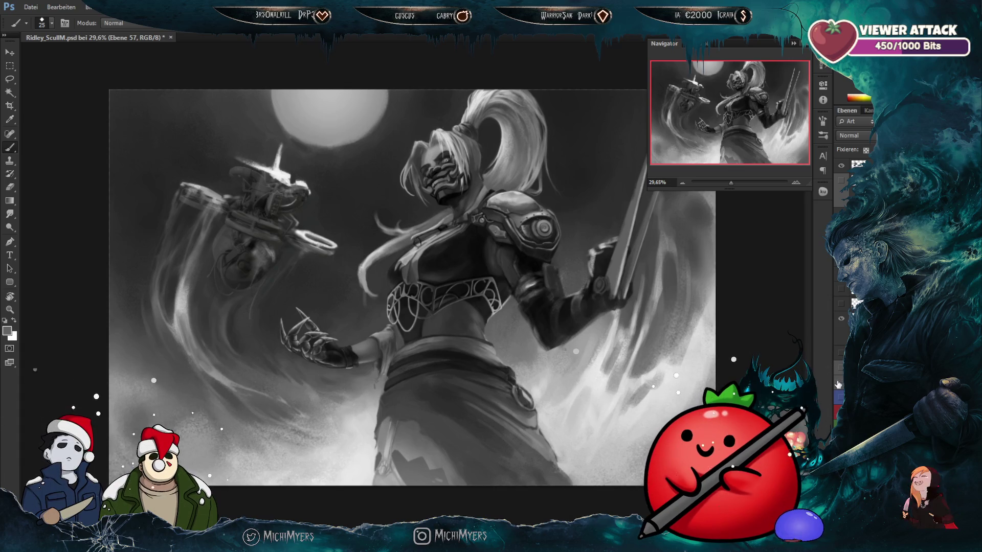
scroll(481, 429, "up", 1)
scroll(481, 430, "down", 2)
scroll(377, 393, "up", 3)
scroll(377, 392, "down", 2)
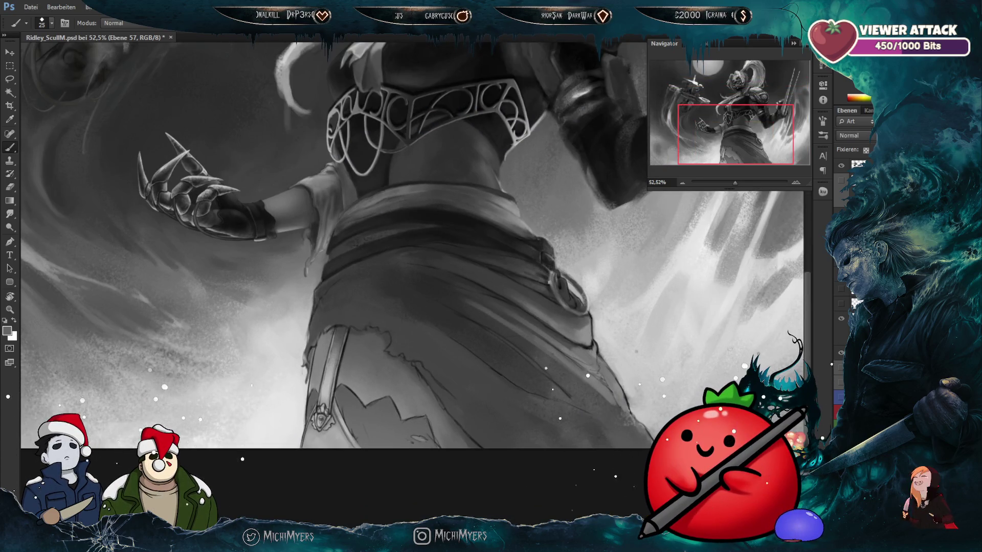
scroll(392, 351, "up", 1)
scroll(393, 350, "down", 2)
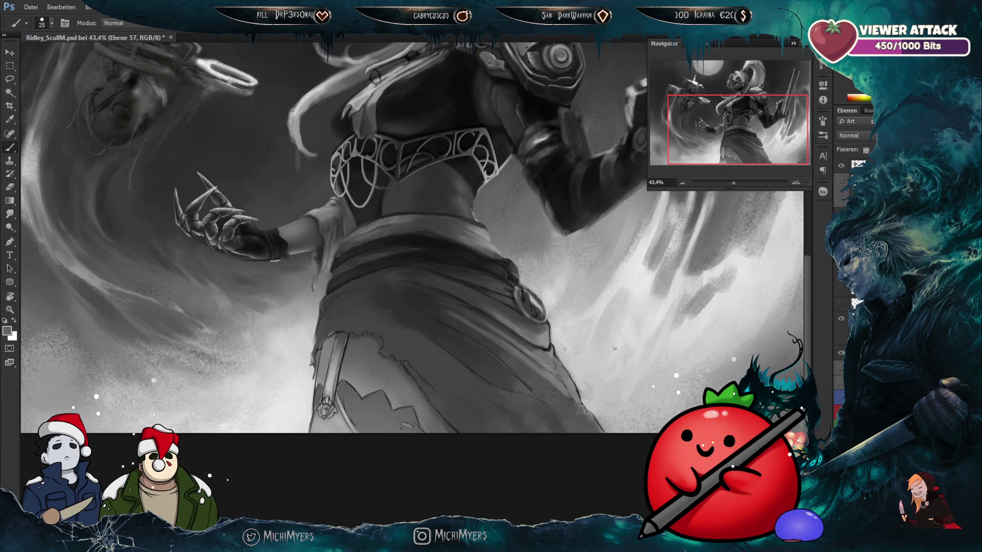
scroll(280, 371, "up", 2, "alt")
scroll(279, 371, "up", 2, "alt")
scroll(359, 278, "up", 1, "alt")
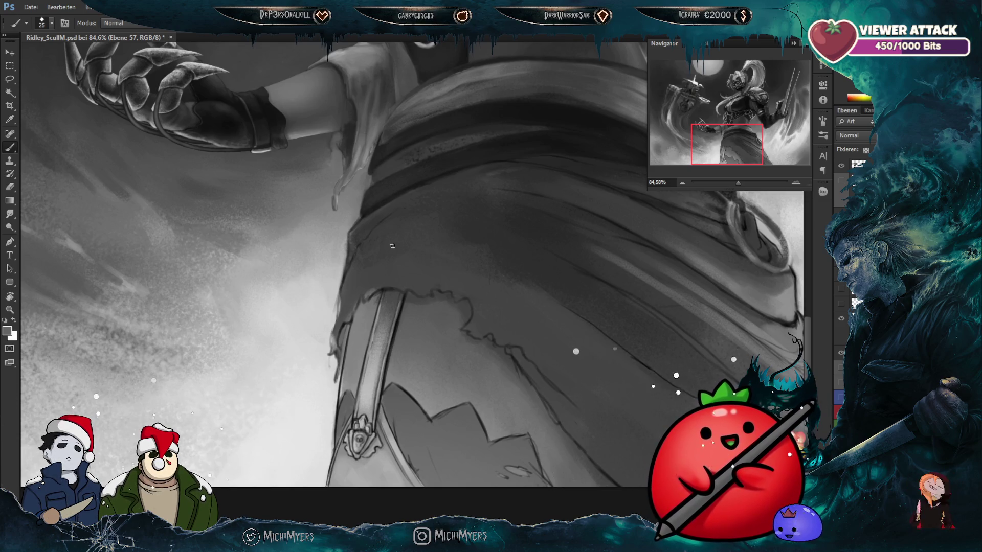
scroll(393, 295, "down", 1, "alt")
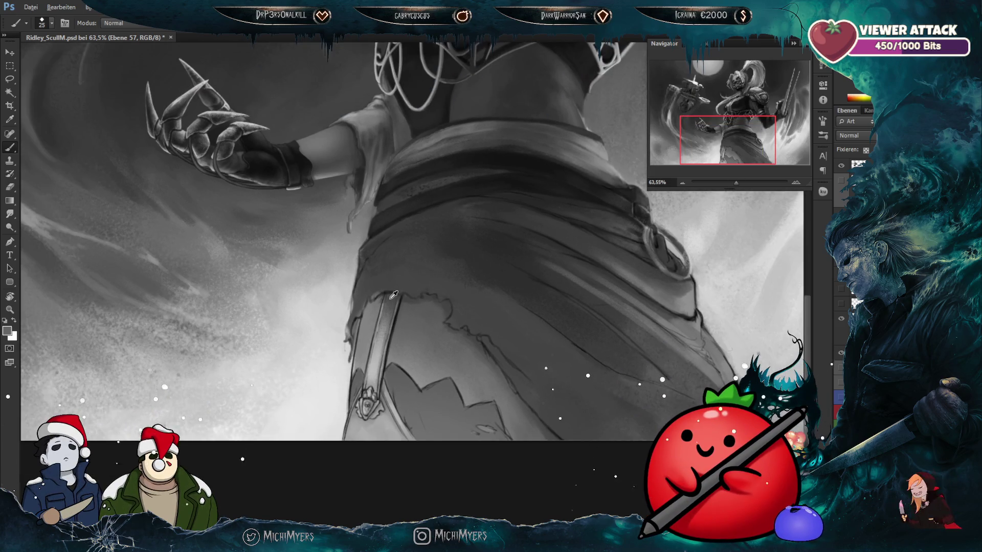
scroll(363, 332, "up", 2, "alt")
scroll(341, 361, "up", 1, "alt")
scroll(342, 360, "up", 2, "alt")
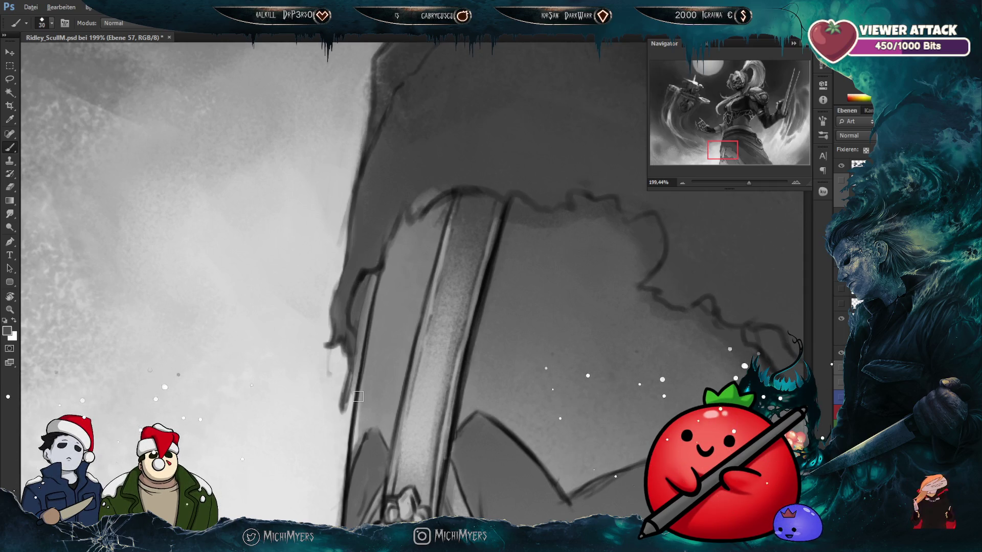
Step: Zoom out from 199%, nudge the view over the strap, and fit the painting at about 24.5%
scroll(358, 396, "down", 3)
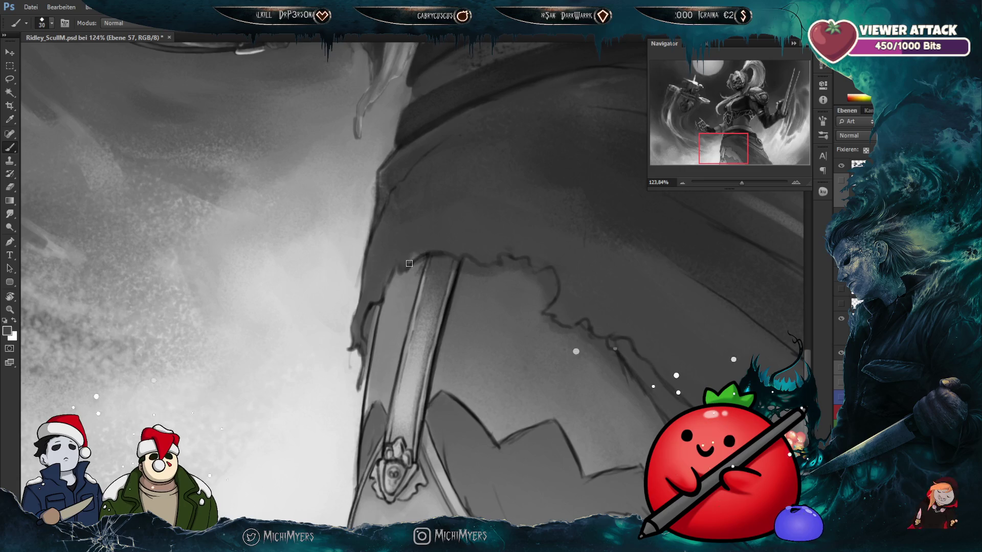
scroll(468, 218, "down", 2)
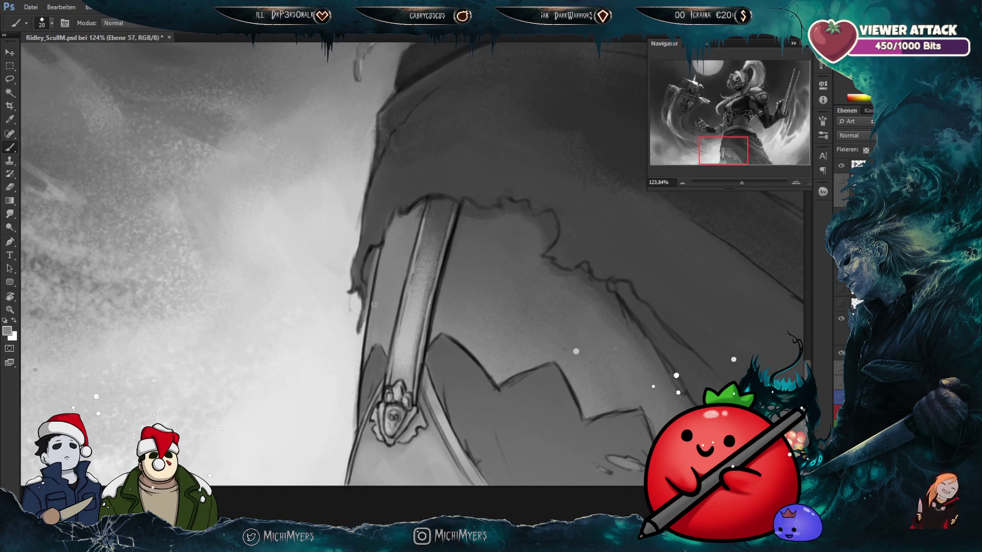
left_click_drag(419, 341, 417, 320)
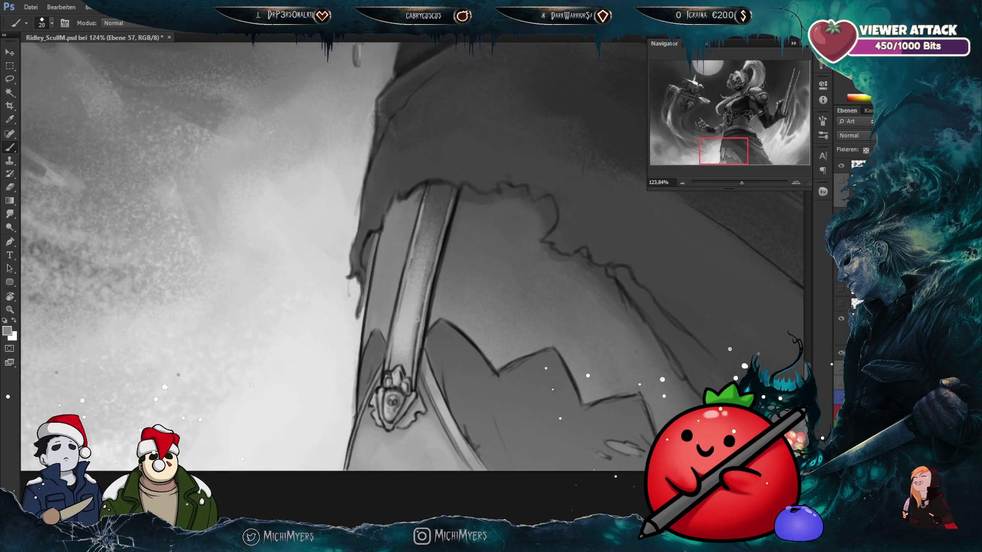
scroll(430, 367, "down", 5)
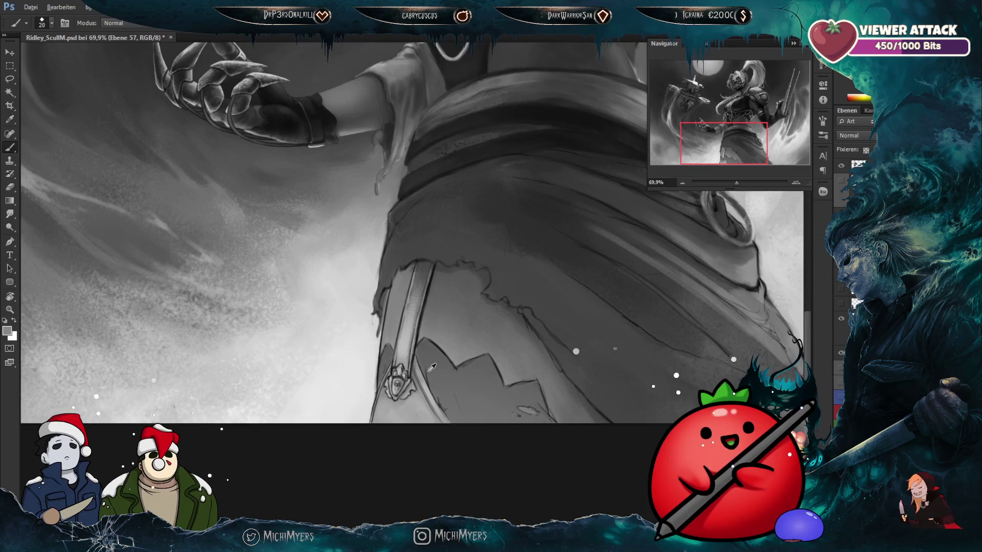
scroll(432, 367, "down", 2)
scroll(432, 368, "down", 2)
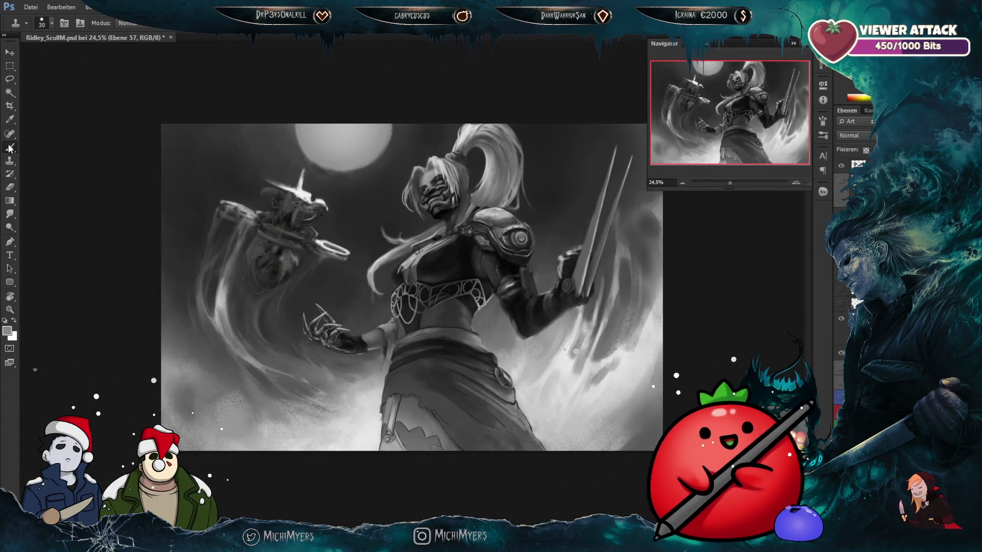
Step: Zoom and pan the canvas down and right over the warrior's figure
scroll(384, 318, "up", 2)
scroll(384, 318, "up", 1)
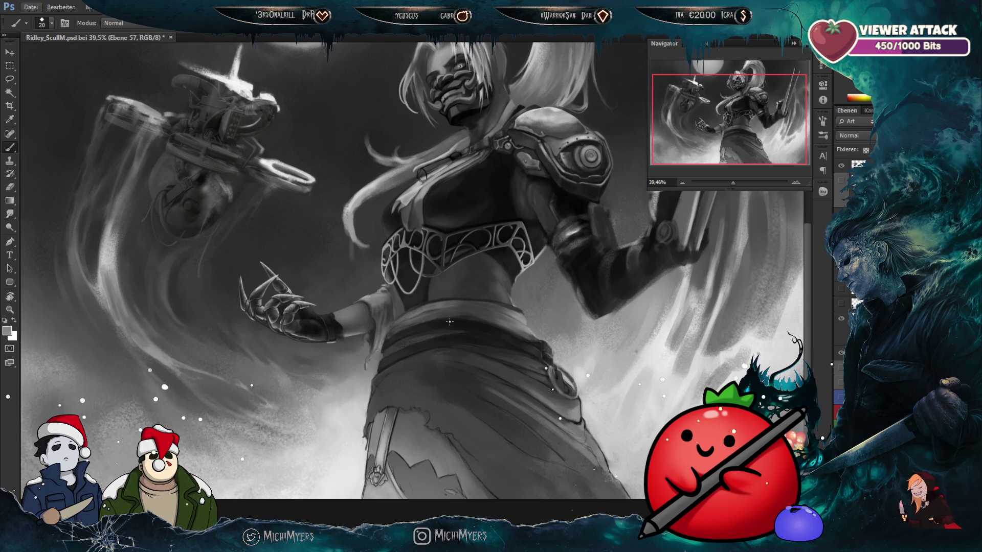
scroll(432, 386, "down", 3)
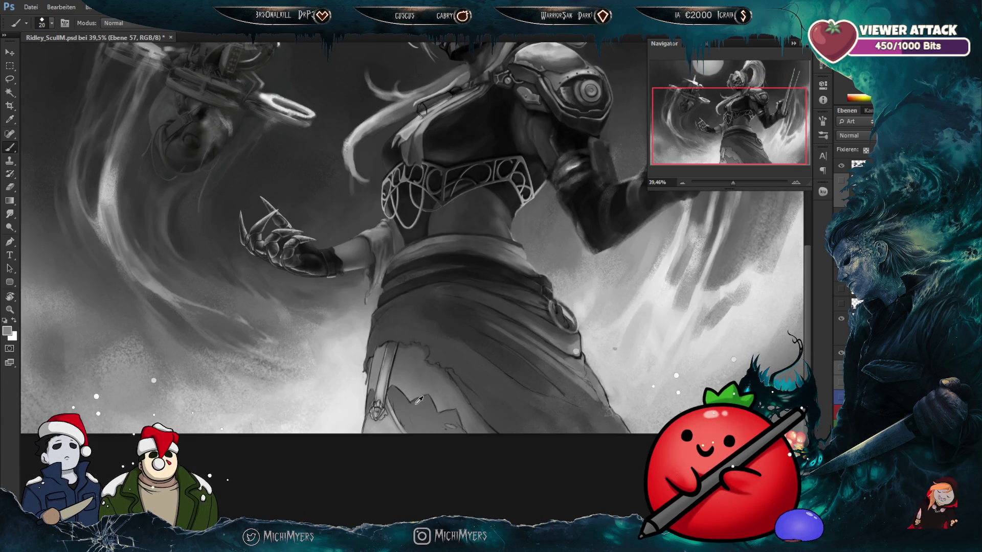
scroll(405, 404, "up", 3)
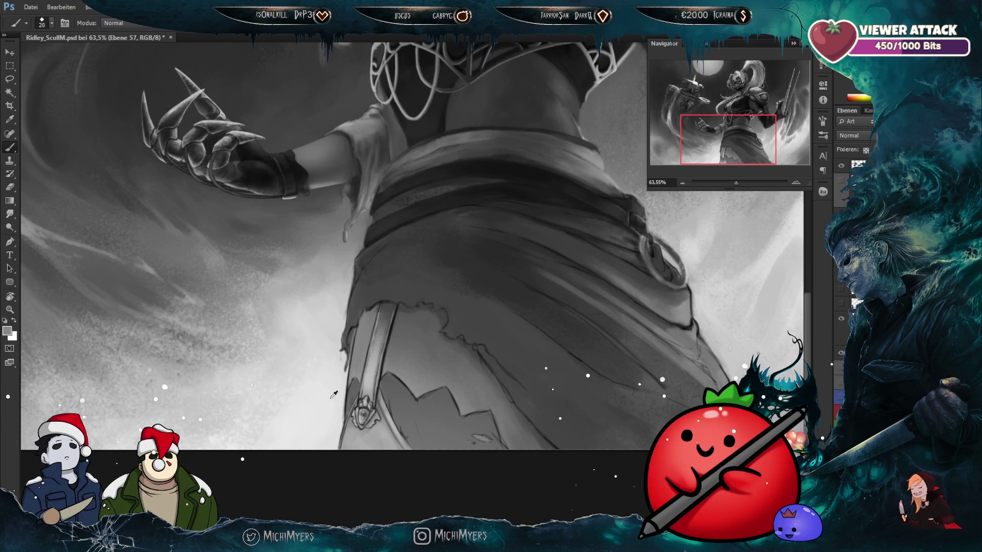
scroll(335, 394, "up", 1)
scroll(330, 388, "up", 1)
scroll(322, 373, "down", 3)
scroll(318, 365, "down", 1)
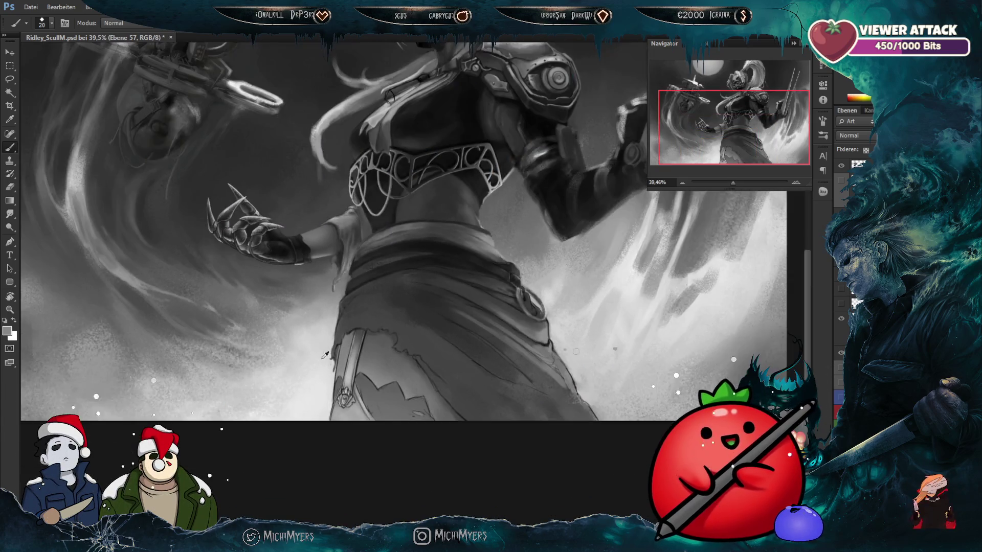
mouse_move(471, 192)
left_mouse_down()
mouse_move(482, 219)
mouse_move(473, 231)
left_mouse_up()
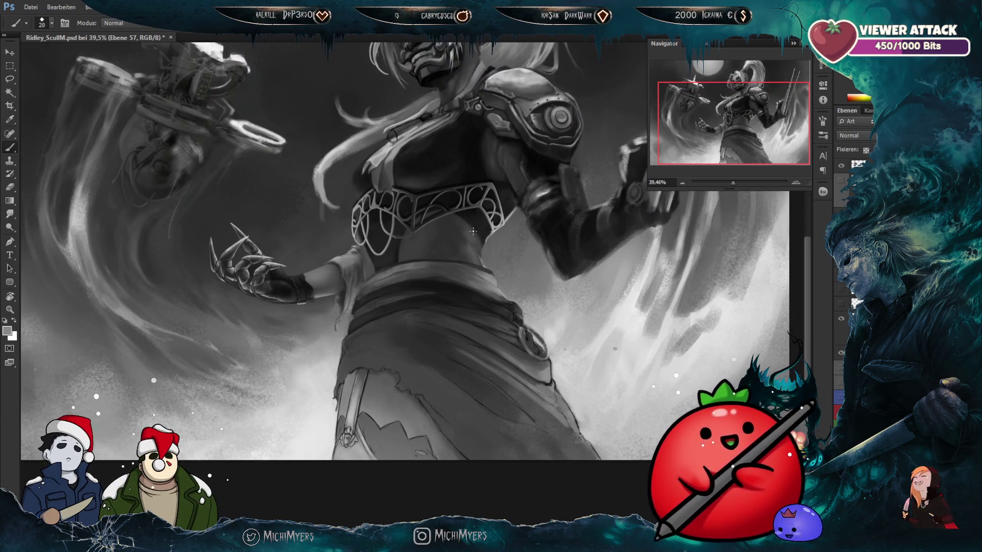
scroll(601, 377, "up", 1)
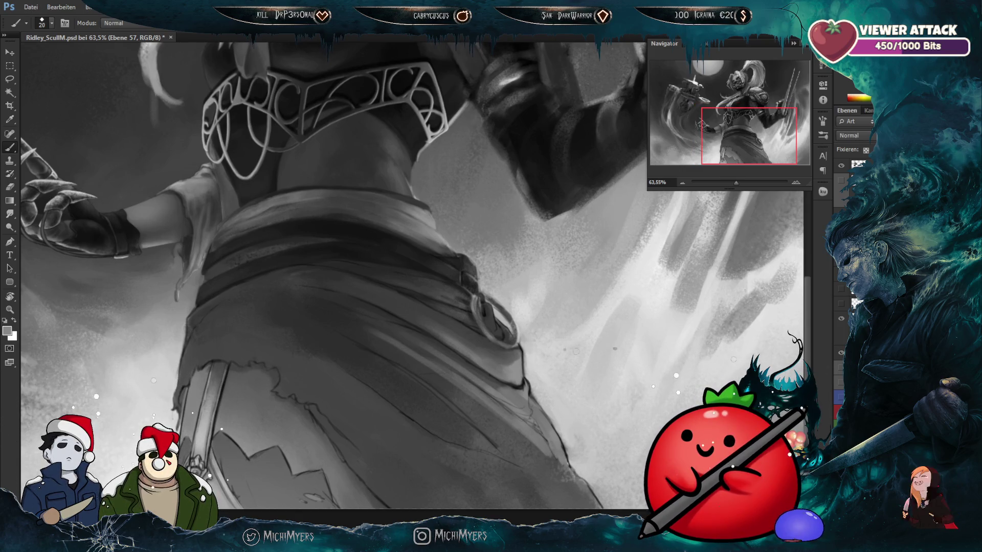
Step: Make Ebene 36 the working layer and bring up the PureRef reference board
left_click(834, 356)
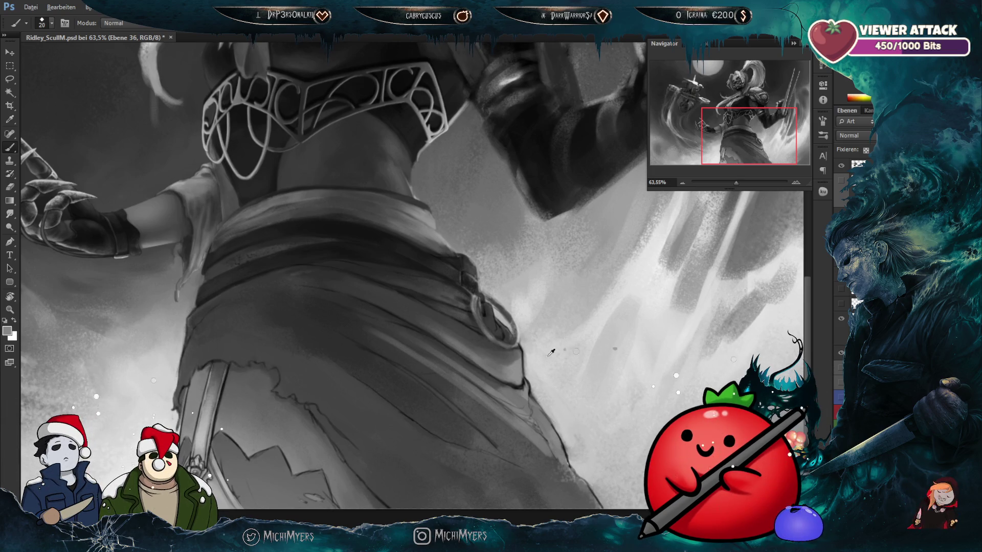
scroll(559, 360, "up", 3)
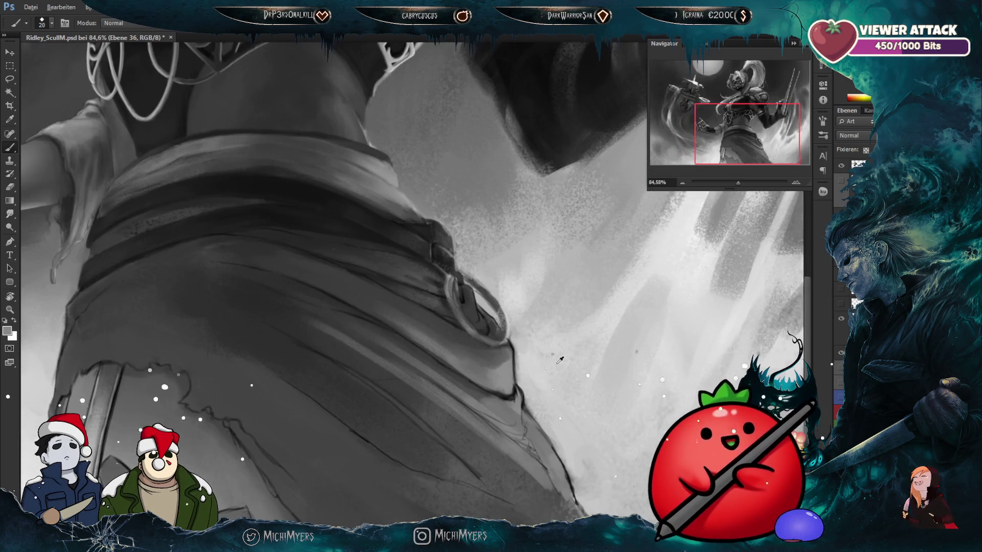
scroll(559, 360, "down", 2)
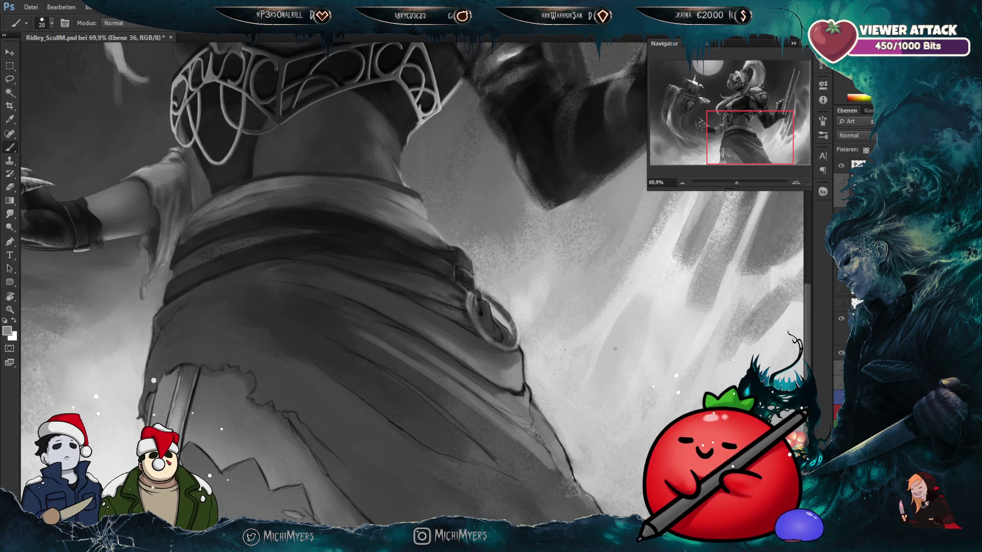
key("alt+Tab")
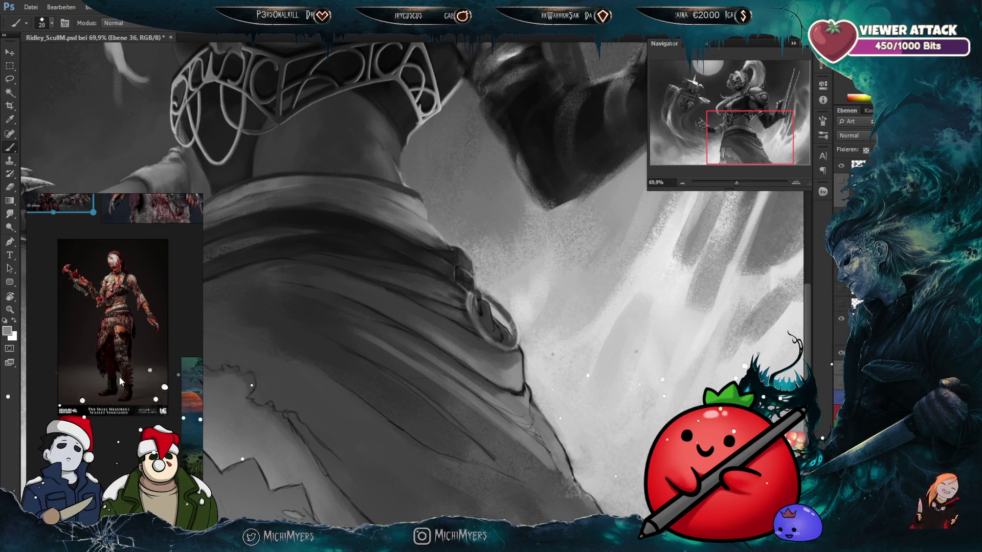
Step: Zoom around the PureRef board and select the full-body bloody character reference
scroll(117, 330, "up", 2)
scroll(90, 330, "down", 2)
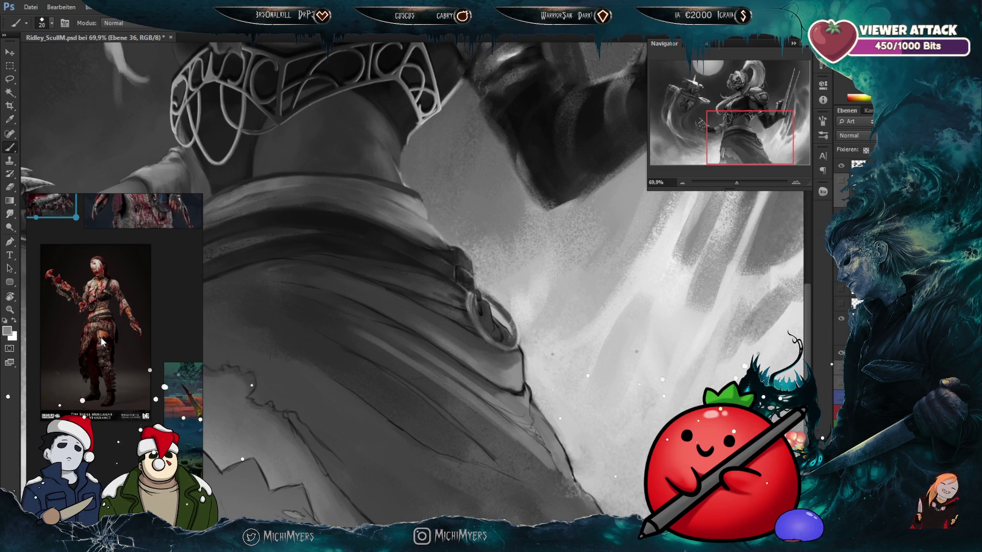
scroll(101, 338, "up", 2)
scroll(110, 329, "down", 1)
scroll(108, 332, "down", 3)
left_click(127, 329)
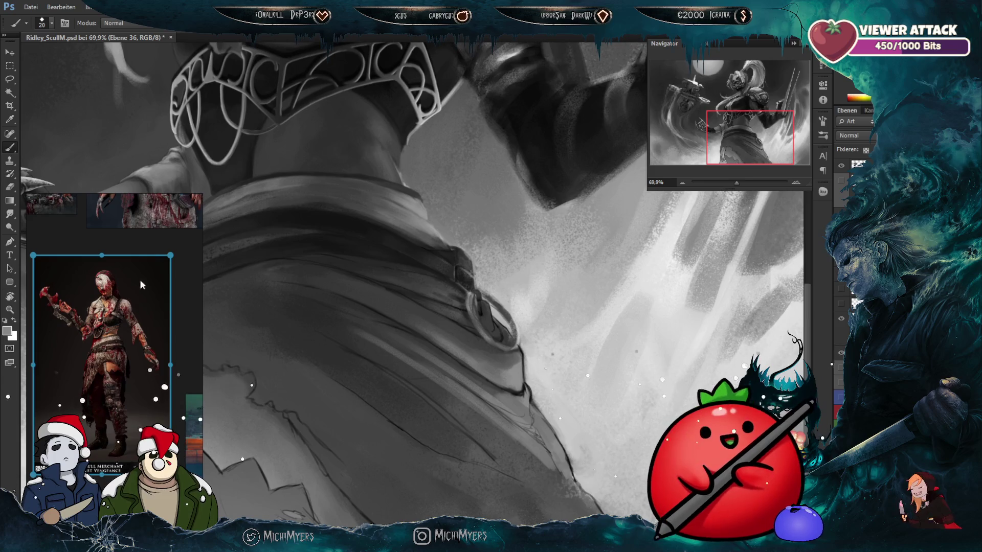
Step: Zoom into the reference torso to study the green strap and red coiled ring
scroll(158, 285, "up", 3)
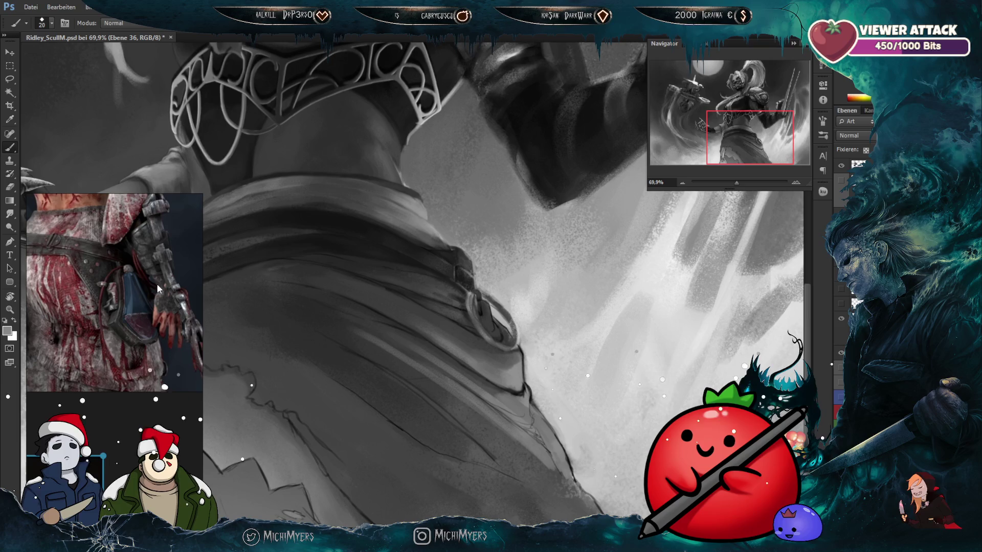
scroll(156, 284, "down", 1)
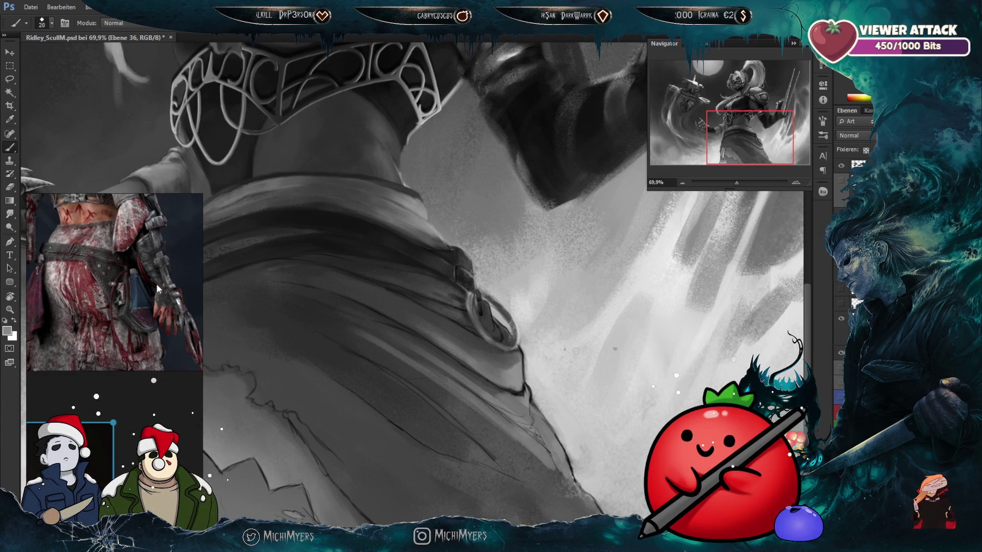
scroll(156, 283, "down", 3)
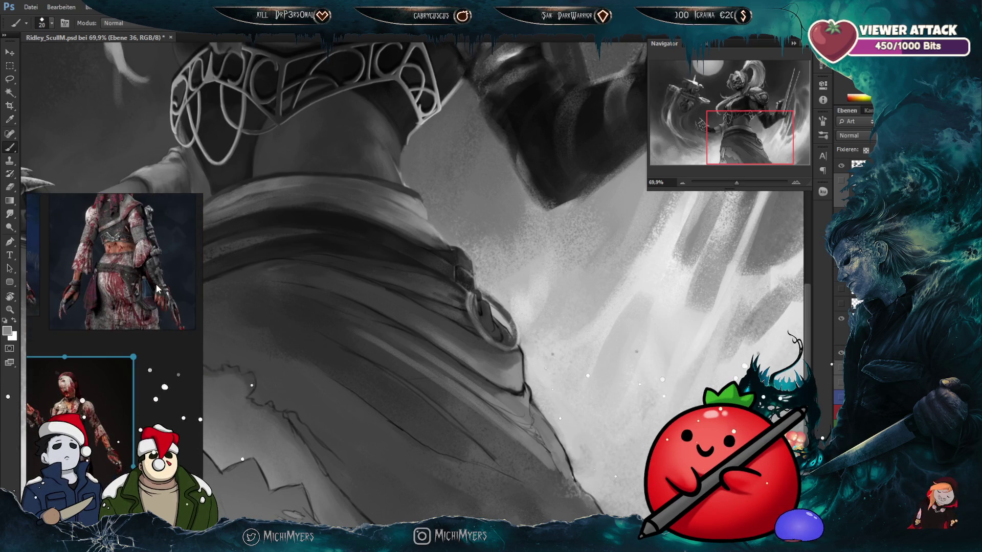
scroll(156, 284, "down", 2)
scroll(113, 314, "up", 5)
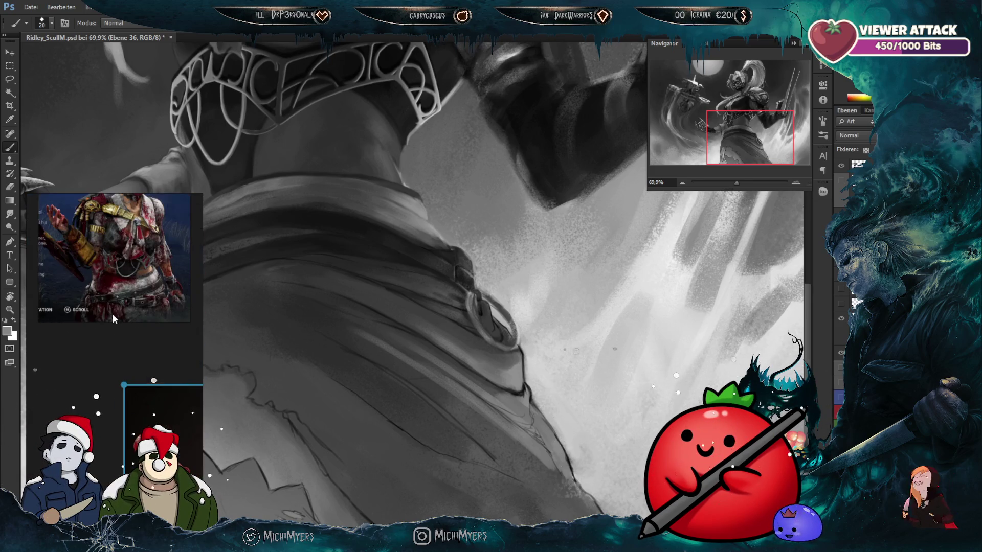
scroll(112, 314, "down", 5)
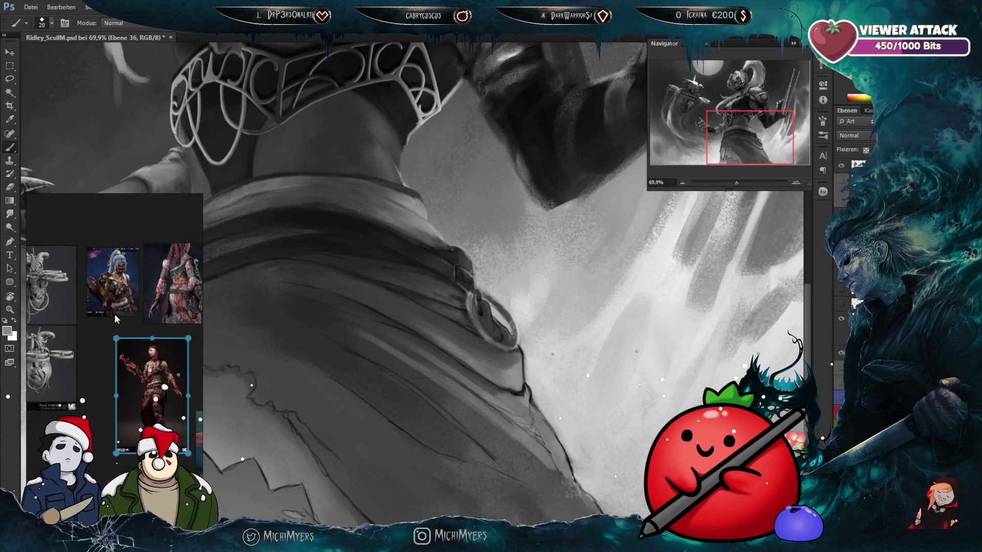
scroll(116, 316, "up", 3)
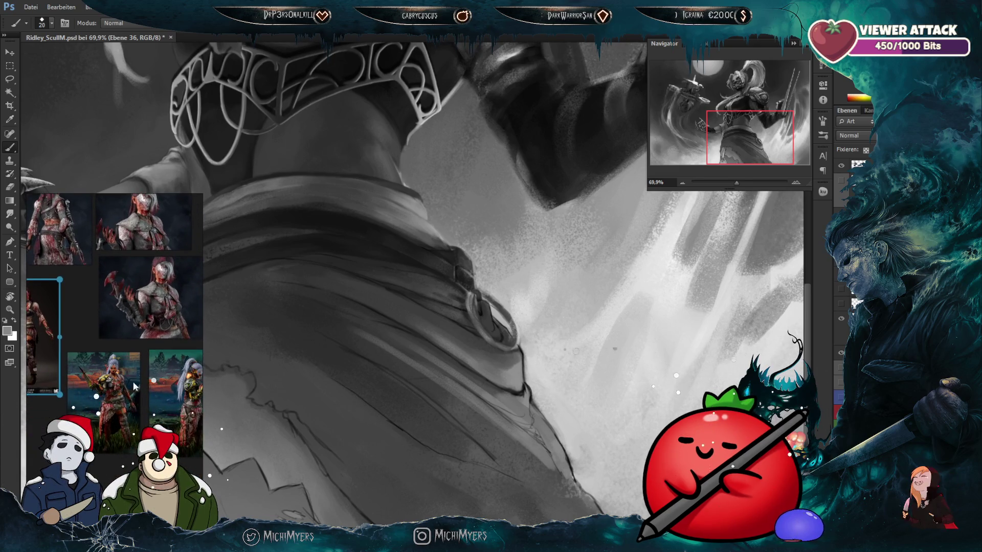
scroll(116, 316, "up", 2)
scroll(120, 317, "up", 3)
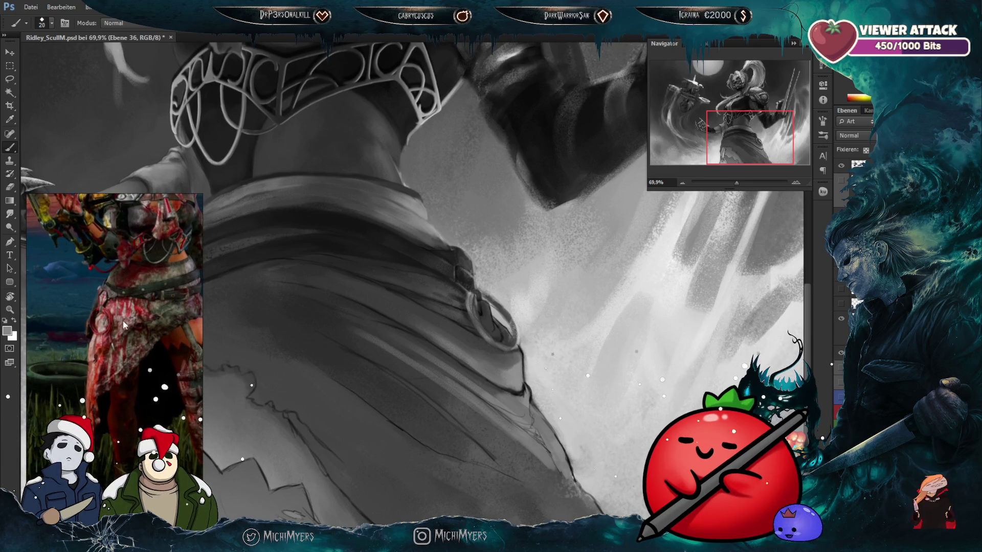
scroll(121, 317, "up", 2)
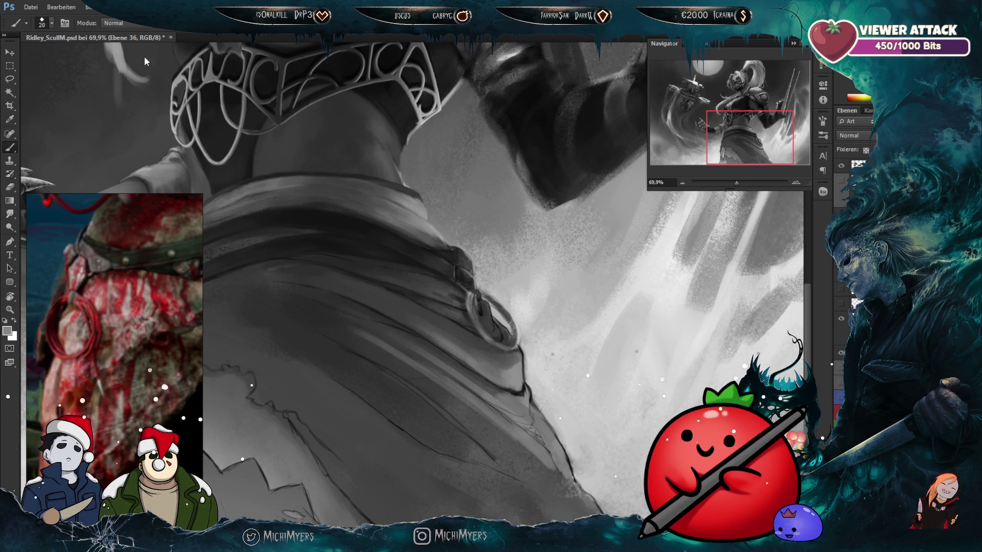
key("ctrl+0")
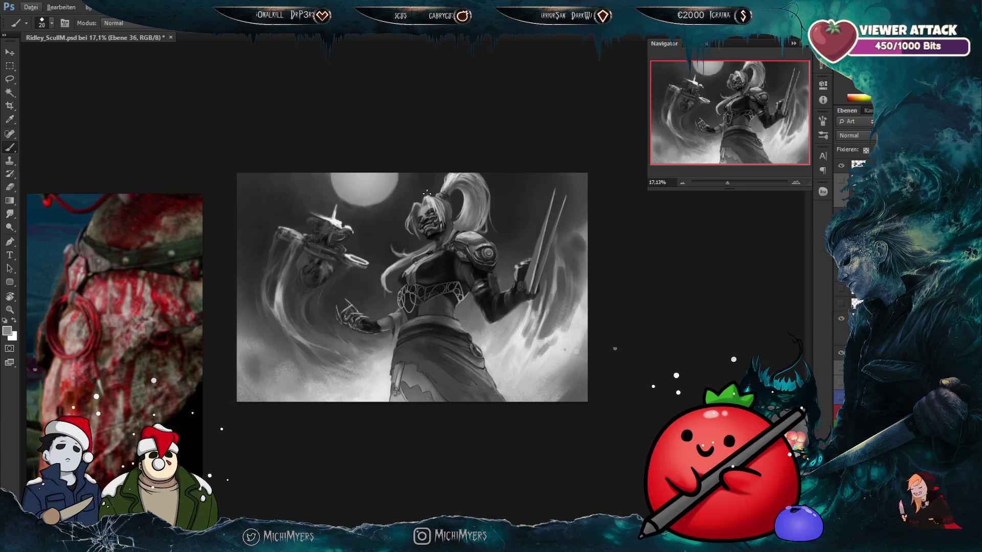
Step: Flip the warrior painting horizontally and zoom in on the masked face
key("ctrl+shift+h")
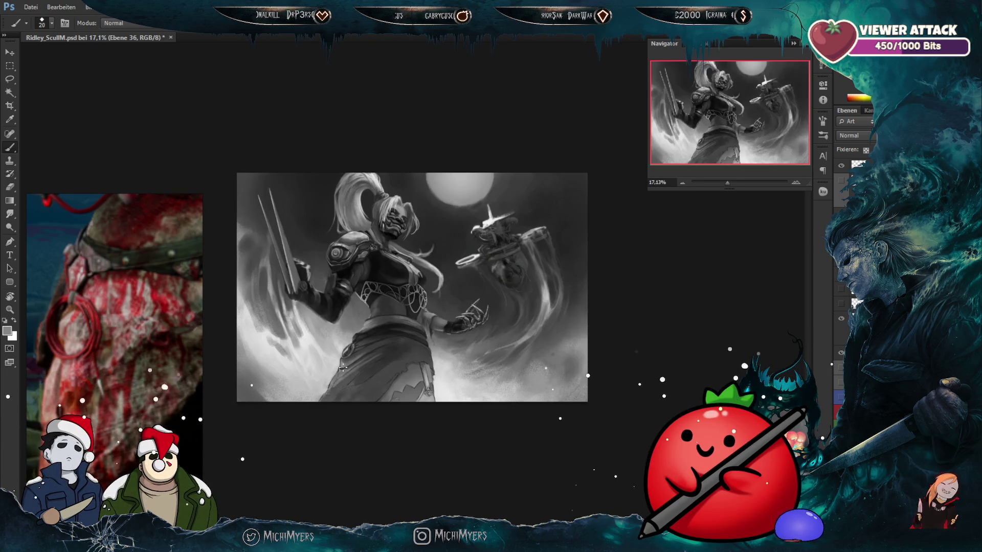
scroll(283, 360, "down", 4)
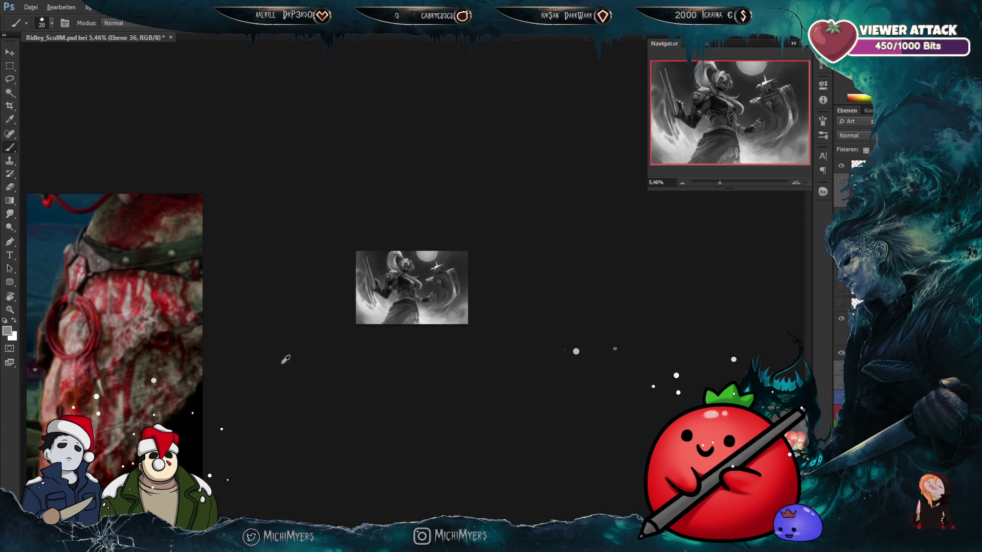
scroll(285, 360, "up", 5)
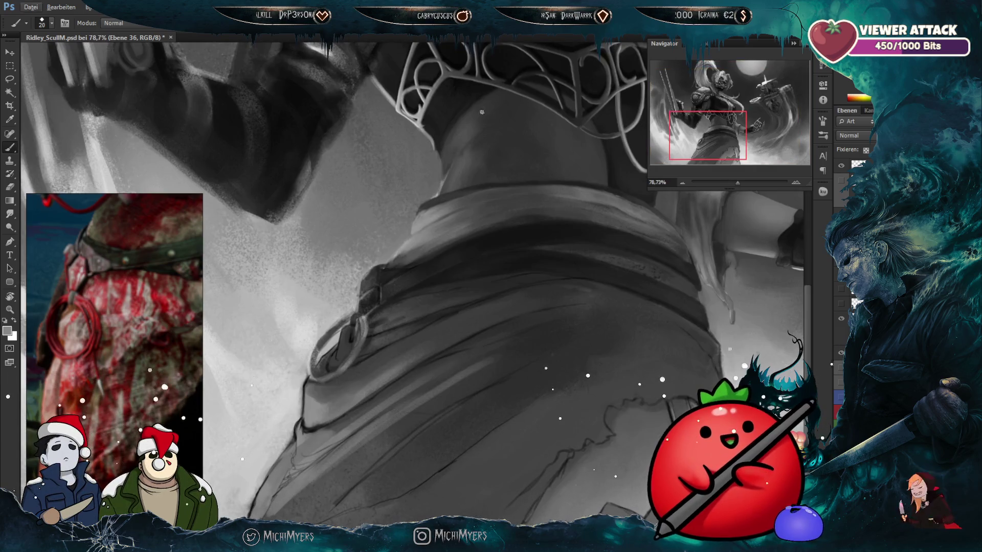
scroll(365, 240, "up", 1)
scroll(366, 240, "up", 1)
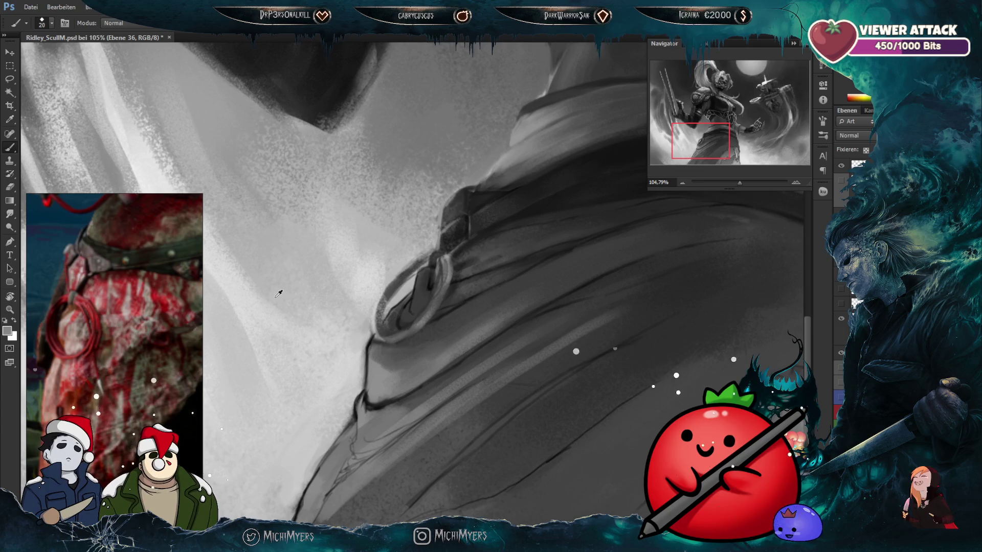
Step: Zoom and pan across the armored torso to the raised arm and sword
scroll(279, 294, "down", 5)
scroll(382, 357, "up", 2)
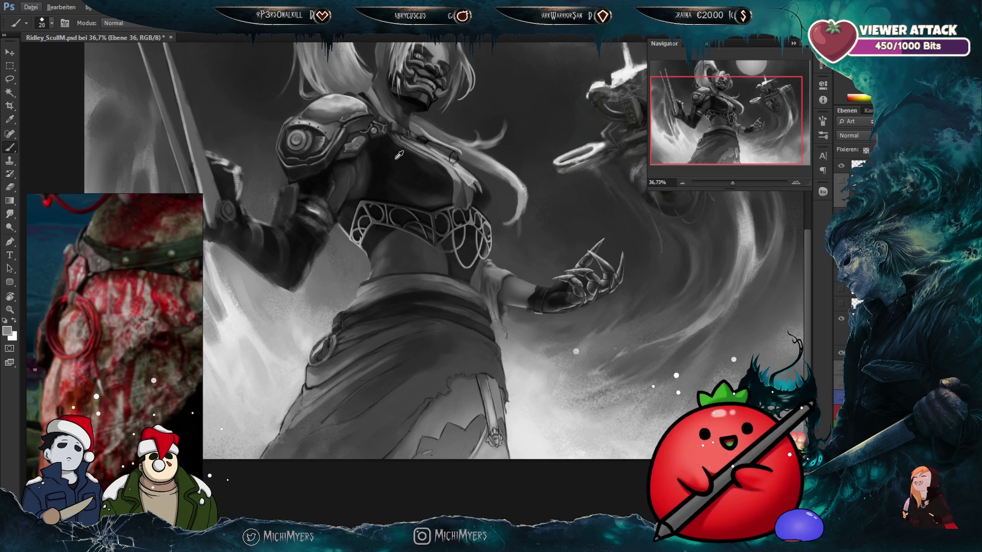
scroll(512, 256, "up", 2)
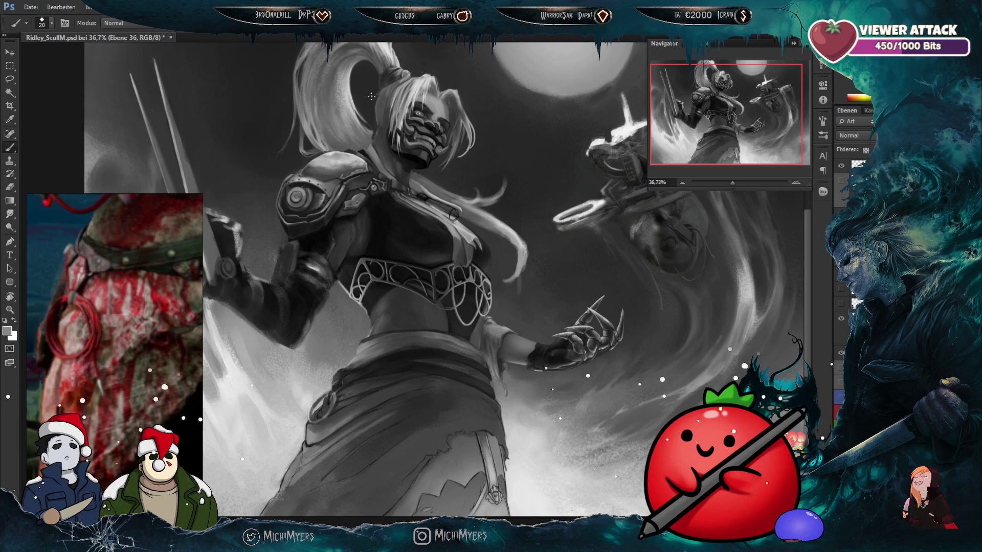
scroll(371, 95, "down", 1)
scroll(358, 118, "up", 5)
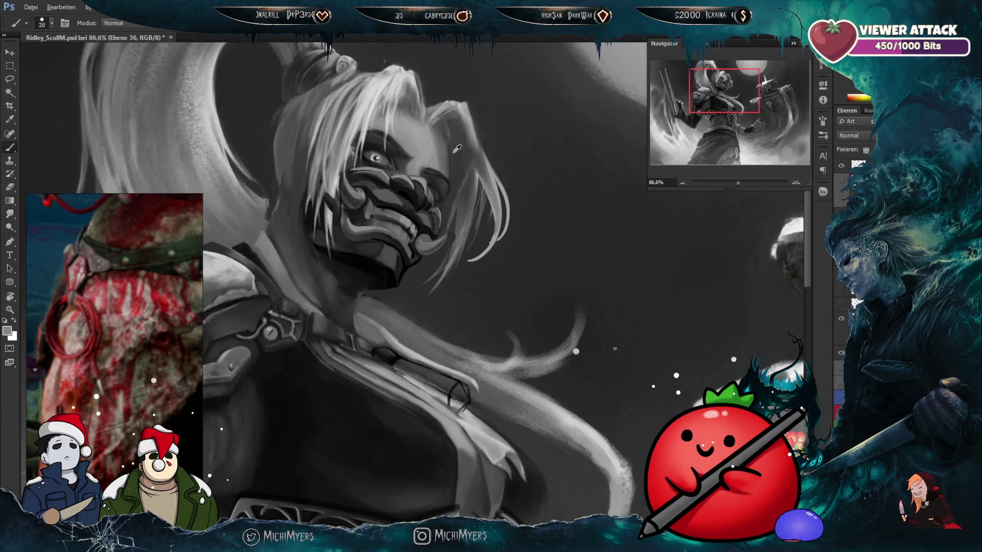
scroll(457, 148, "down", 3)
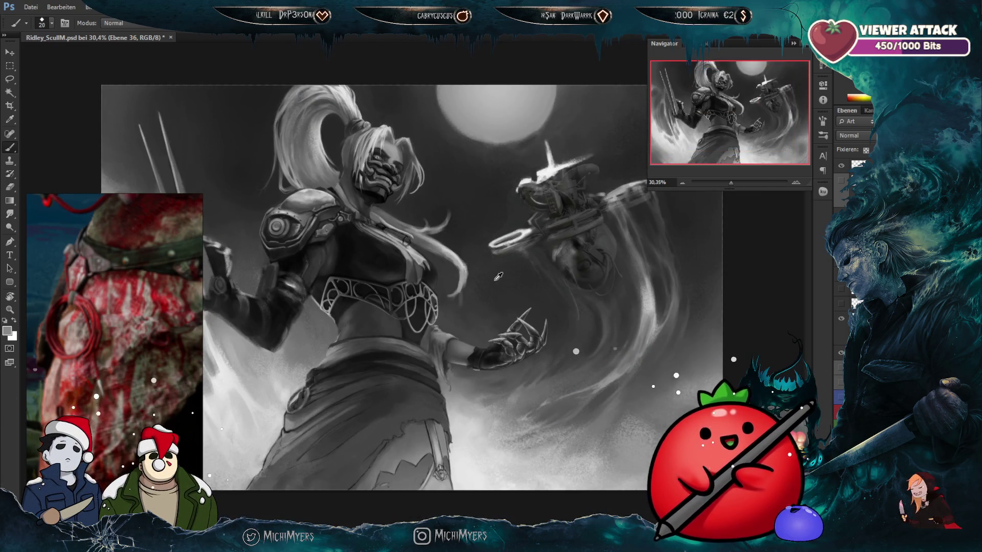
scroll(503, 93, "up", 3)
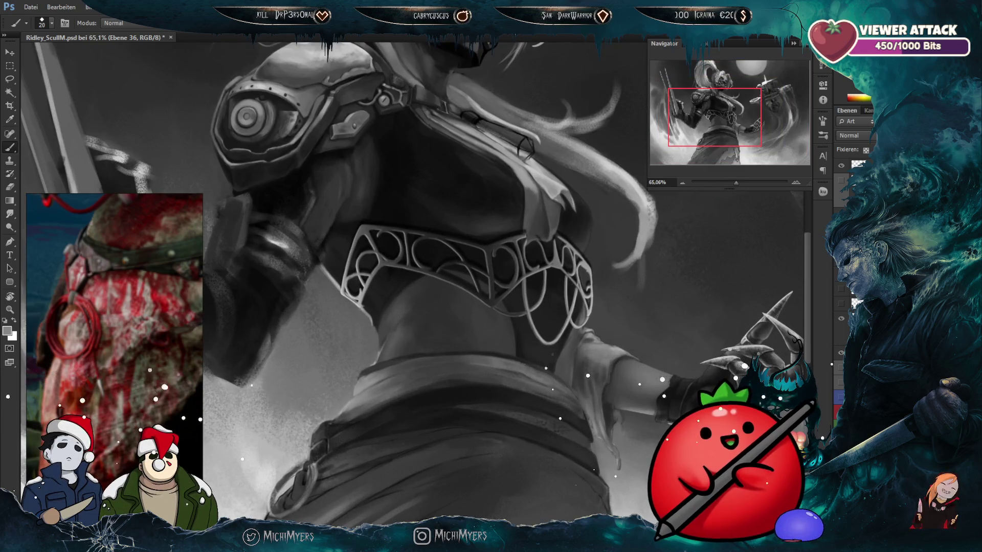
left_click_drag(195, 320, 370, 303)
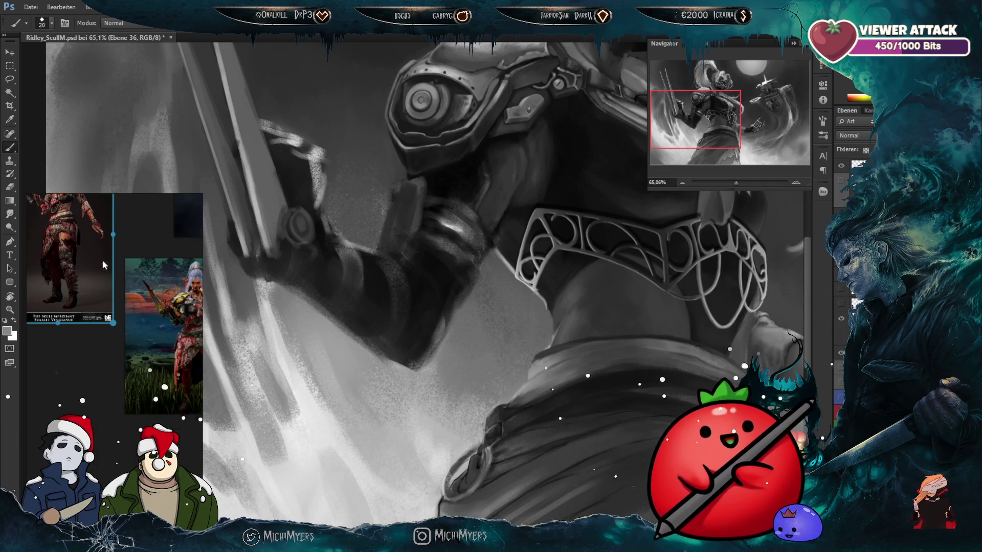
Step: Select the full-body character render and zoom around the moodboard
left_click(109, 265)
scroll(87, 243, "up", 2)
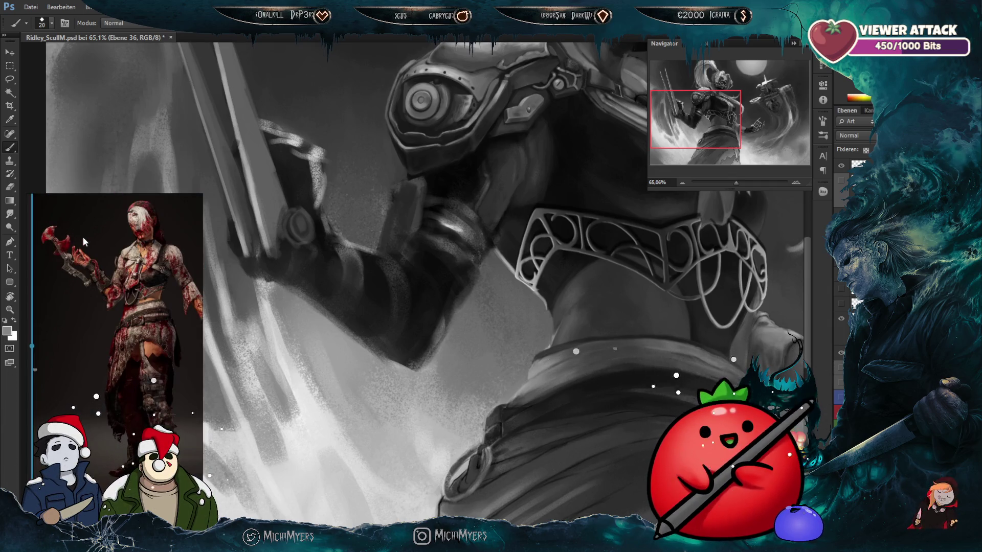
scroll(126, 305, "up", 2)
scroll(177, 345, "down", 3)
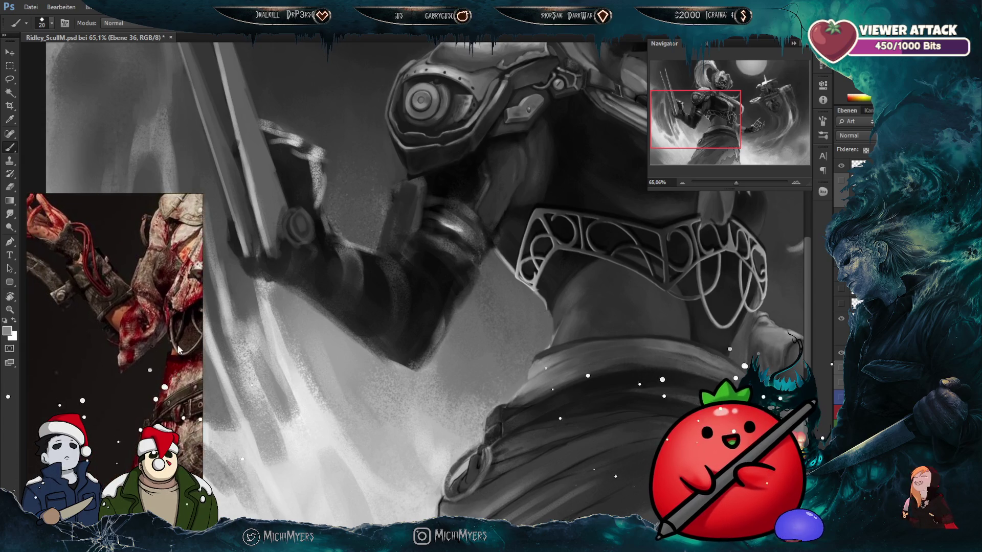
scroll(177, 344, "down", 3)
scroll(178, 268, "up", 2)
scroll(178, 268, "up", 2)
scroll(133, 296, "up", 2)
scroll(94, 318, "up", 2)
scroll(79, 308, "down", 2)
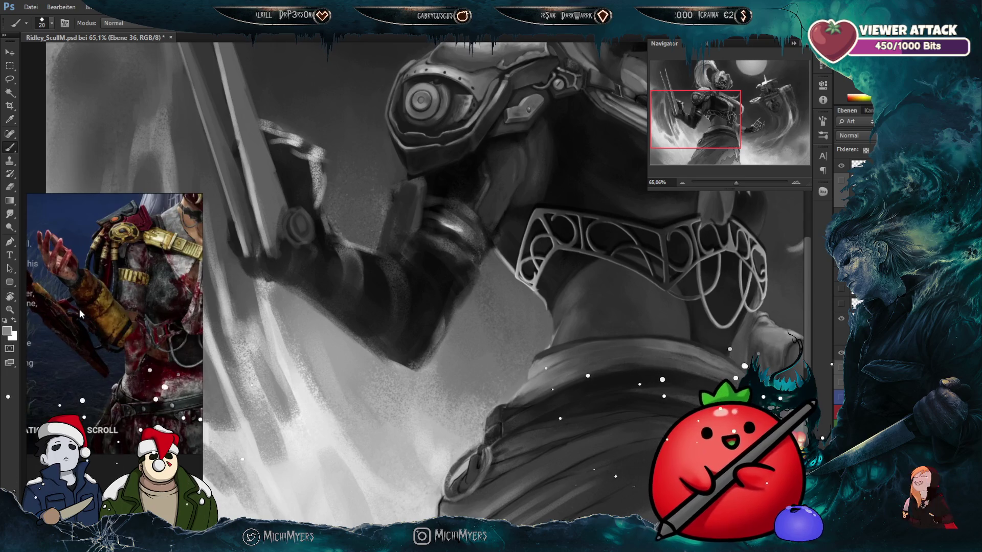
scroll(78, 309, "down", 2)
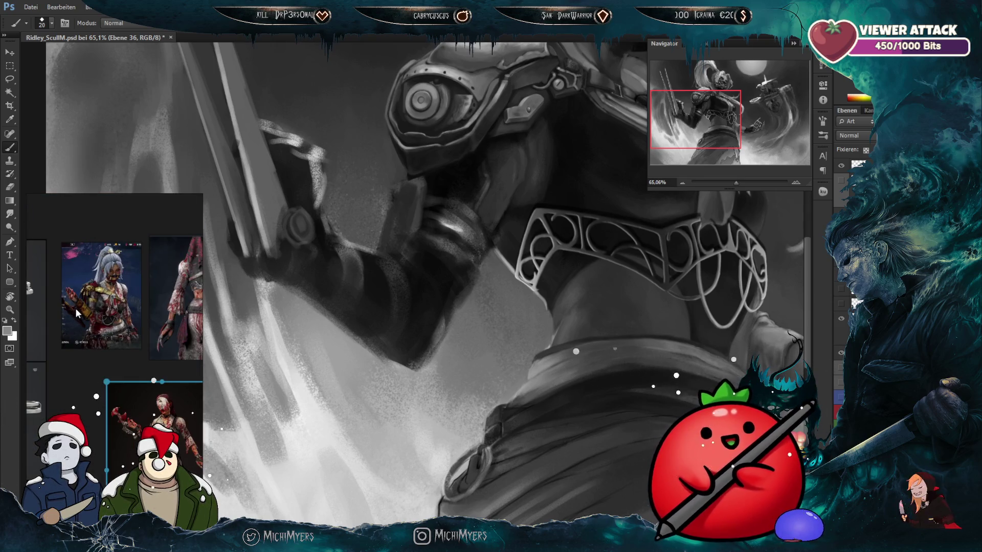
scroll(76, 309, "up", 2)
scroll(75, 309, "up", 2)
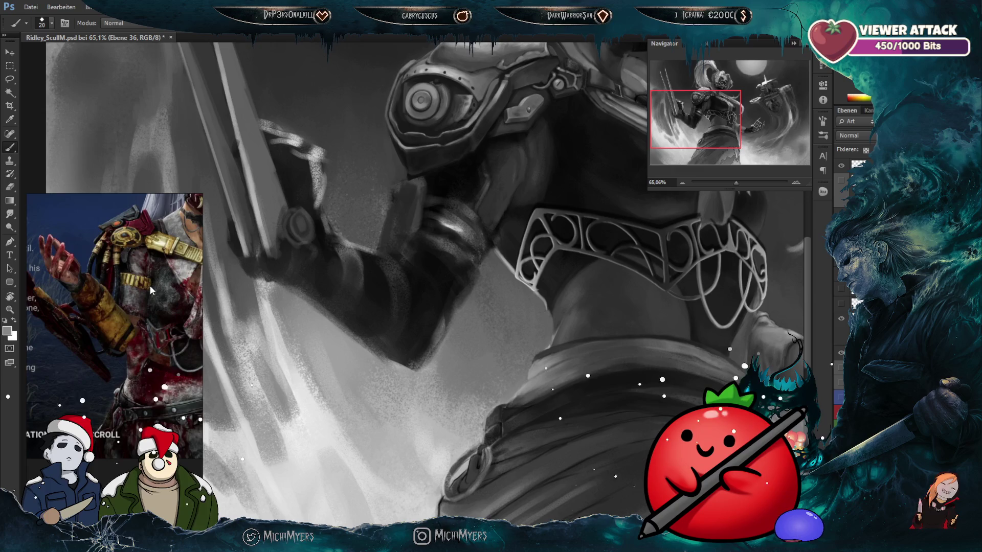
Step: Zoom until the white-haired blade-wielding warrior among wrecked cars fills the window
scroll(127, 264, "down", 4)
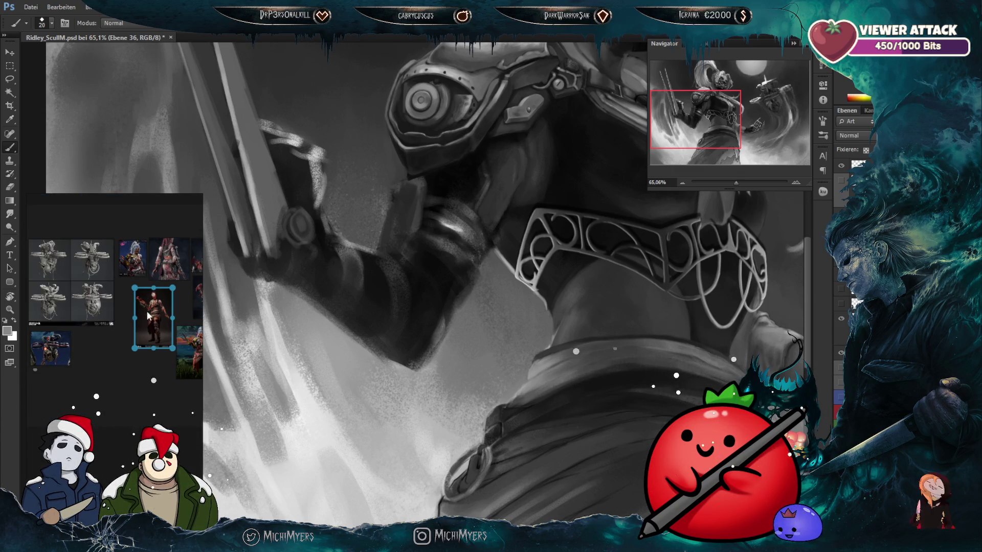
scroll(181, 247, "up", 4)
scroll(171, 253, "down", 4)
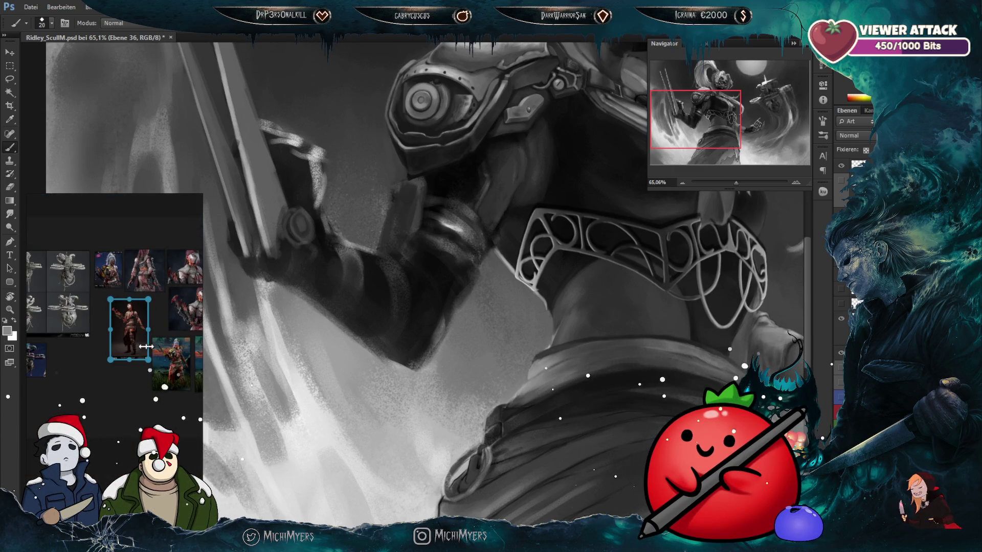
scroll(110, 326, "down", 2)
scroll(128, 341, "up", 3)
scroll(87, 333, "up", 2)
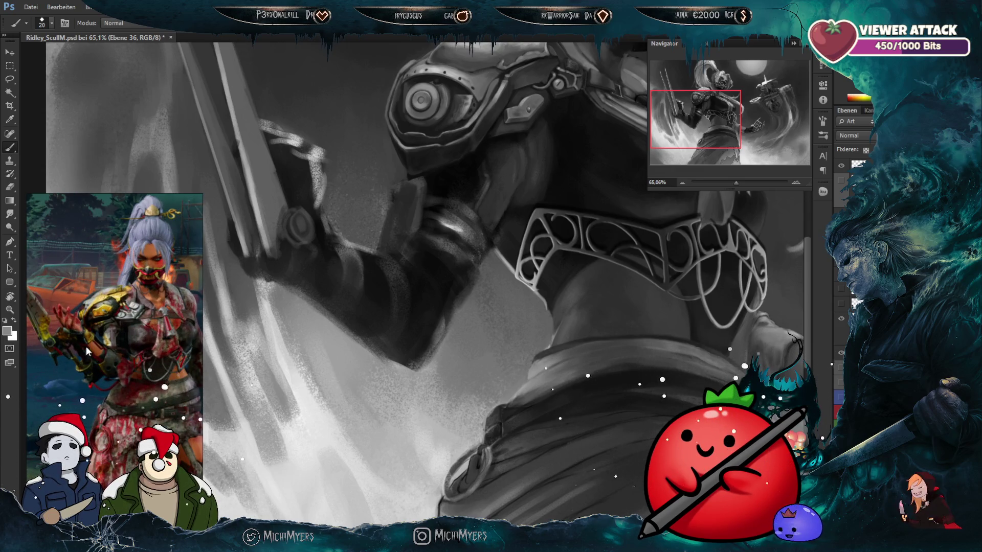
scroll(117, 314, "down", 3)
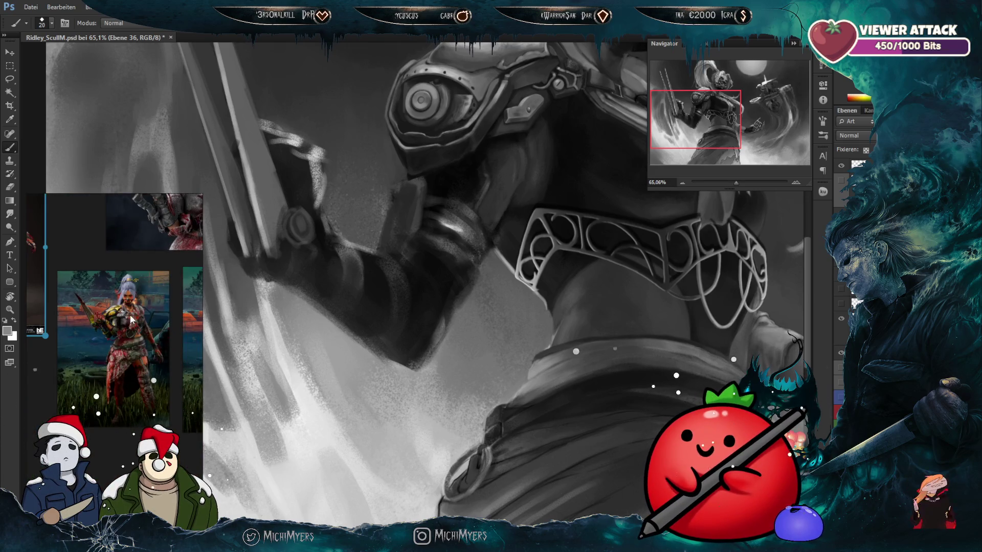
scroll(117, 317, "up", 2)
scroll(88, 310, "down", 2)
scroll(114, 319, "up", 1)
scroll(146, 317, "up", 2)
scroll(132, 329, "up", 2)
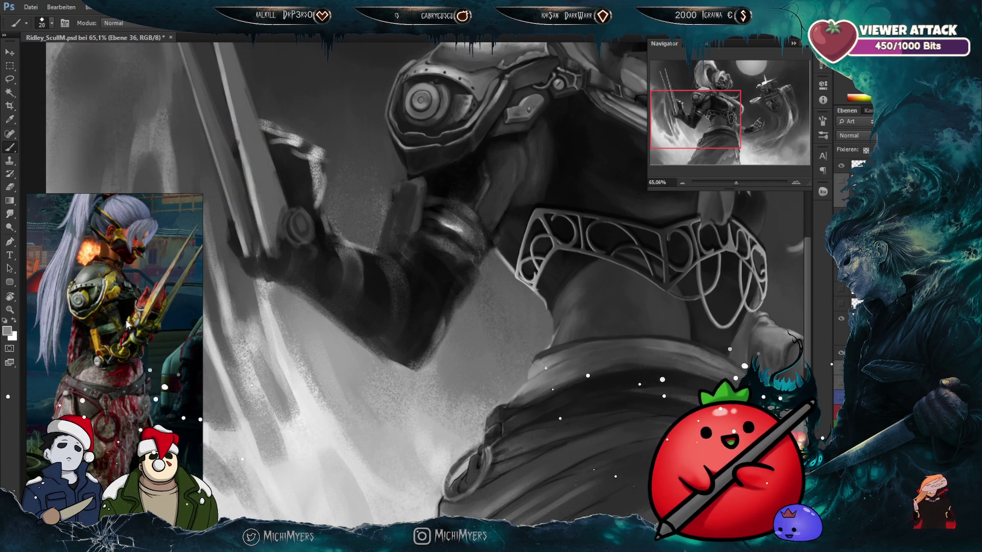
scroll(125, 324, "down", 3)
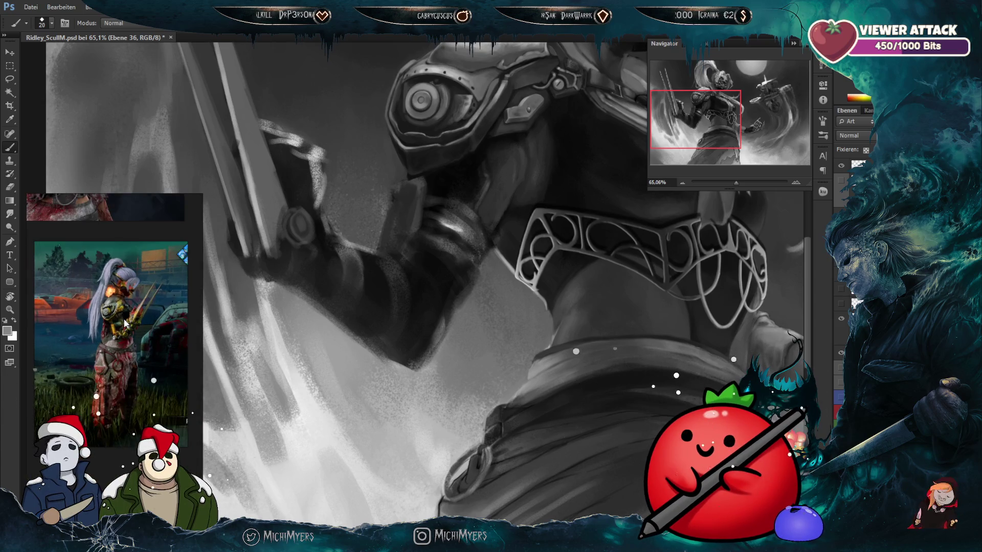
scroll(124, 321, "up", 3)
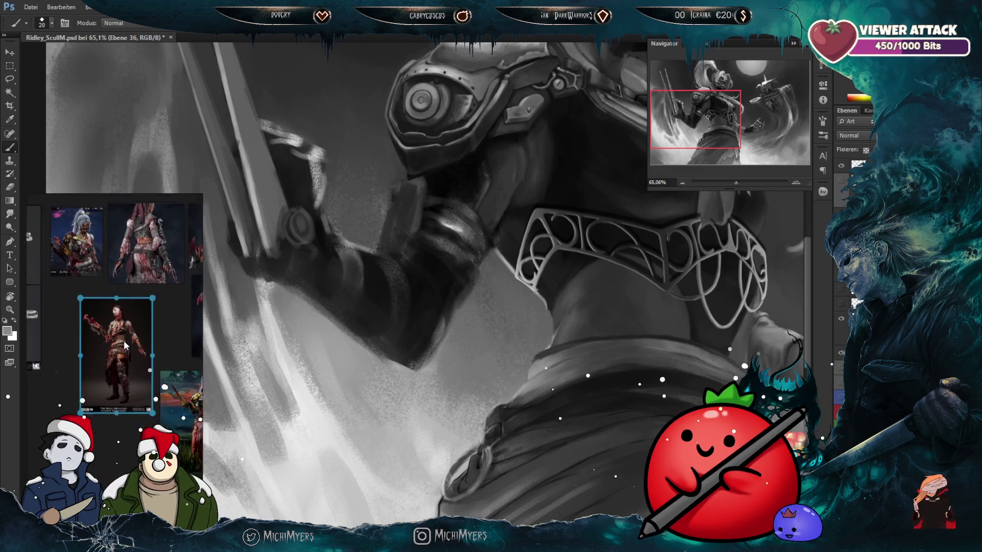
Step: Select the full-body bloodied character reference and zoom in on its sword hilt and torso
scroll(84, 298, "down", 3)
scroll(139, 348, "up", 5)
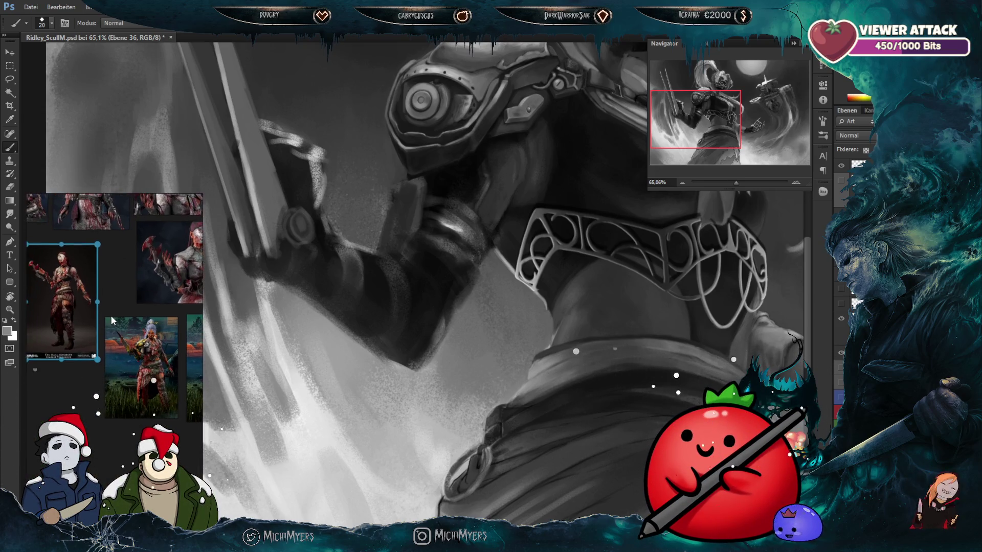
scroll(140, 278, "up", 2)
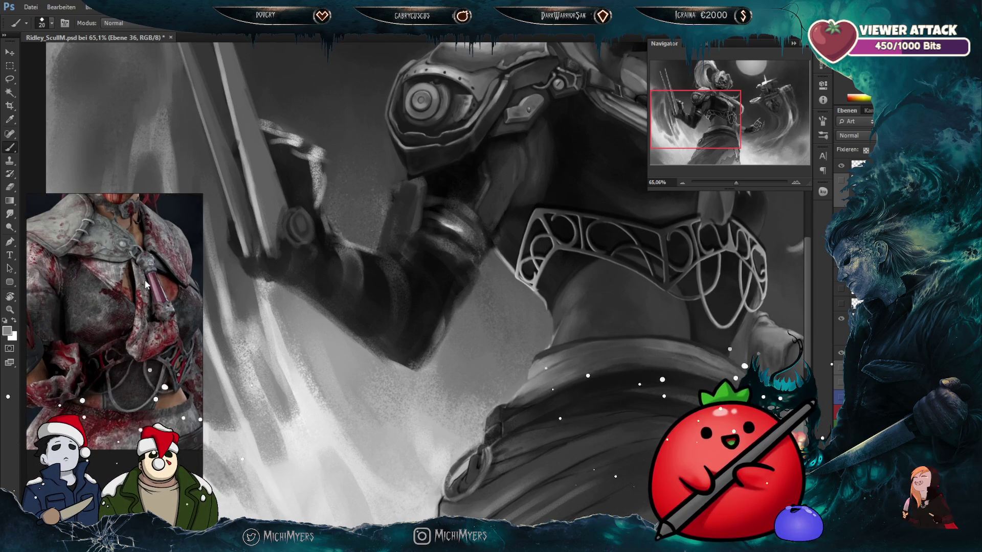
scroll(151, 315, "up", 3)
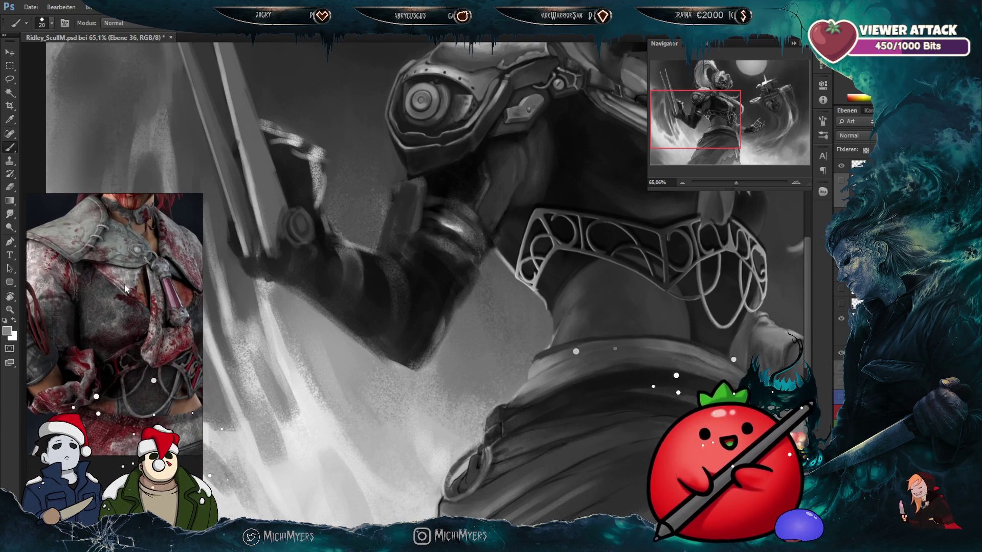
scroll(132, 277, "down", 5)
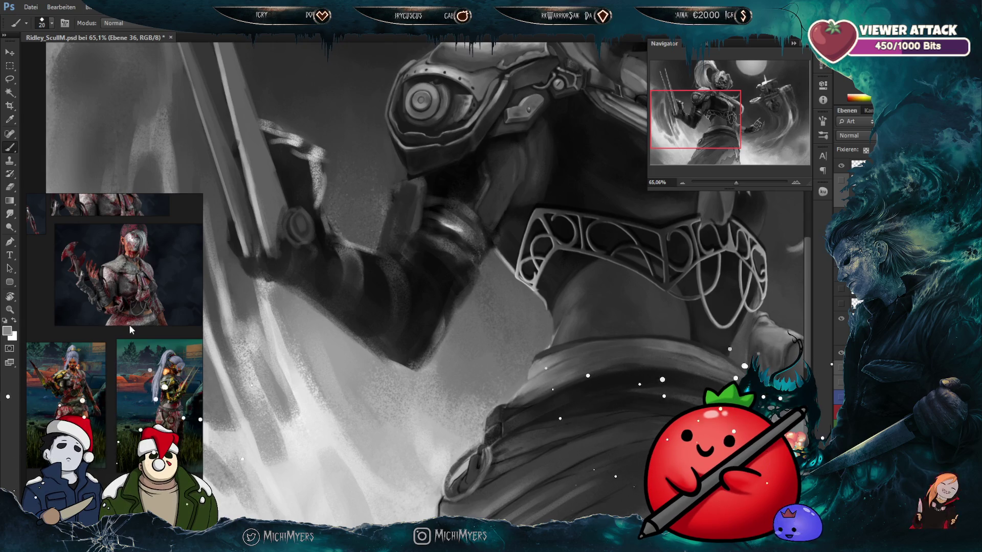
left_click(91, 301)
scroll(97, 307, "up", 3)
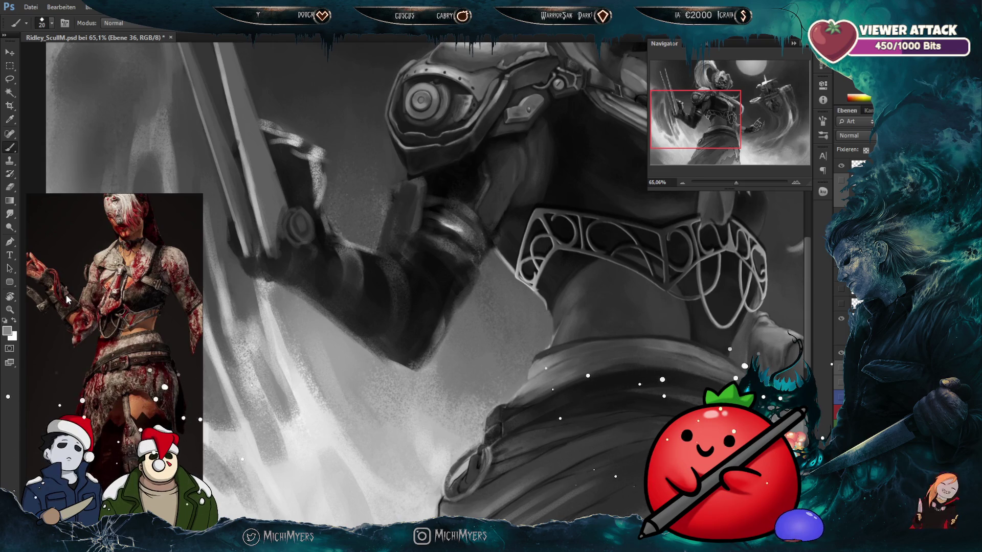
scroll(92, 292, "up", 2)
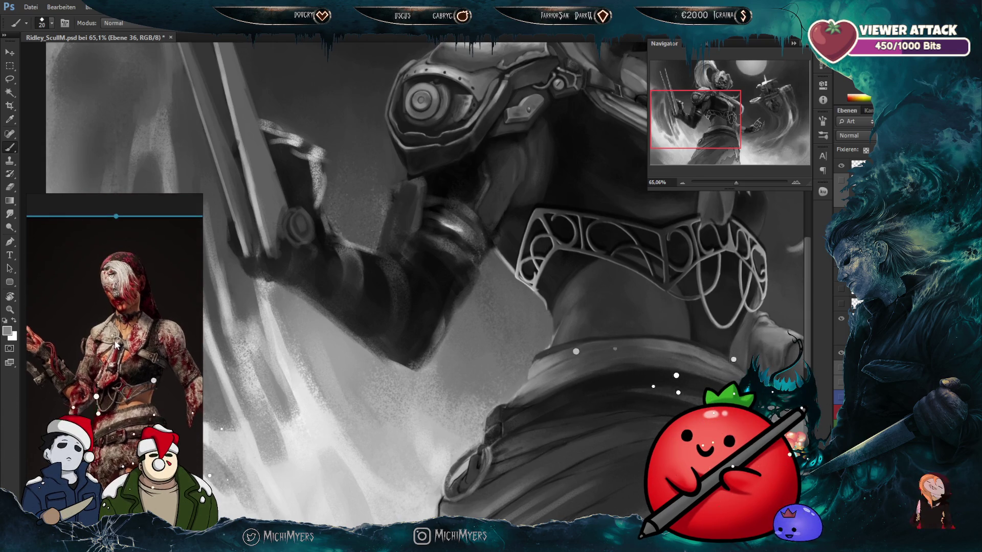
scroll(124, 288, "up", 2)
scroll(169, 338, "down", 2)
scroll(166, 343, "down", 2)
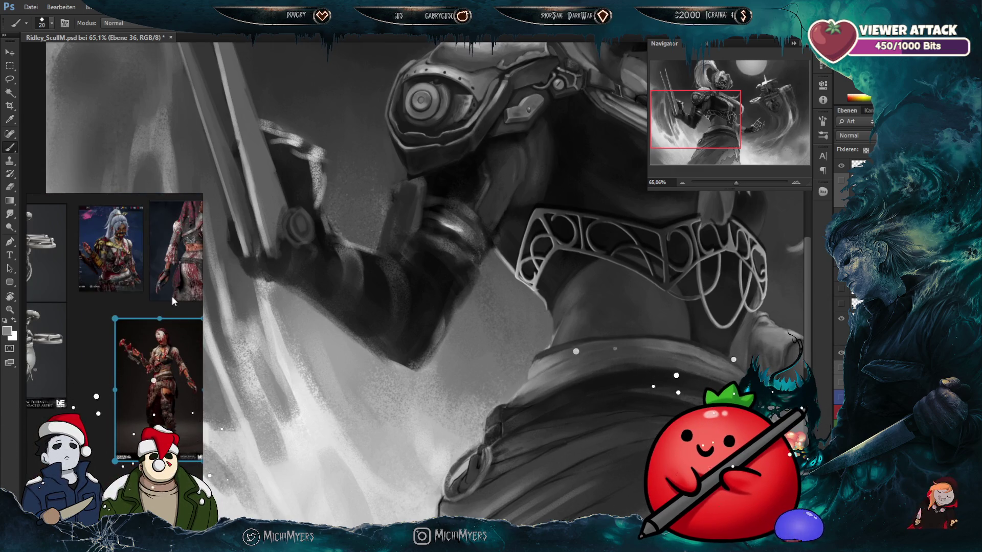
scroll(148, 304, "down", 1)
scroll(123, 312, "down", 1)
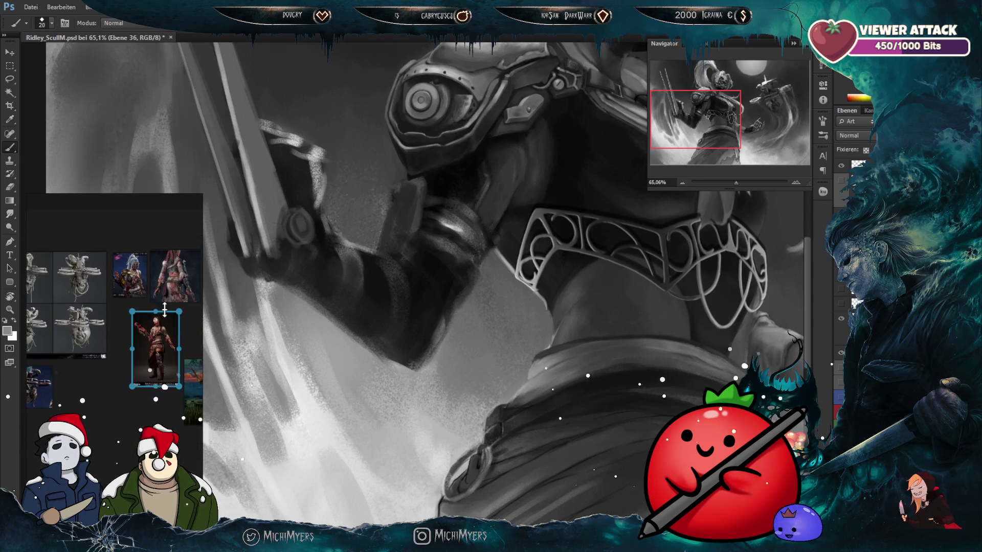
scroll(88, 324, "down", 2)
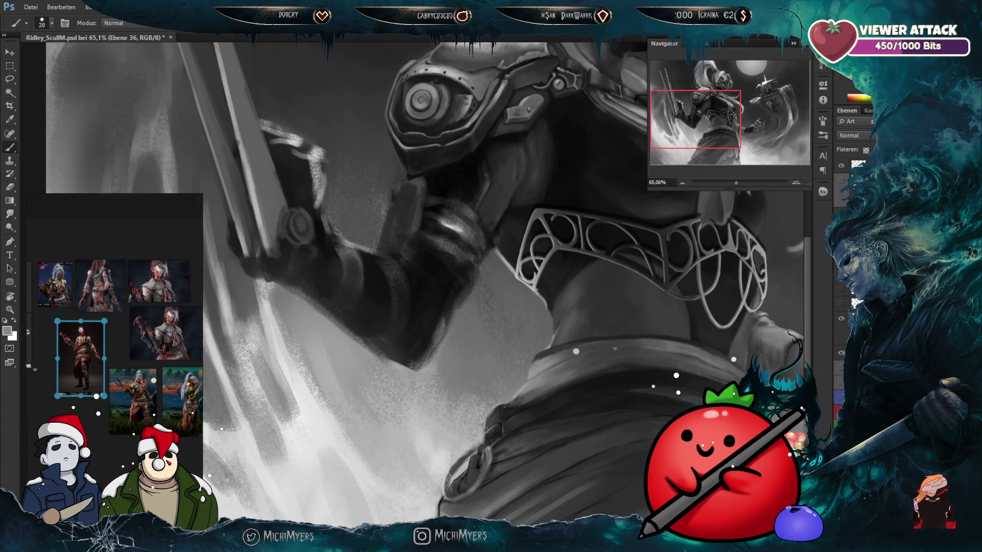
scroll(65, 257, "up", 3)
scroll(65, 257, "up", 3)
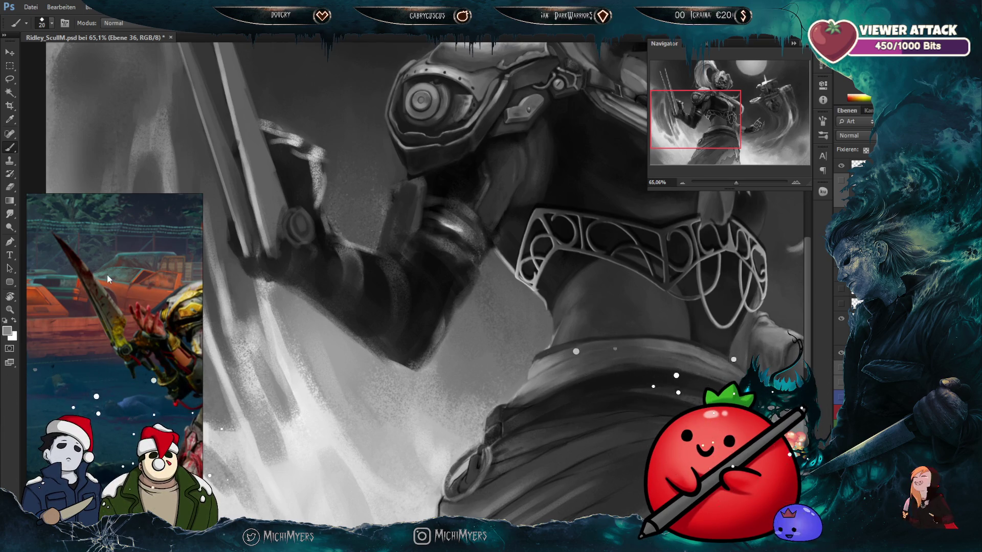
scroll(112, 284, "down", 2)
scroll(128, 325, "down", 2)
scroll(103, 323, "down", 2)
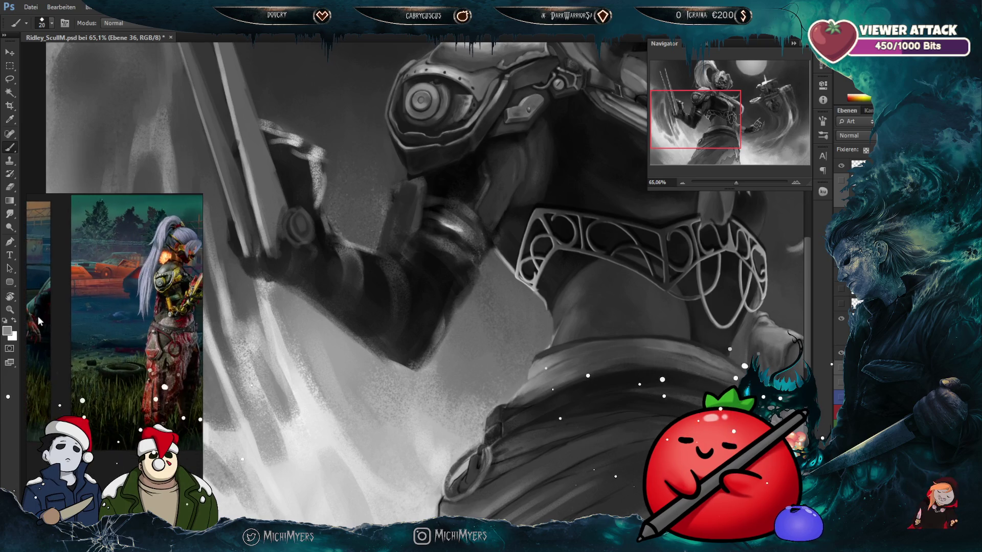
scroll(132, 341, "up", 2)
scroll(55, 330, "up", 2)
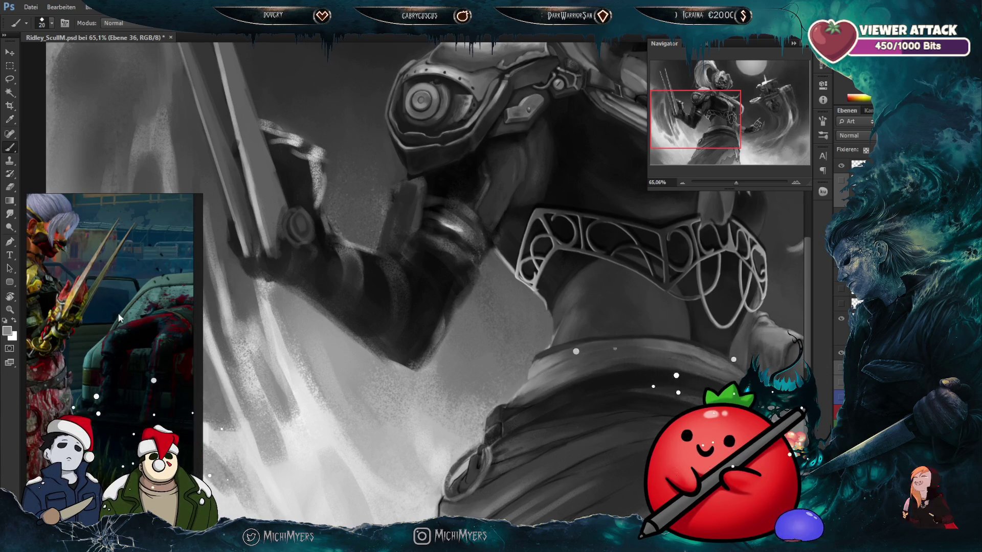
scroll(119, 312, "up", 2)
scroll(55, 321, "up", 2)
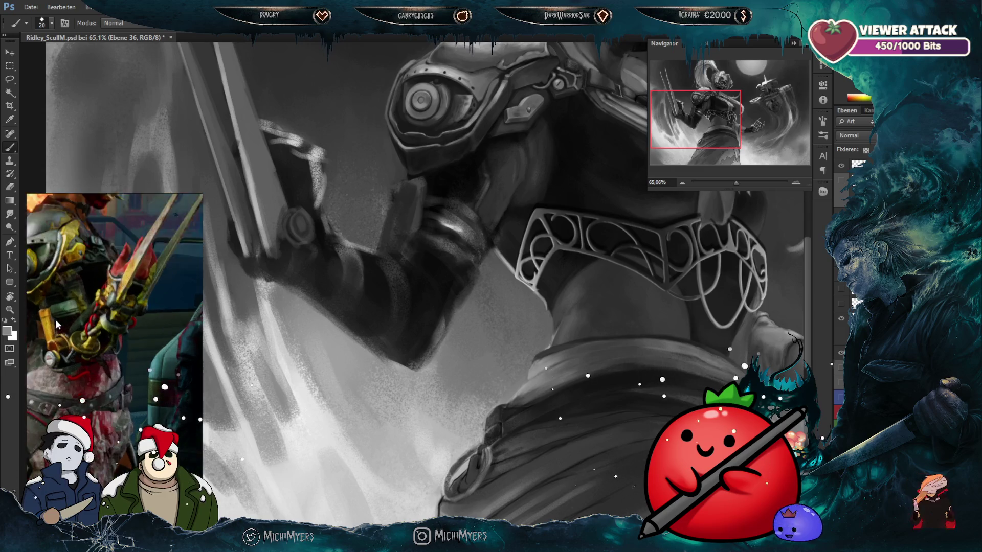
scroll(56, 320, "up", 2)
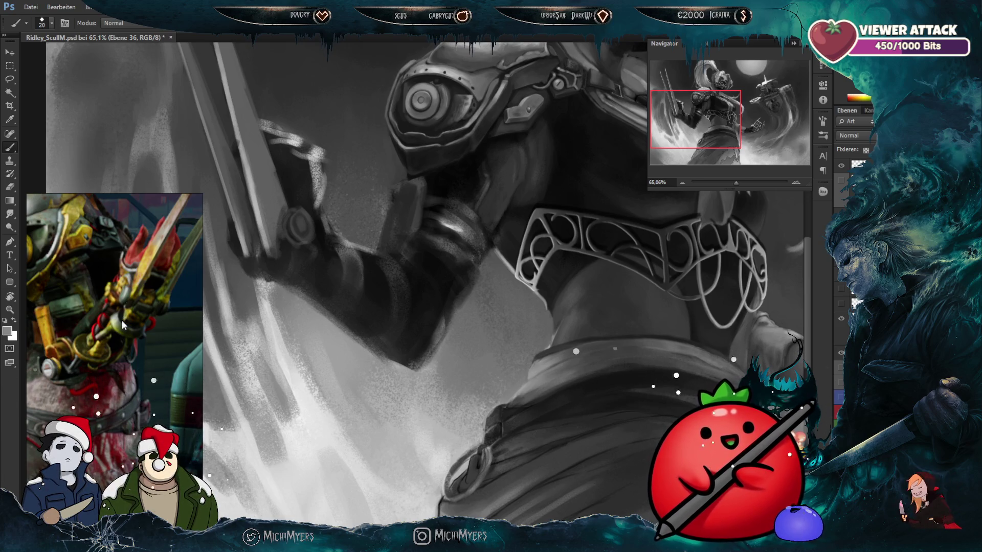
Step: Widen the reference window and frame the bloody mask and belt ring up close
left_click_drag(203, 325, 353, 327)
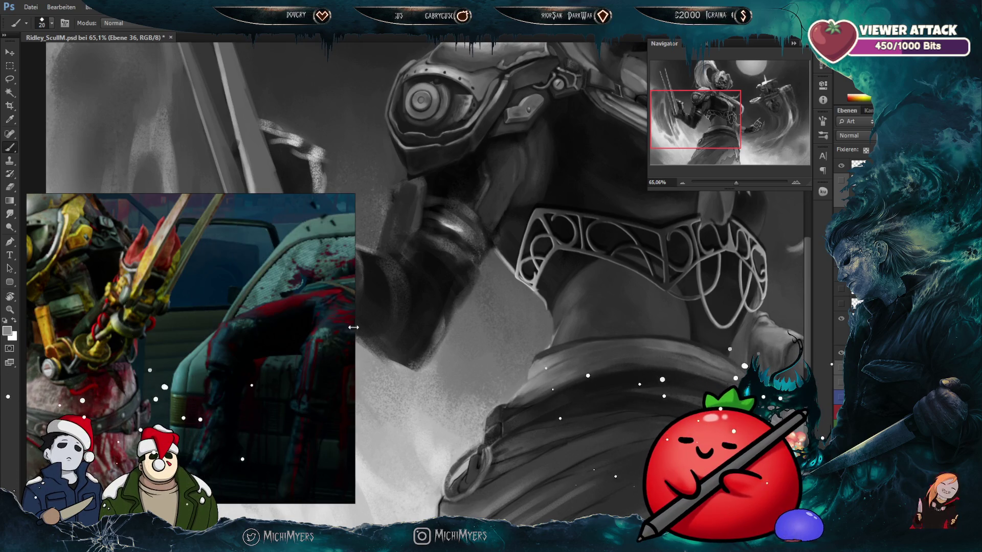
scroll(118, 310, "up", 2)
scroll(158, 320, "up", 2)
scroll(262, 269, "up", 2)
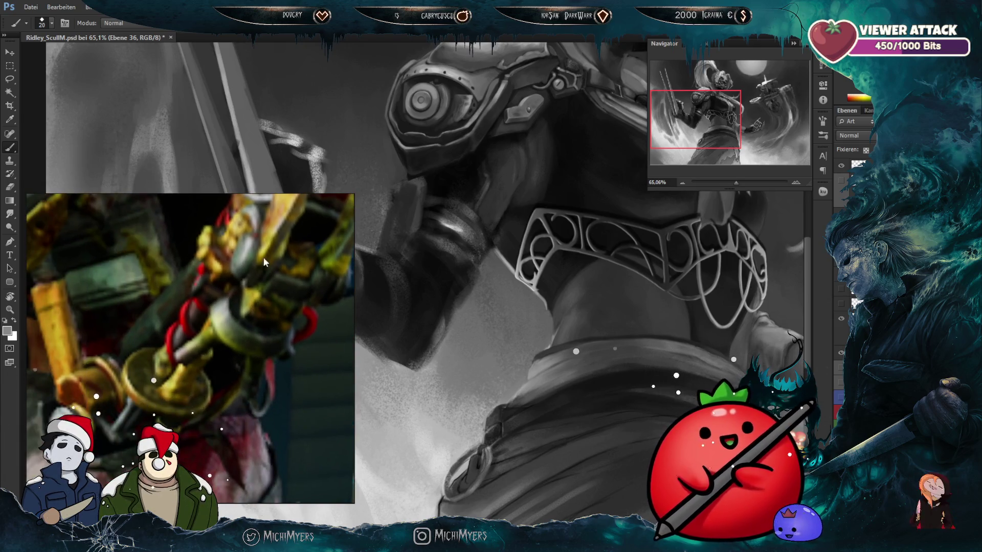
scroll(226, 312, "down", 2)
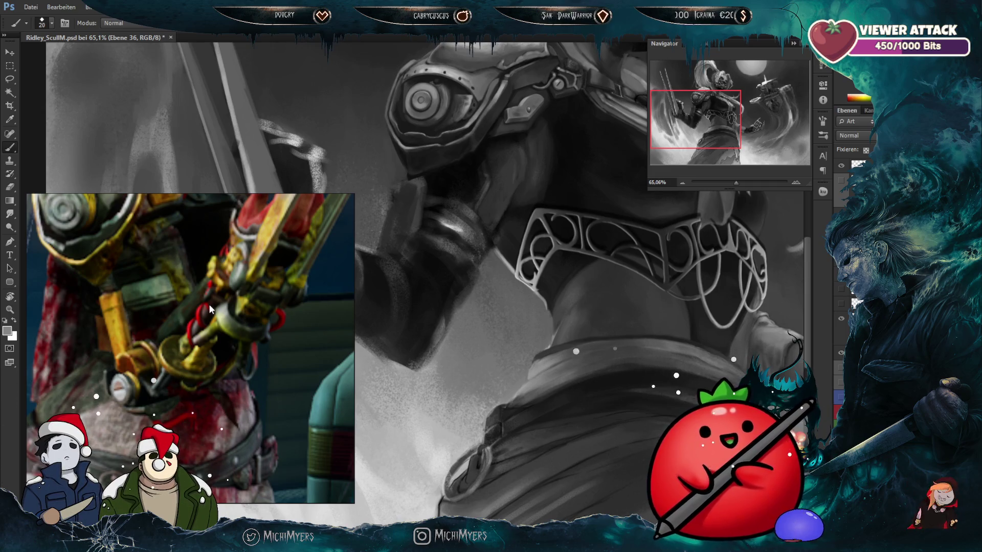
scroll(190, 305, "down", 3)
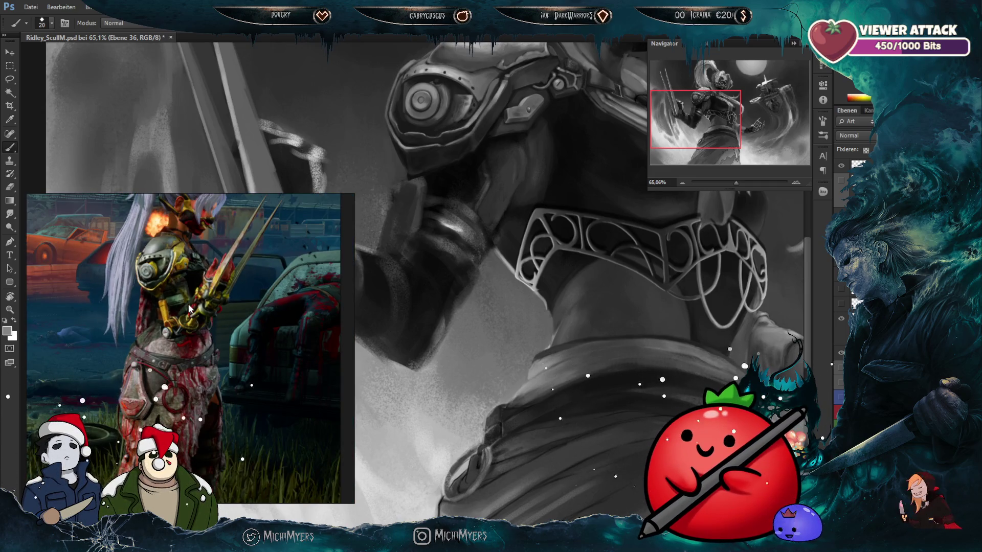
scroll(190, 321, "up", 3)
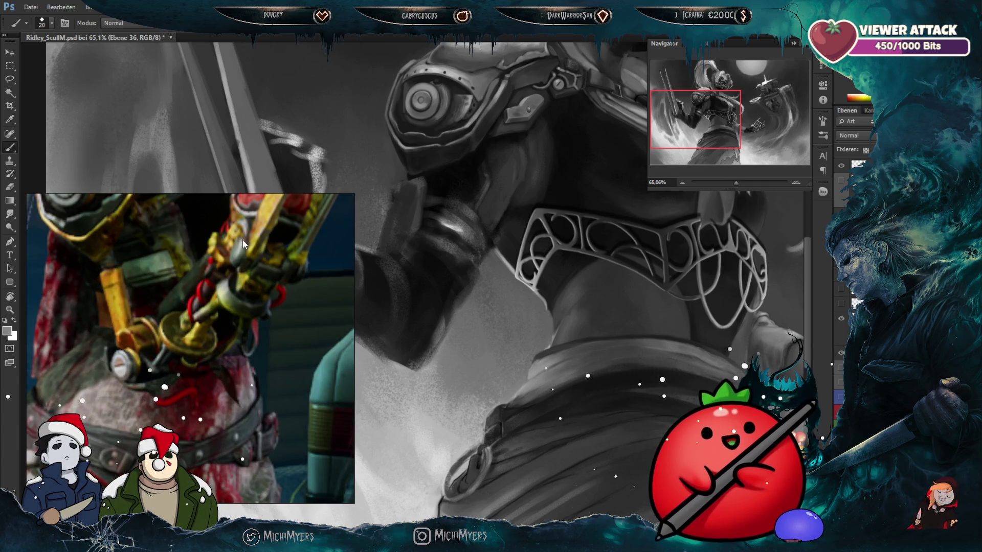
scroll(271, 261, "up", 2)
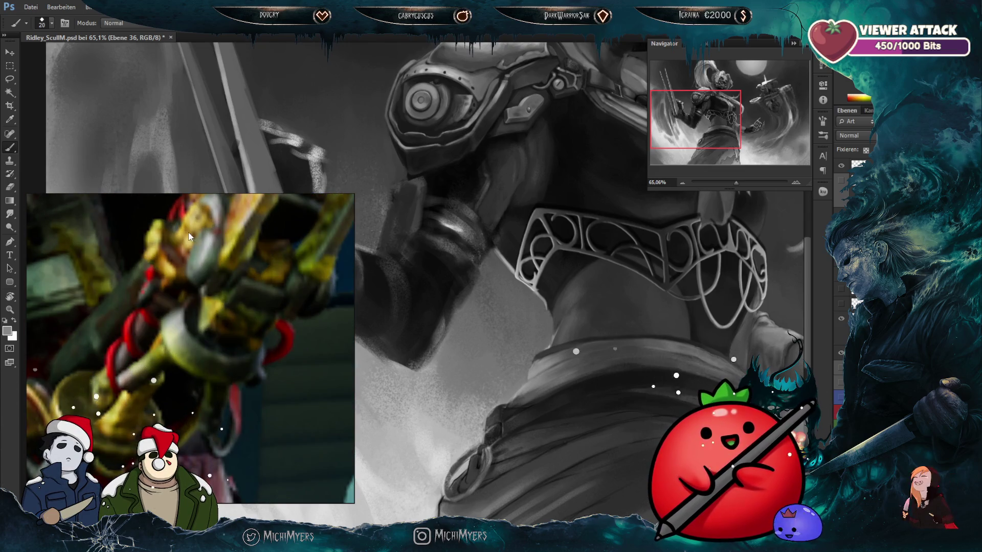
scroll(222, 309, "down", 2)
scroll(222, 339, "down", 2)
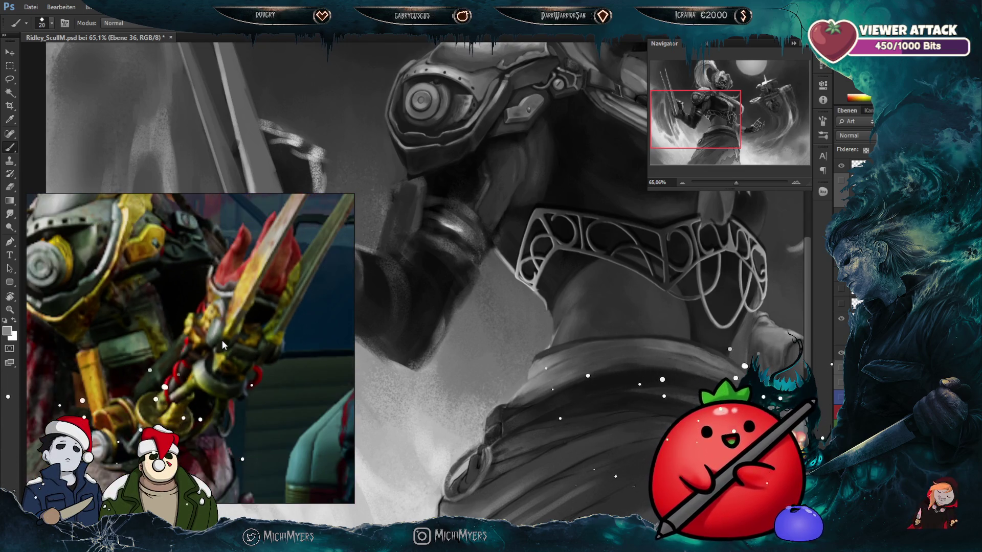
scroll(222, 336, "down", 3)
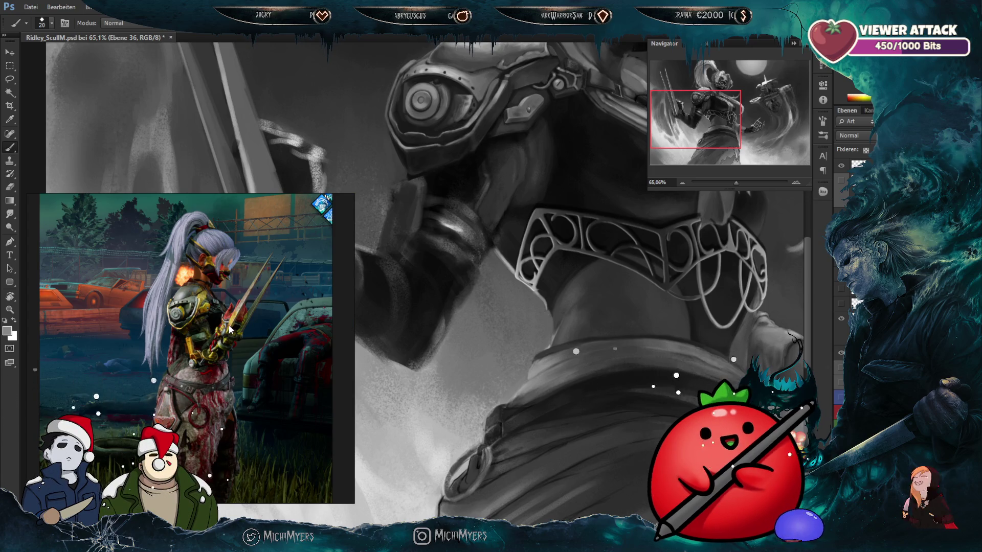
scroll(228, 330, "down", 1)
scroll(227, 326, "up", 2)
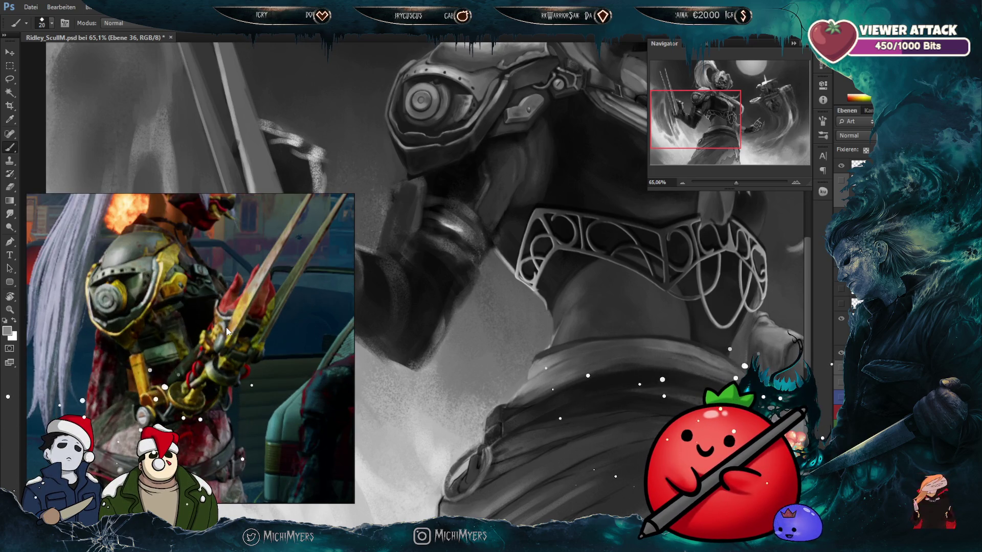
scroll(239, 297, "up", 1)
left_click_drag(240, 297, 242, 271)
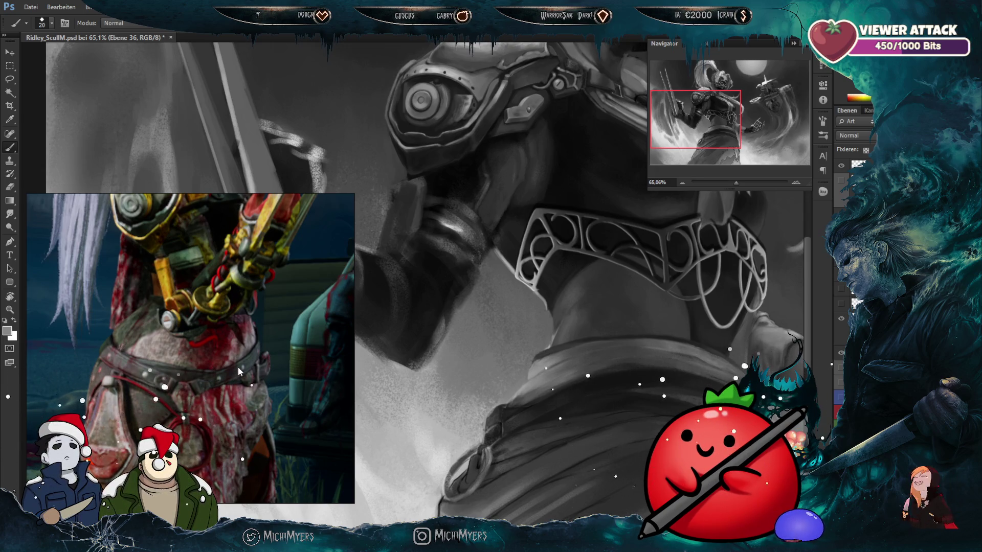
scroll(237, 367, "down", 1)
left_click_drag(236, 392, 254, 296)
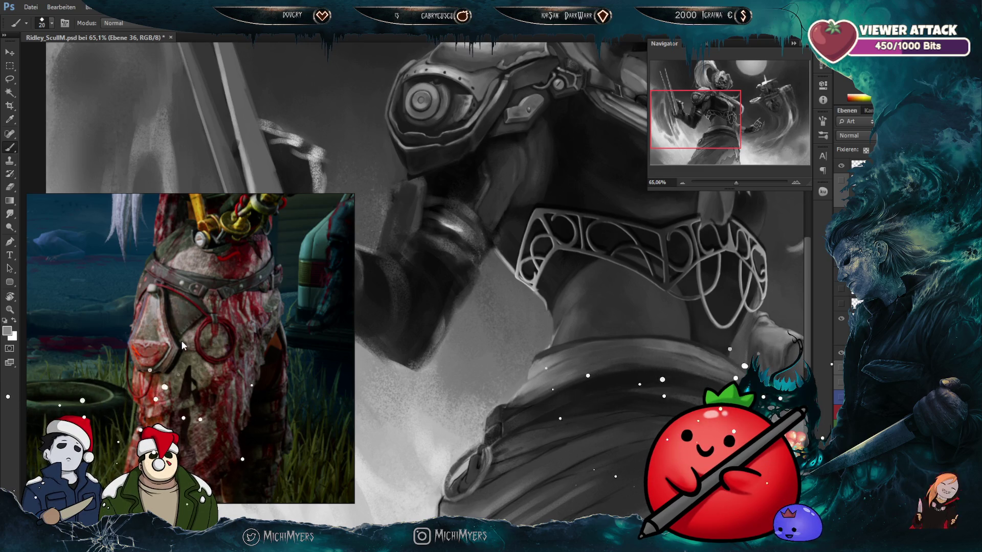
Step: Move the moodboard window up and left, panning its image left and up
mouse_move(181, 340)
mouse_move(333, 259)
left_mouse_down()
mouse_move(348, 325)
mouse_move(155, 328)
left_mouse_up()
left_click_drag(78, 335, 41, 312)
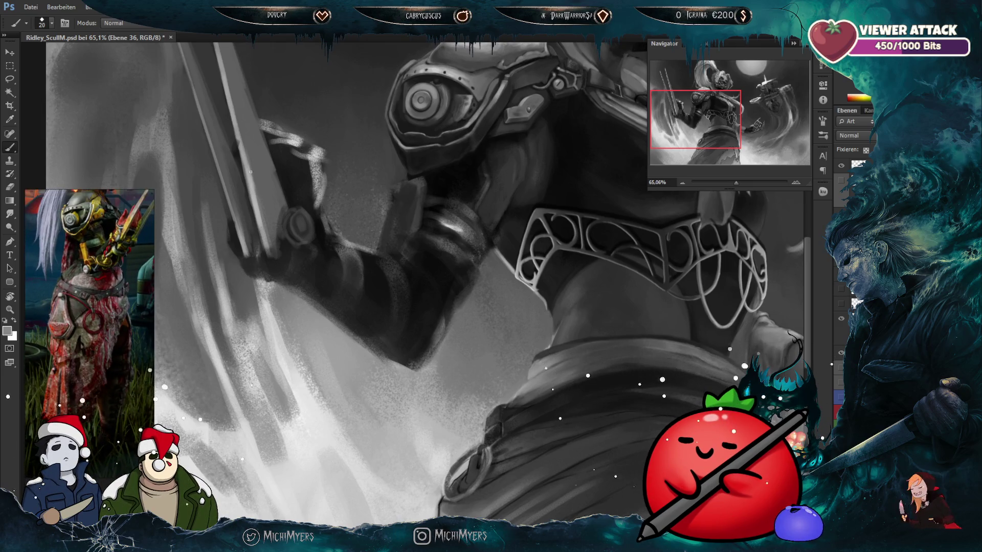
Step: Zoom the canvas from 27.6% to about 65%, centred on the warrior's skirt
scroll(404, 334, "down", 2)
scroll(405, 335, "down", 2)
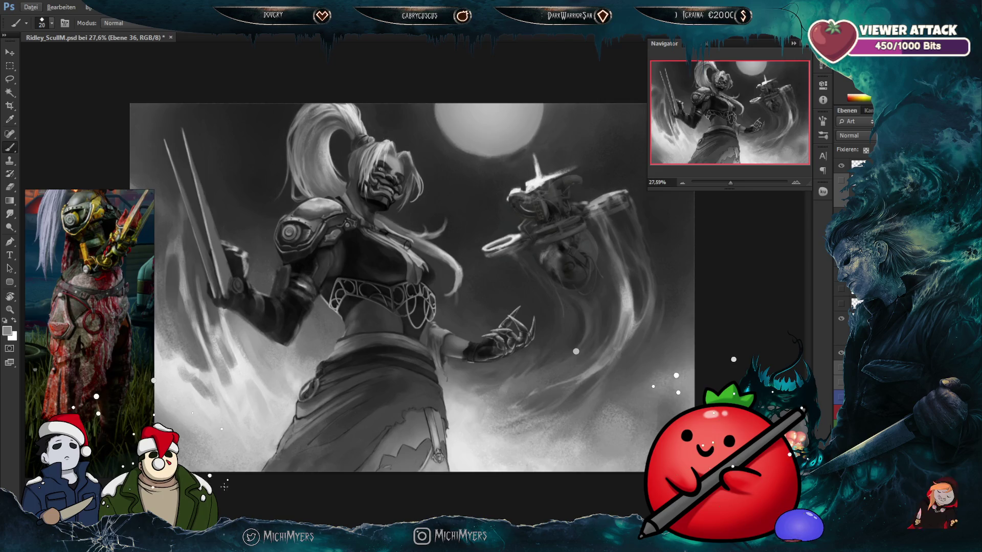
scroll(301, 384, "up", 2)
scroll(389, 426, "down", 1)
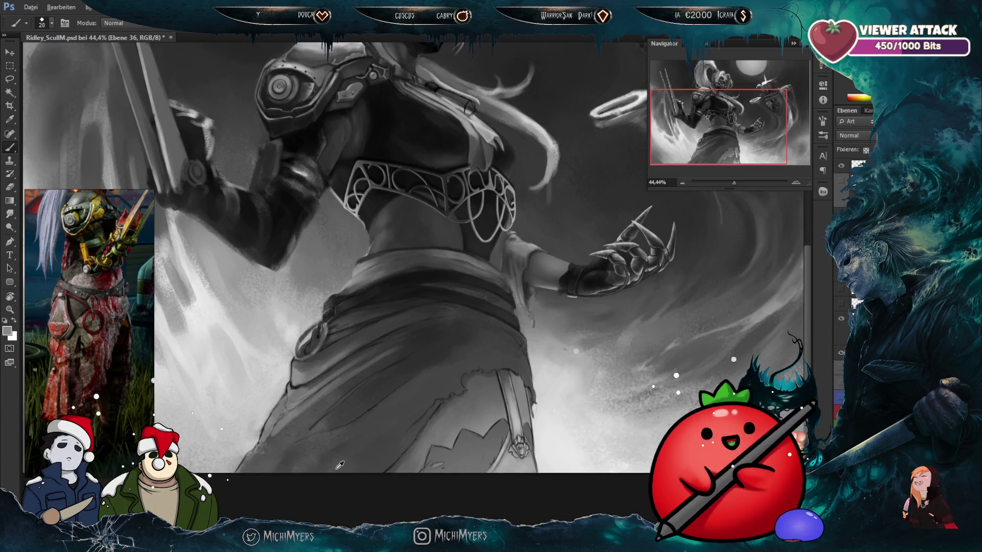
scroll(341, 479, "up", 3)
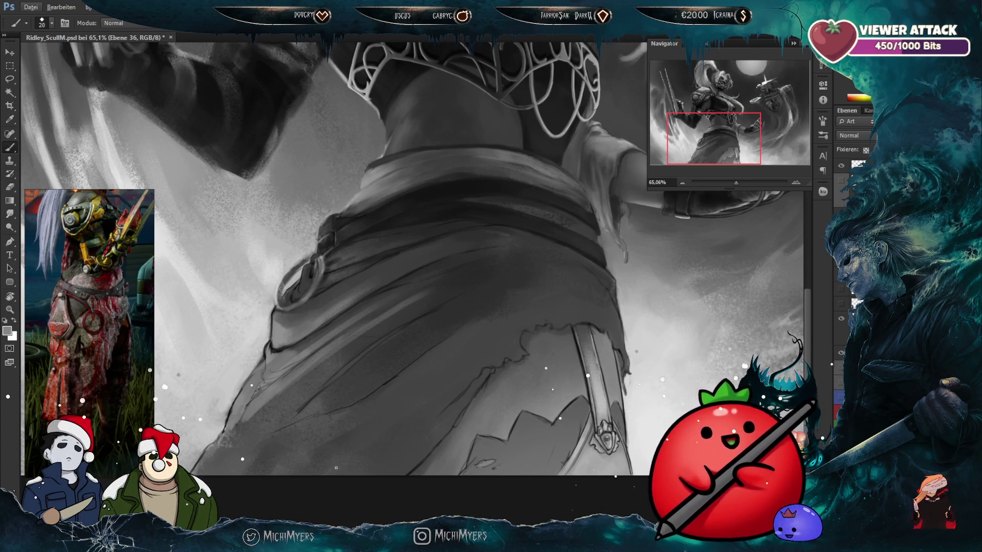
Step: Enlarge the eraser, shrink the brush slightly and set the foreground colour to black
key("e")
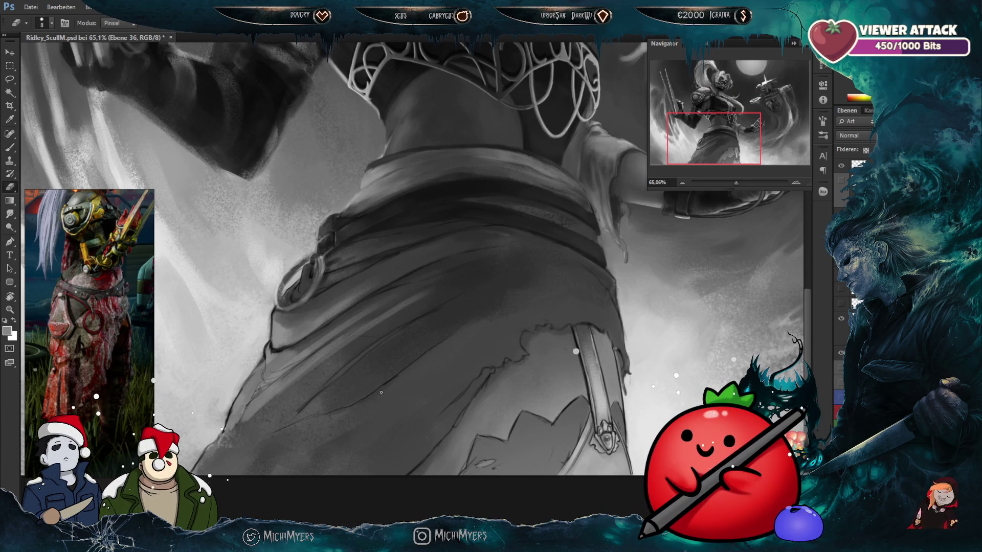
key("bracketright")
key("bracketright")
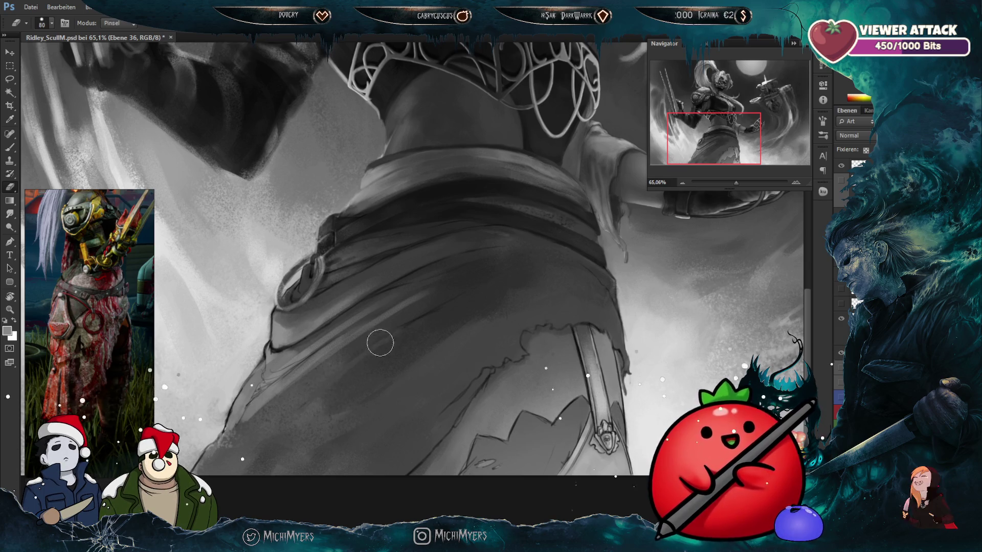
key("b")
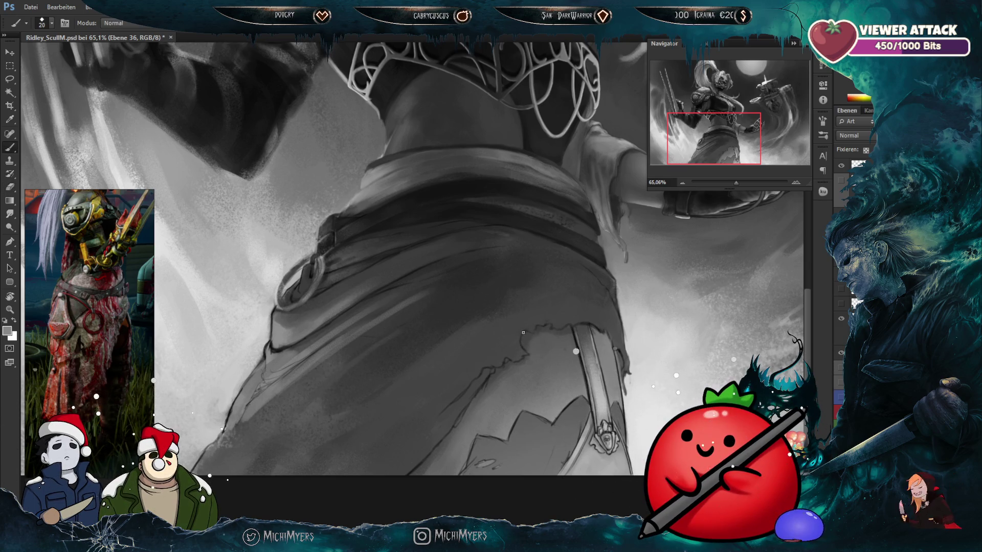
key("bracketleft")
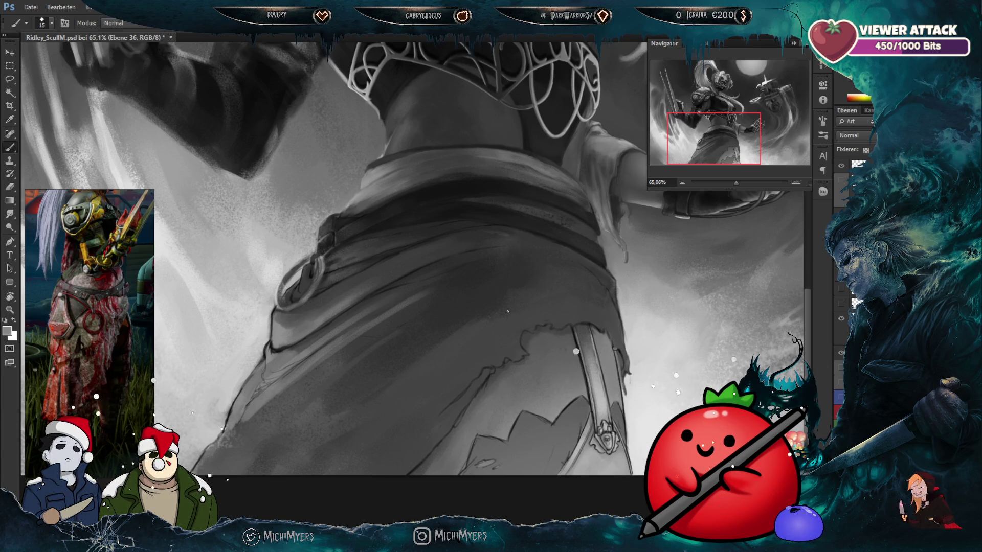
key("d")
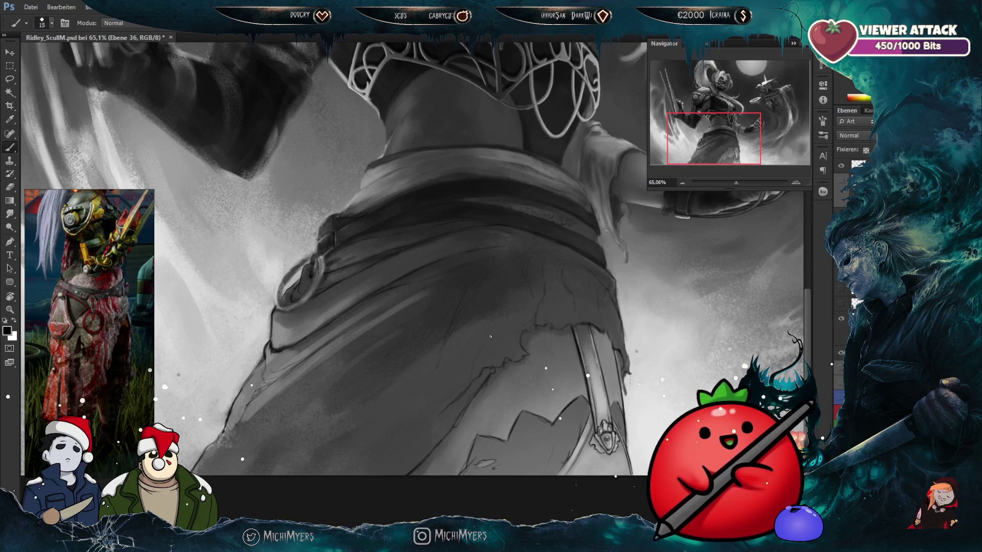
Step: Paint dark fold lines and shape the torn skirt hem, alternating brush and eraser
key("e")
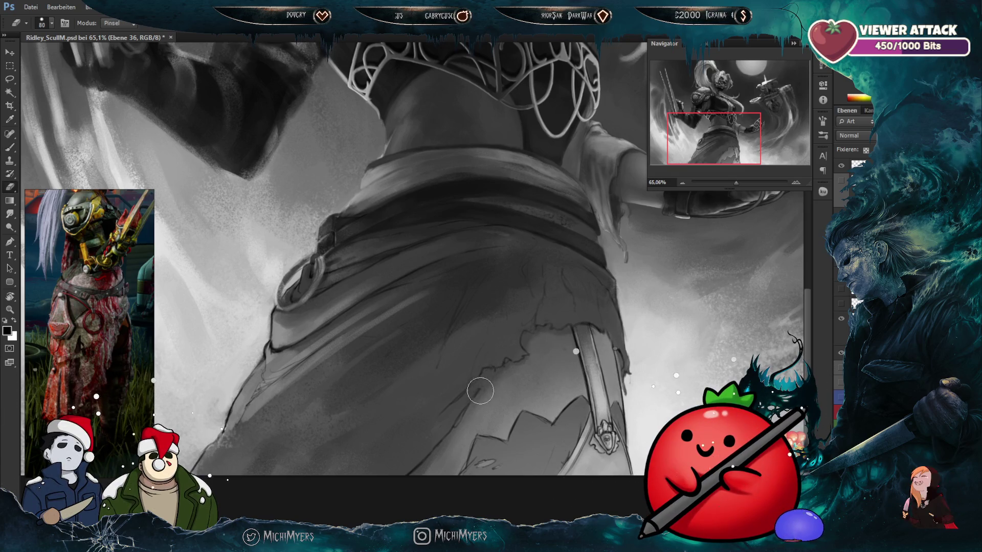
key("b")
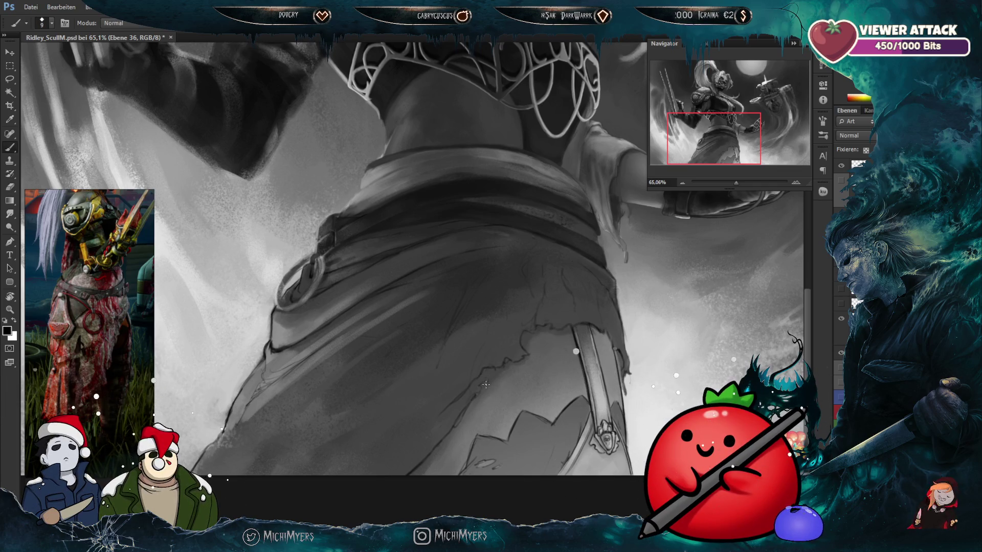
key("bracketright")
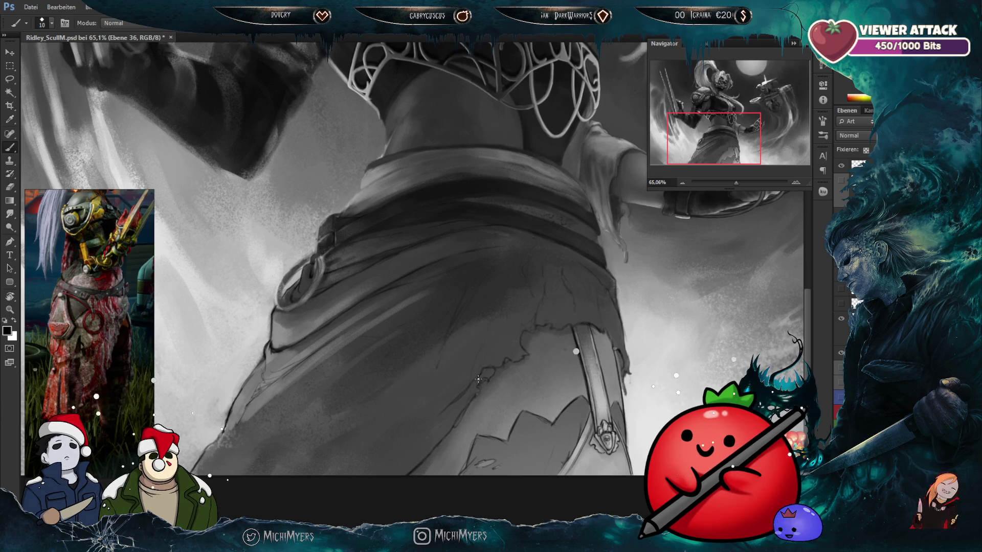
key("e")
key("b")
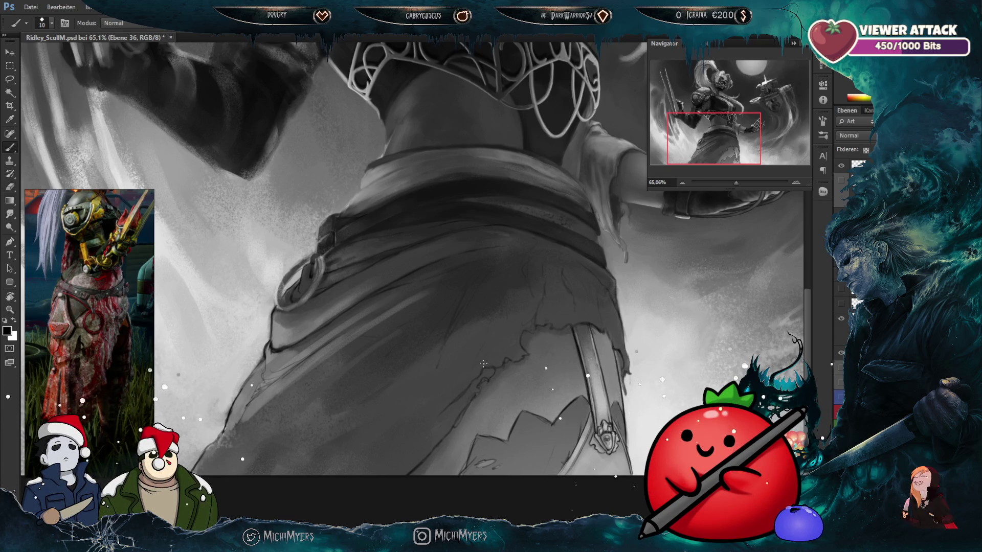
key("e")
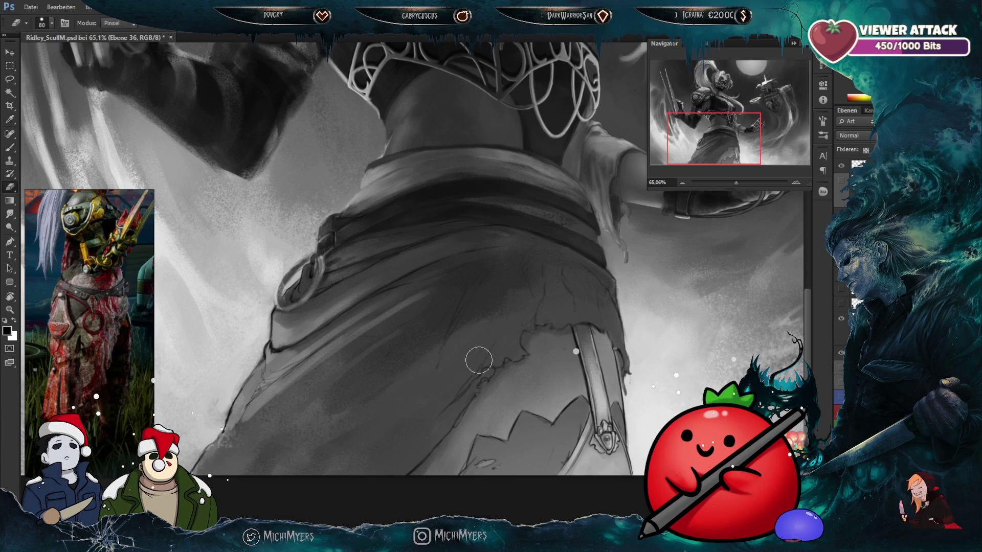
key("b")
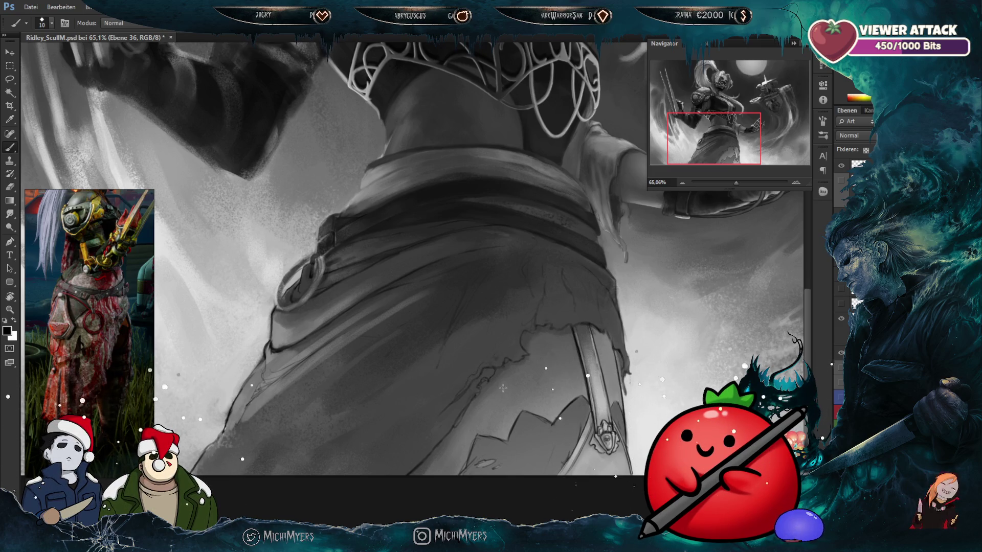
scroll(539, 333, "down", 2)
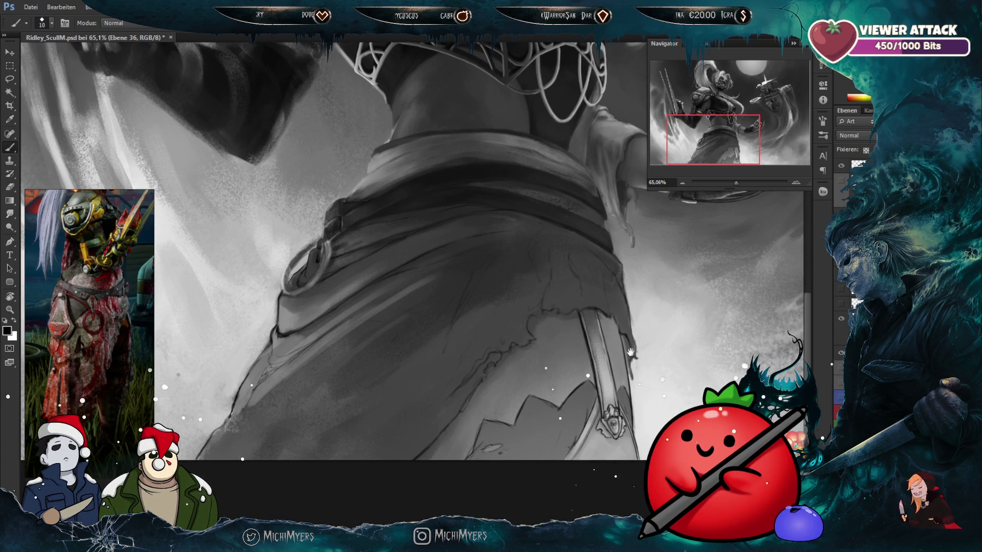
Step: Pan to the skirt's ragged edge beside the sword strap and enlarge the brush
left_click_drag(627, 353, 580, 315)
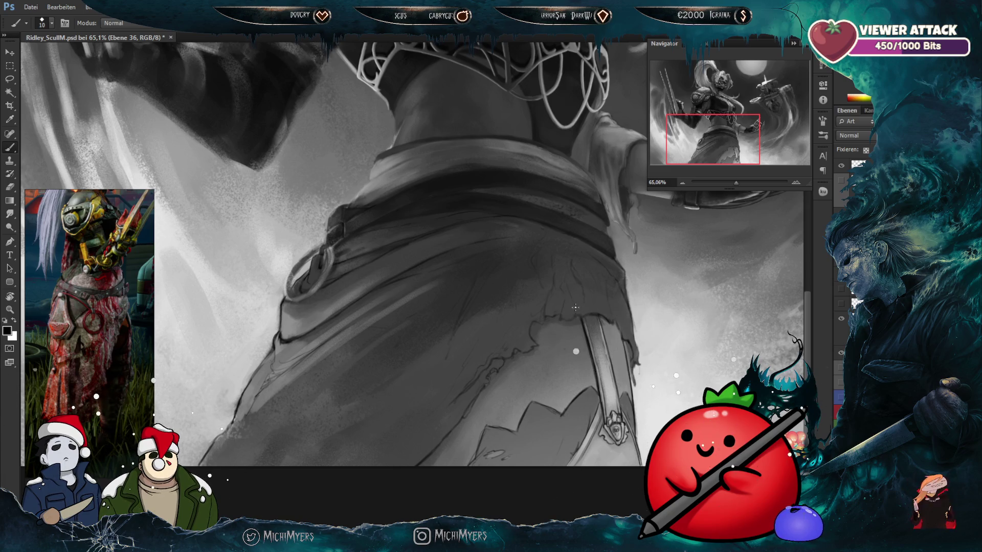
left_click_drag(575, 310, 568, 318)
key("bracketright")
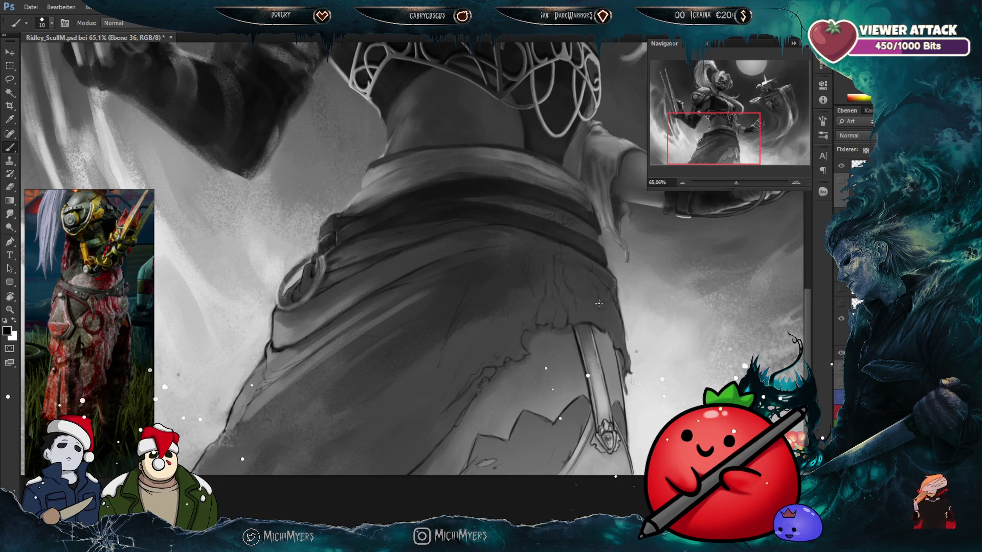
Step: Fix small spots on the hem with brush and eraser, then zoom to about 115%
key("e")
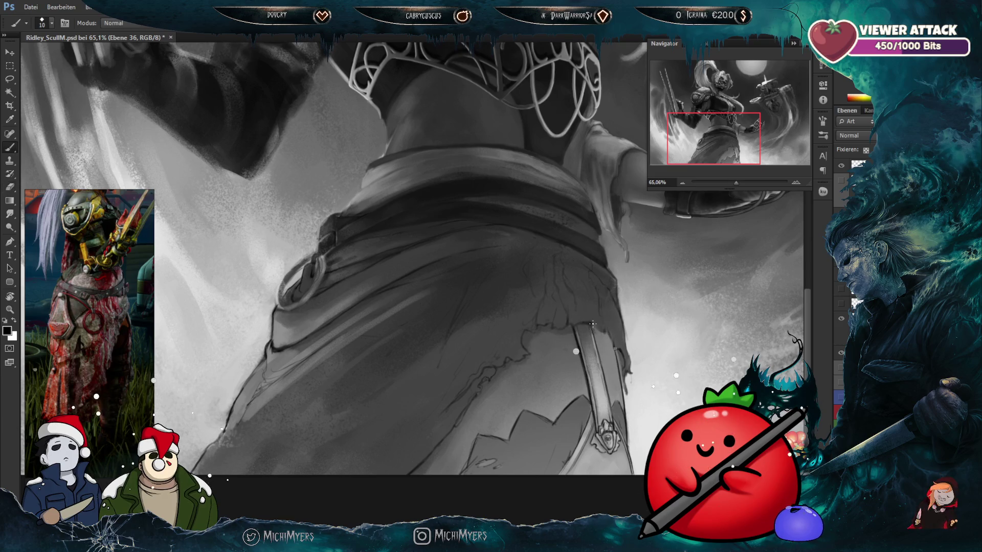
key("e")
key("b")
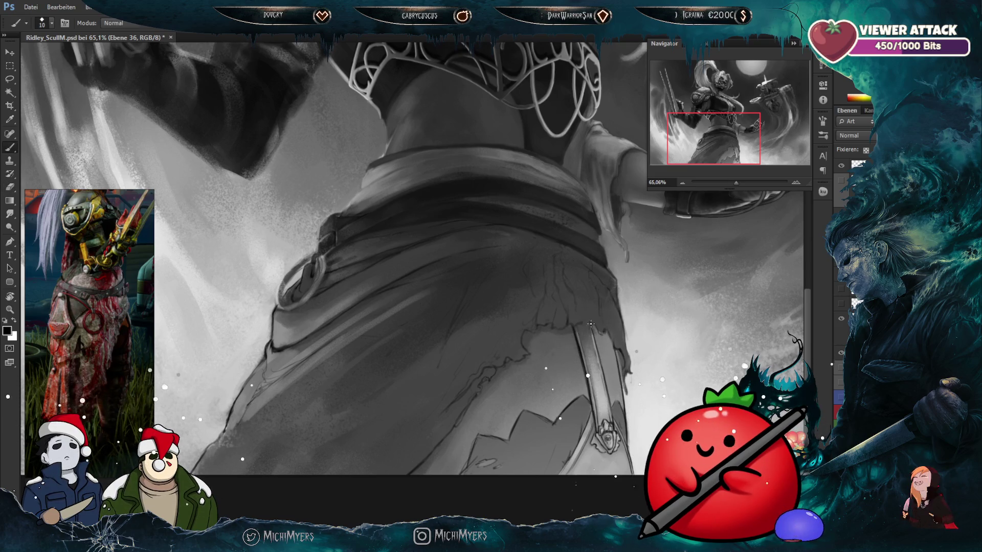
key("e")
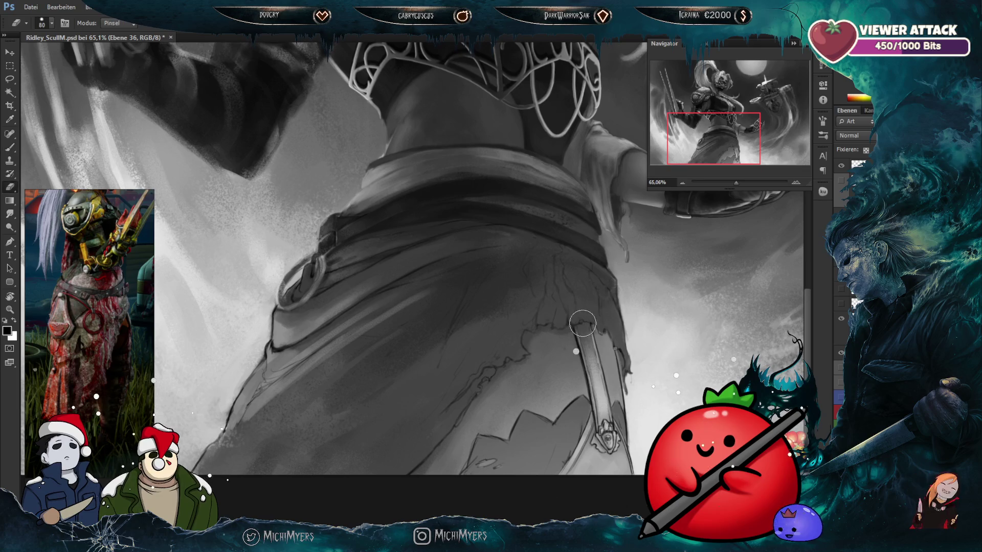
key("b")
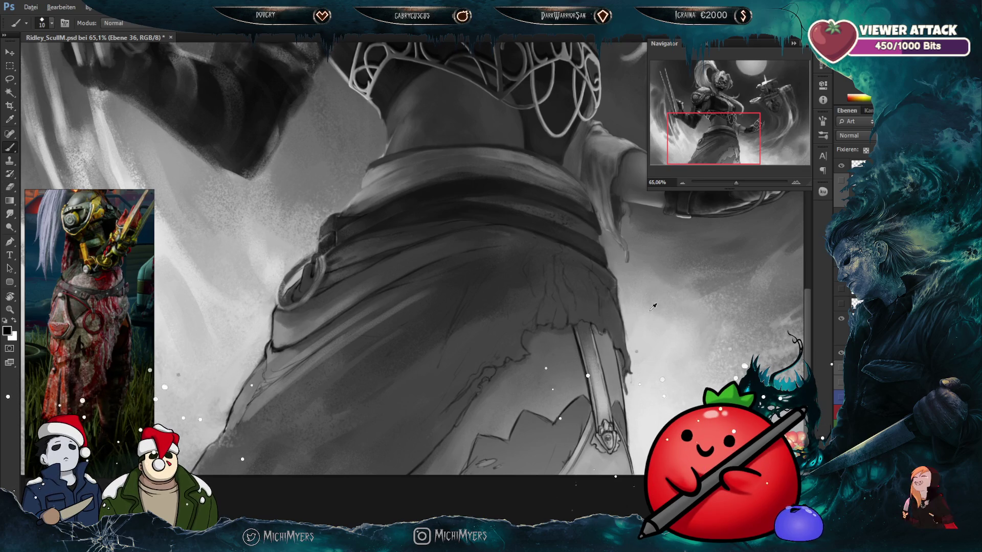
scroll(652, 299, "up", 3)
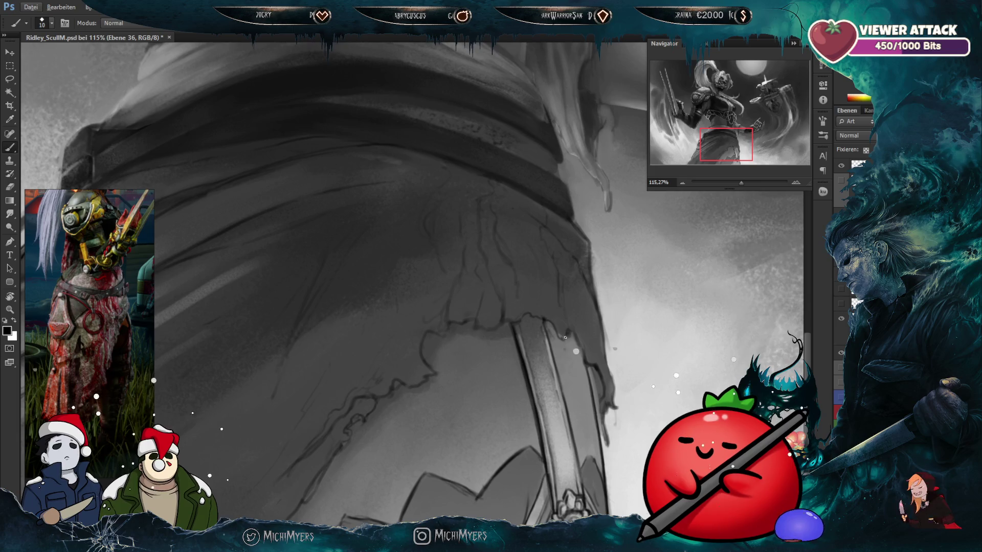
Step: Refine shading beside the hanging strap with a smaller brush, alternating painting and erasing
key("bracketleft")
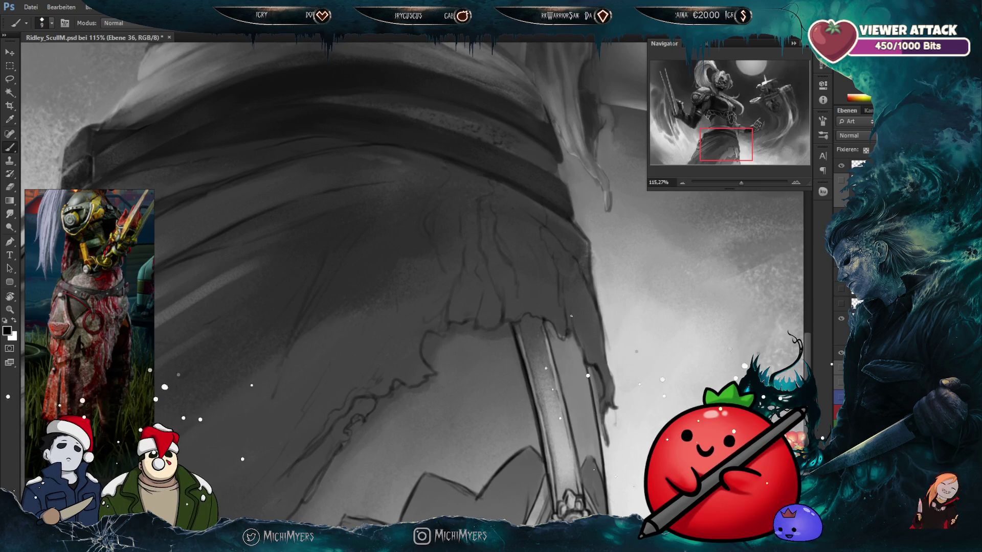
key("e")
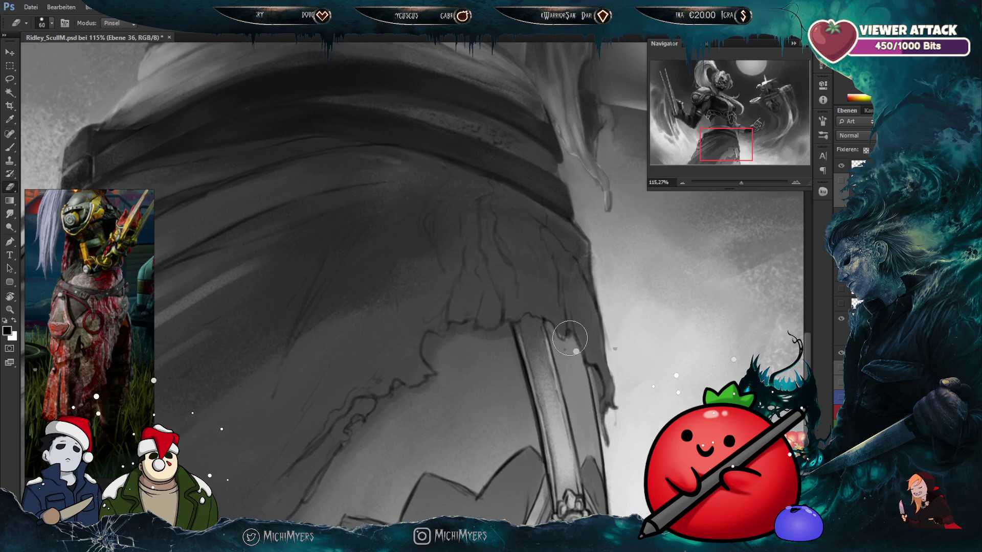
key("b")
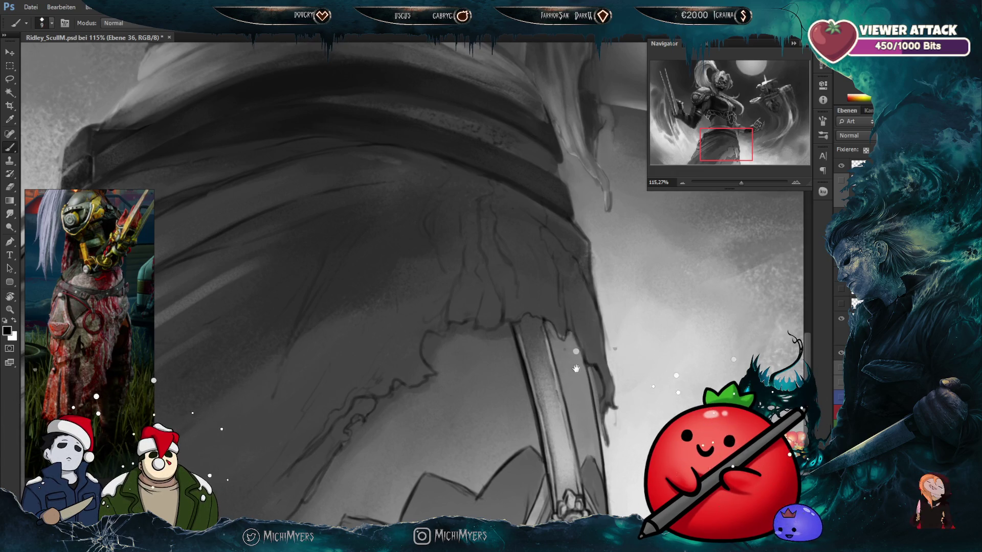
left_click_drag(576, 367, 578, 353)
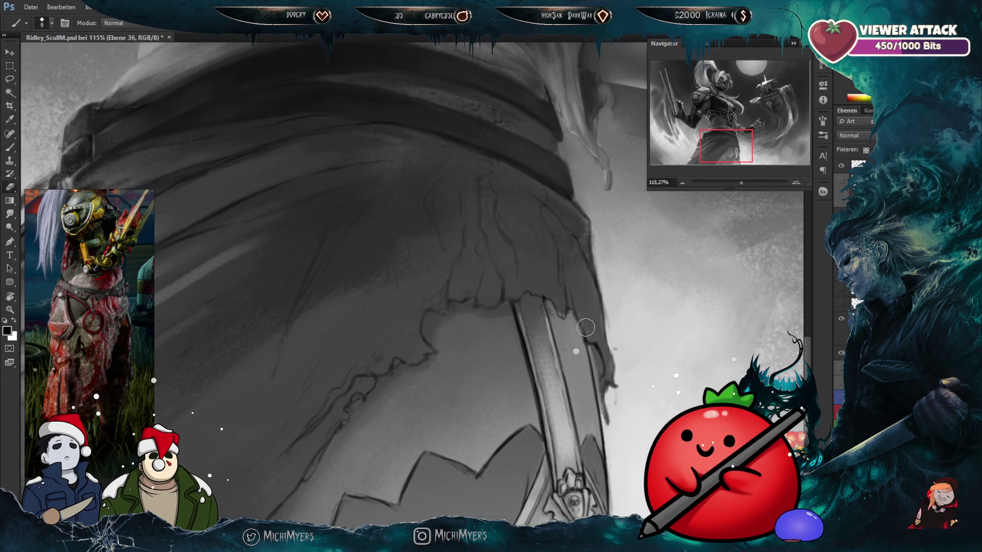
key("e")
key("b")
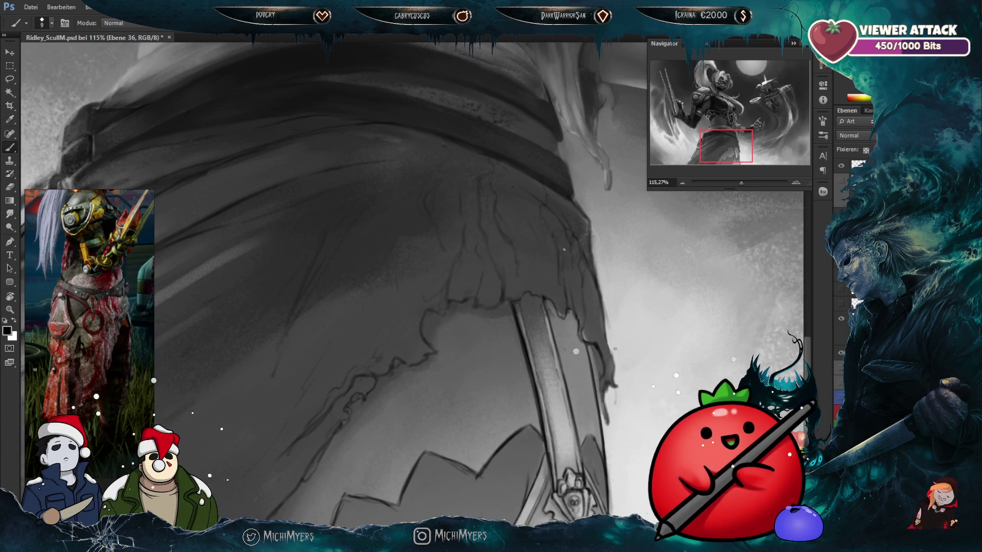
left_click_drag(590, 289, 601, 302)
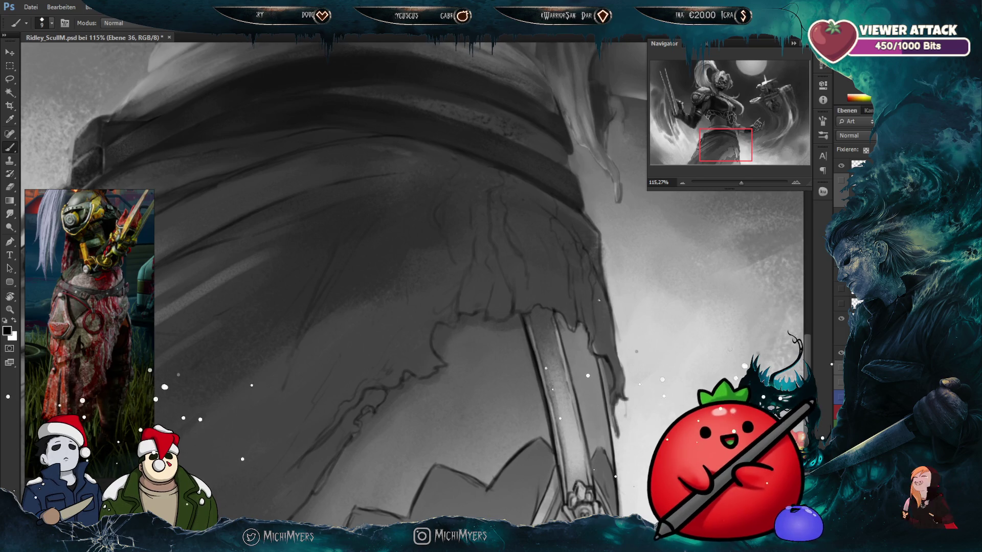
left_click_drag(634, 305, 622, 306)
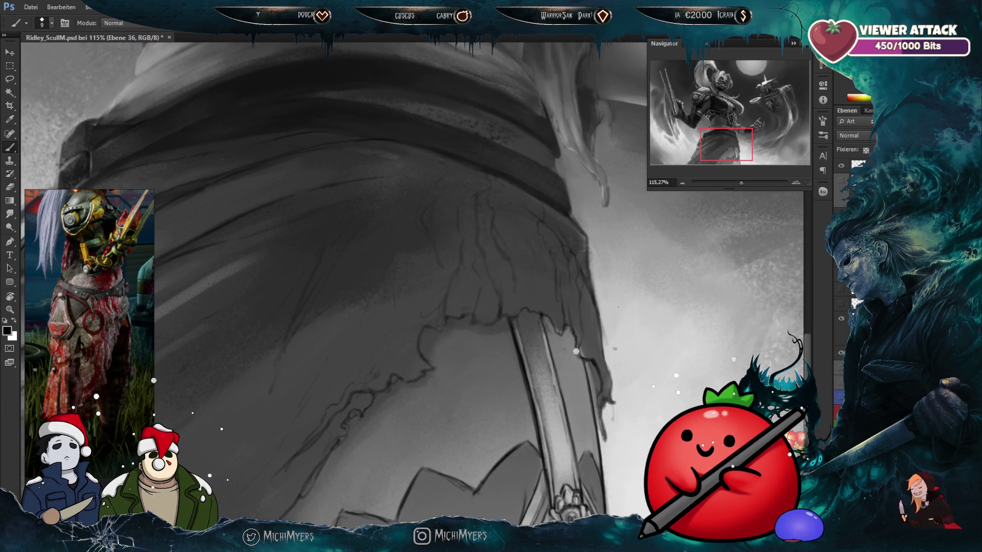
key("e")
key("b")
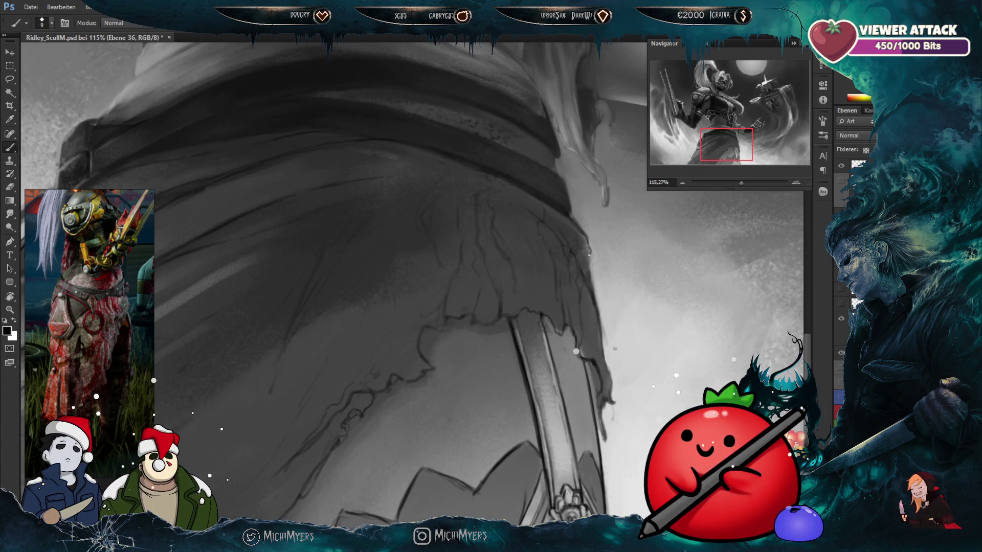
key("e")
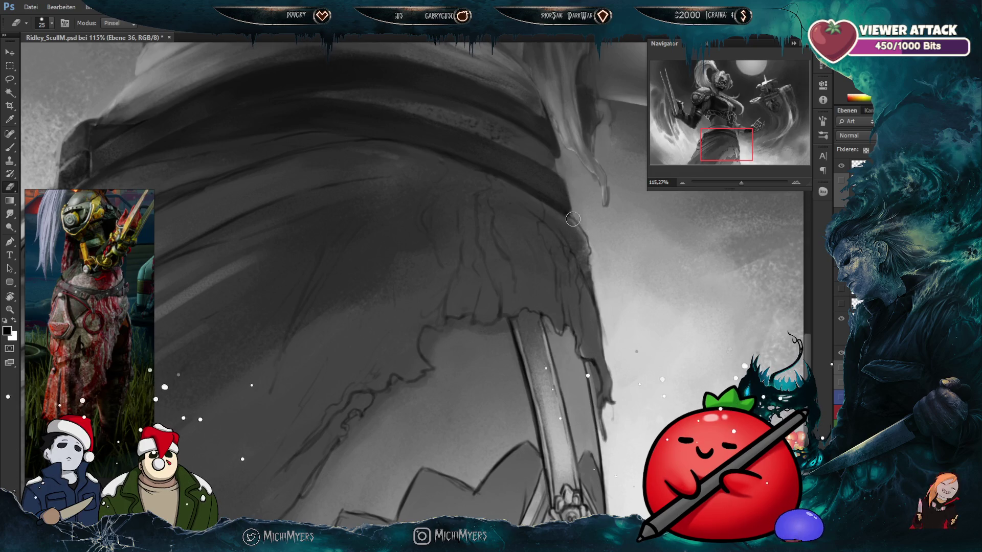
key("b")
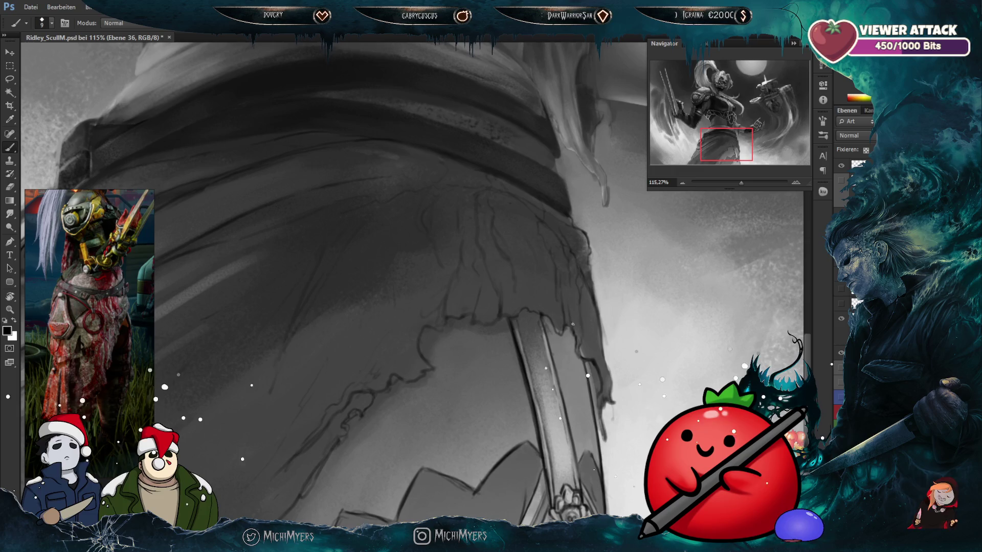
Step: Bring the skirt's torn lower edge into view and touch it up with brush and eraser
left_click_drag(456, 376, 559, 286)
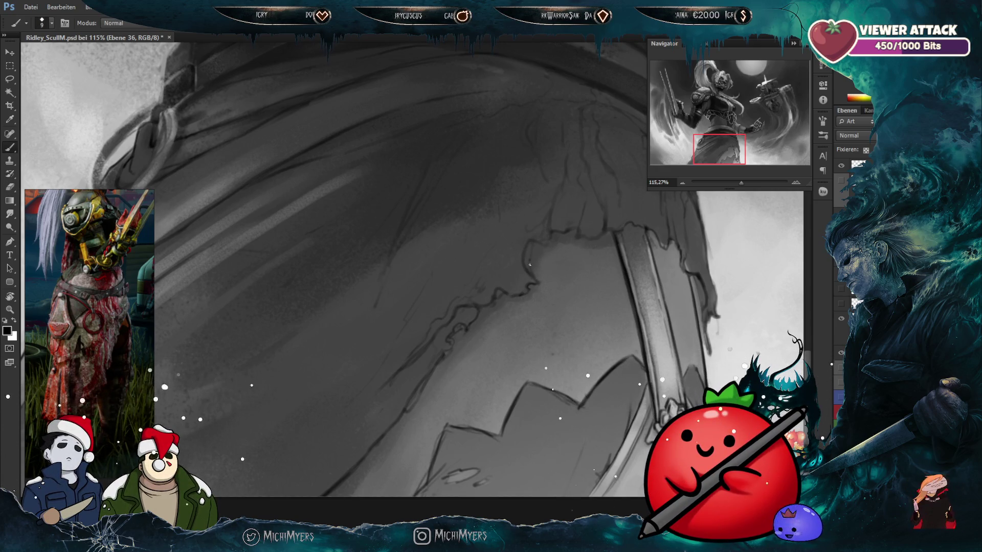
left_click_drag(534, 292, 548, 302)
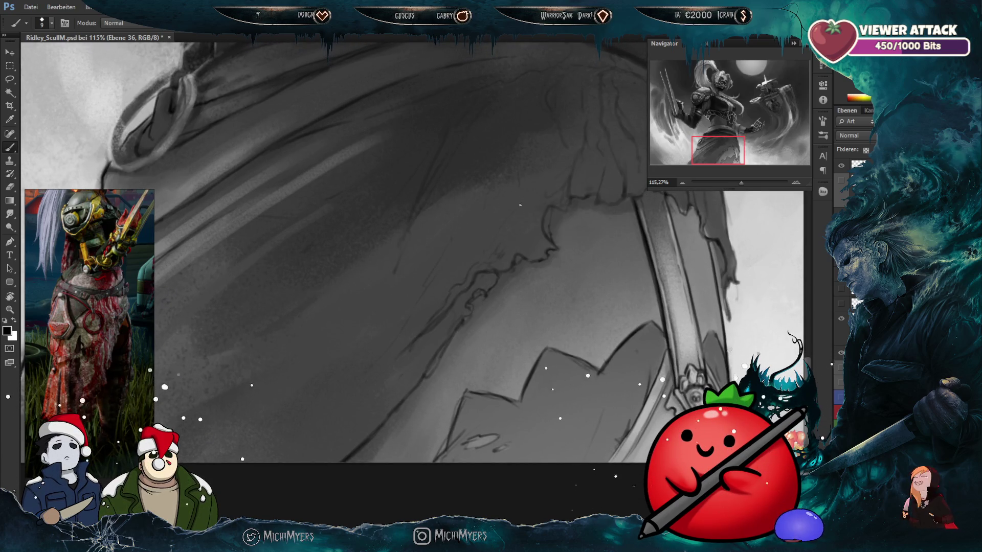
key("e")
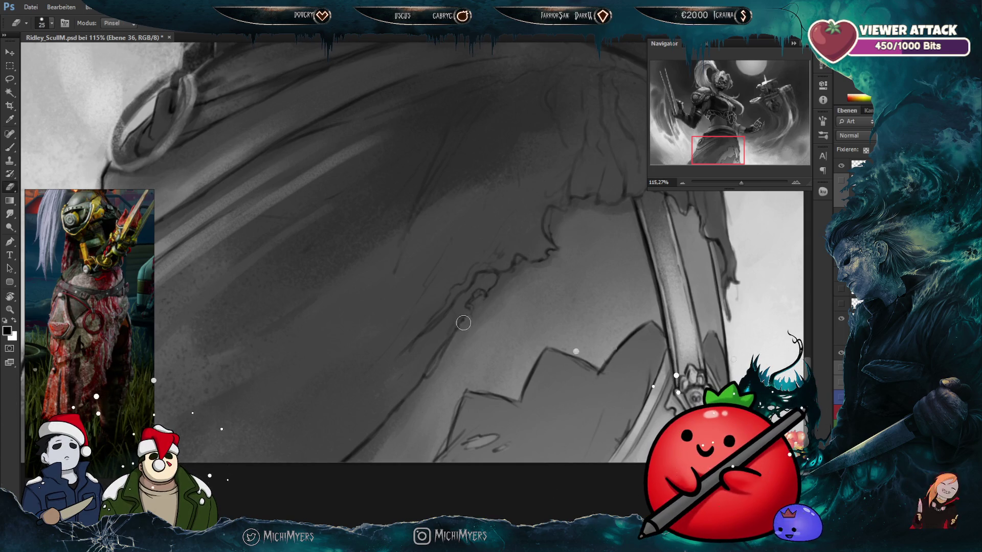
key("b")
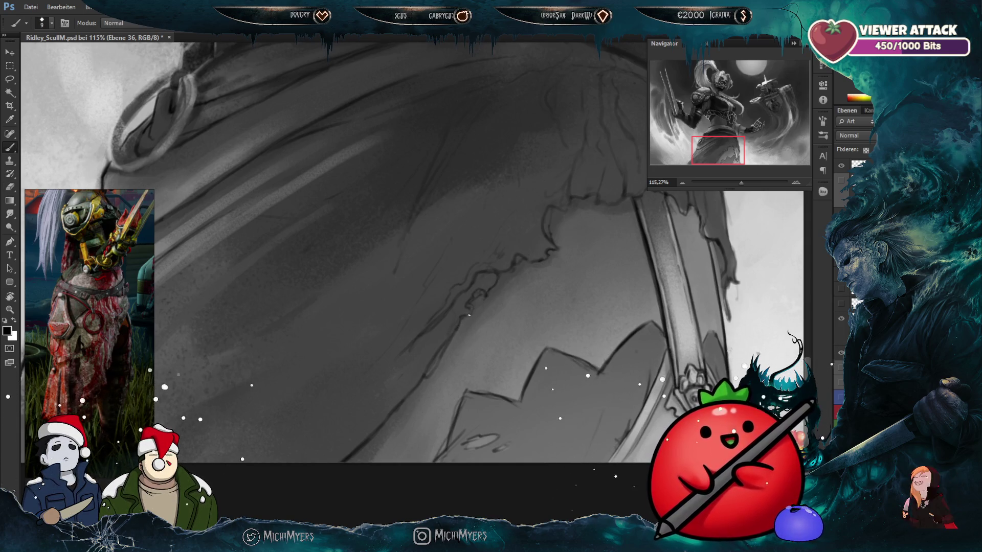
key("e")
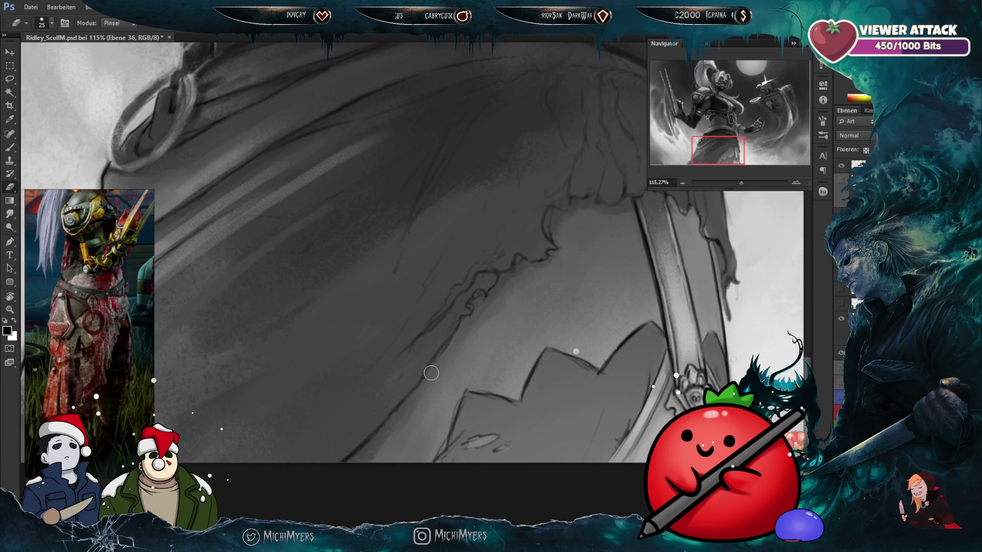
key("b")
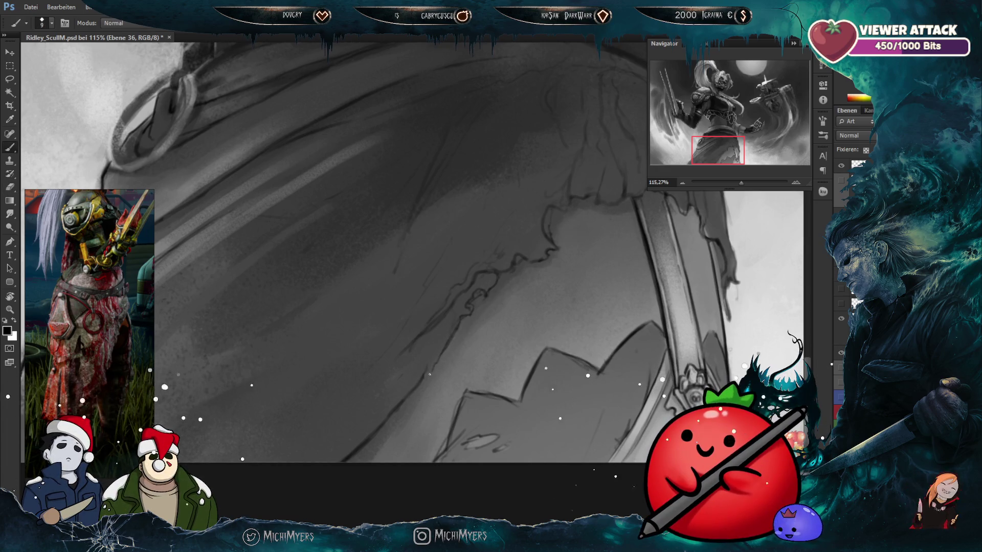
key("e")
key("b")
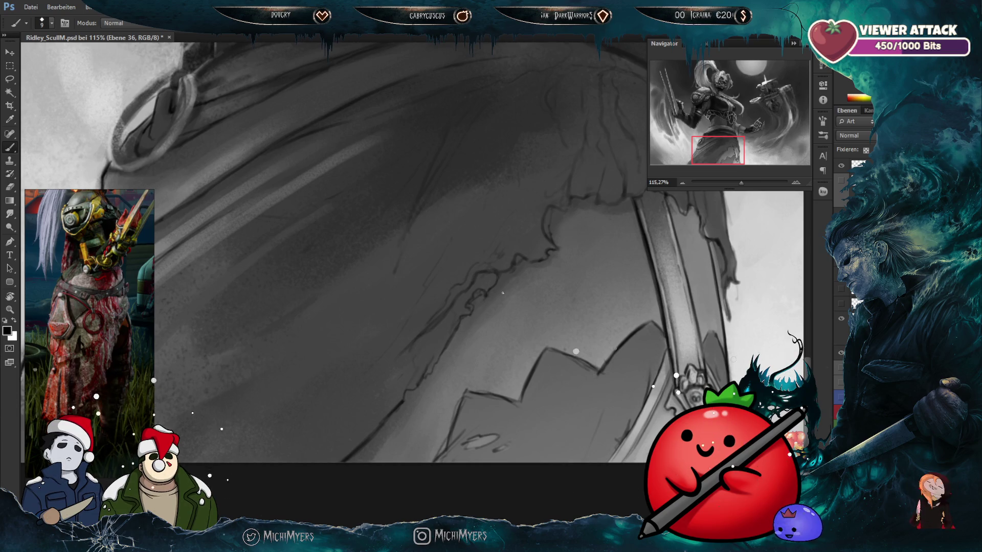
scroll(503, 293, "down", 5)
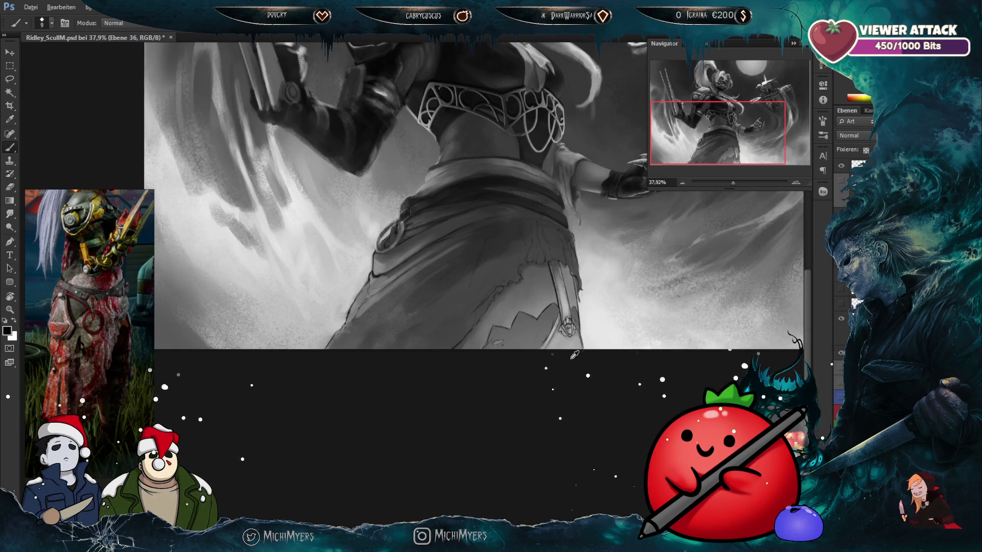
Step: Zoom out from 115% to about 28% so the whole canvas fits the window
scroll(478, 217, "up", 3)
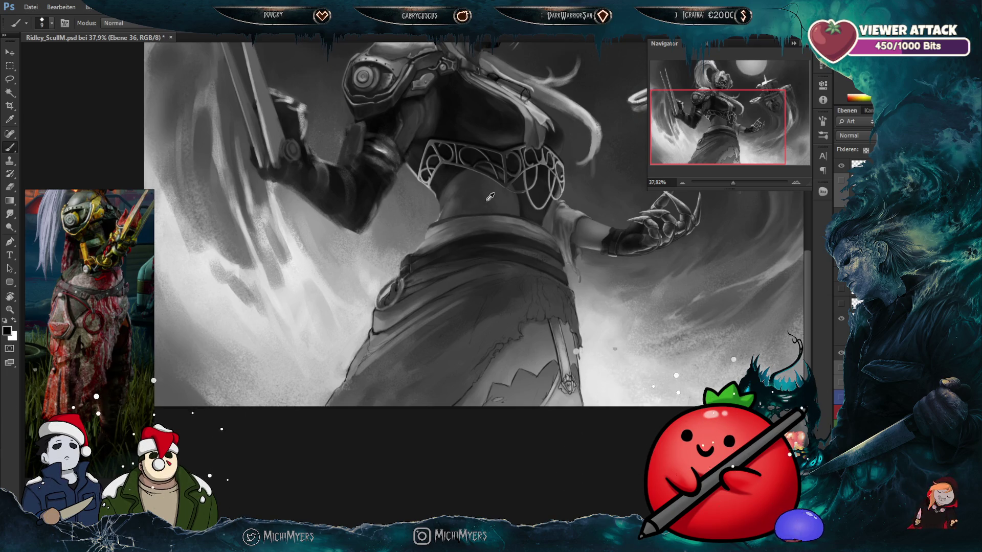
scroll(490, 201, "up", 3)
scroll(501, 218, "down", 3)
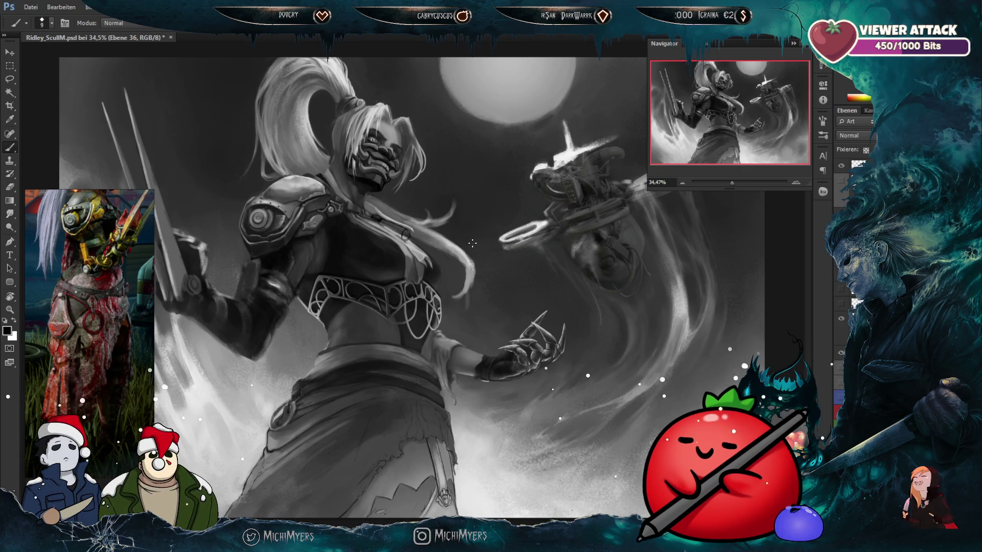
scroll(472, 244, "down", 1)
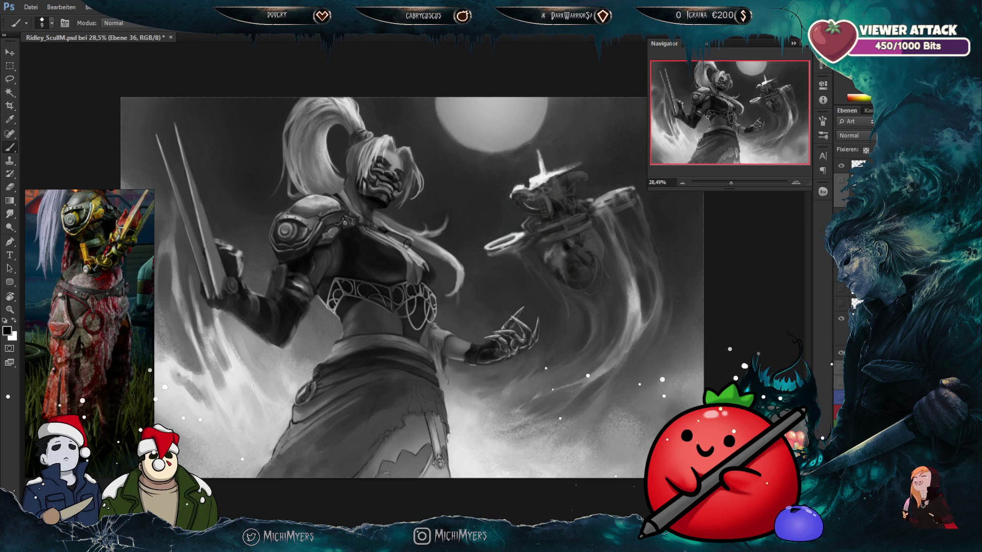
Step: Add a new empty layer for the mask and check the brush size and hardness settings
key("alt+bracketleft")
key("alt+bracketleft")
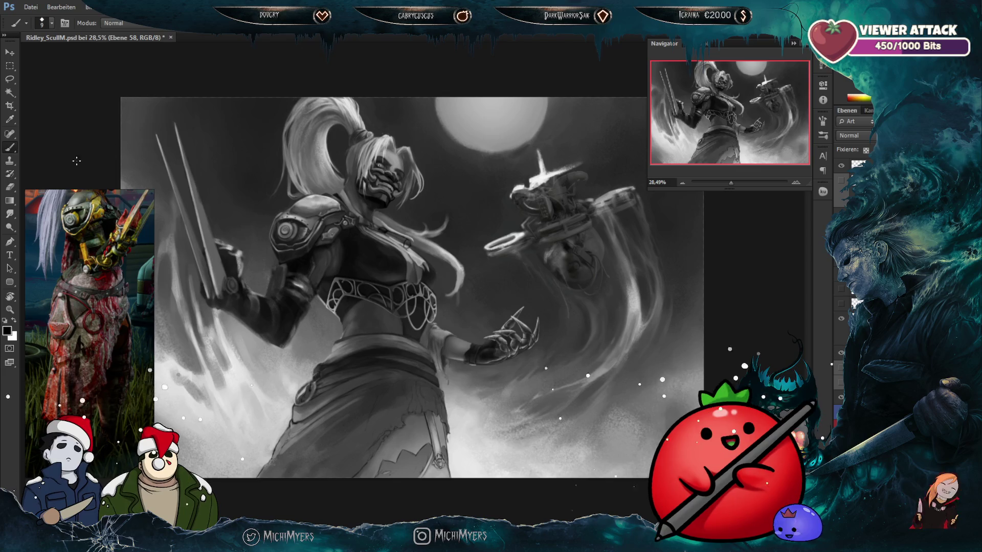
left_click(51, 23)
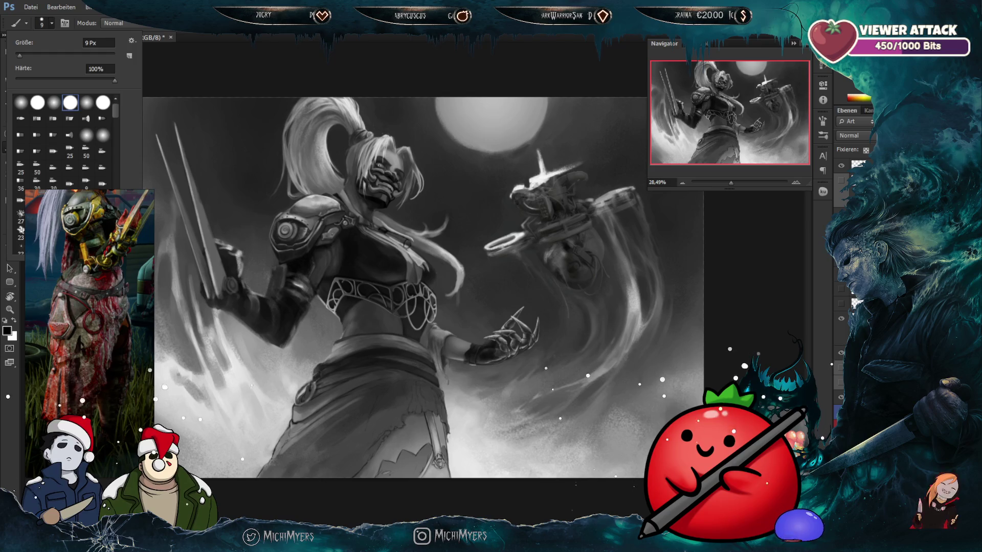
left_click(243, 268)
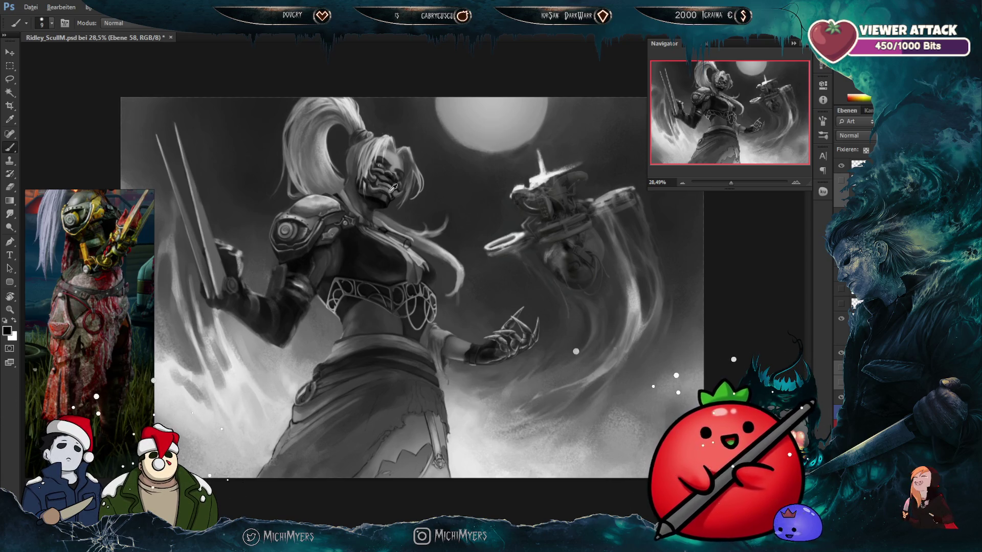
Step: Zoom and nudge the PureRef moodboard, then enlarge the brush slightly
scroll(393, 188, "up", 3)
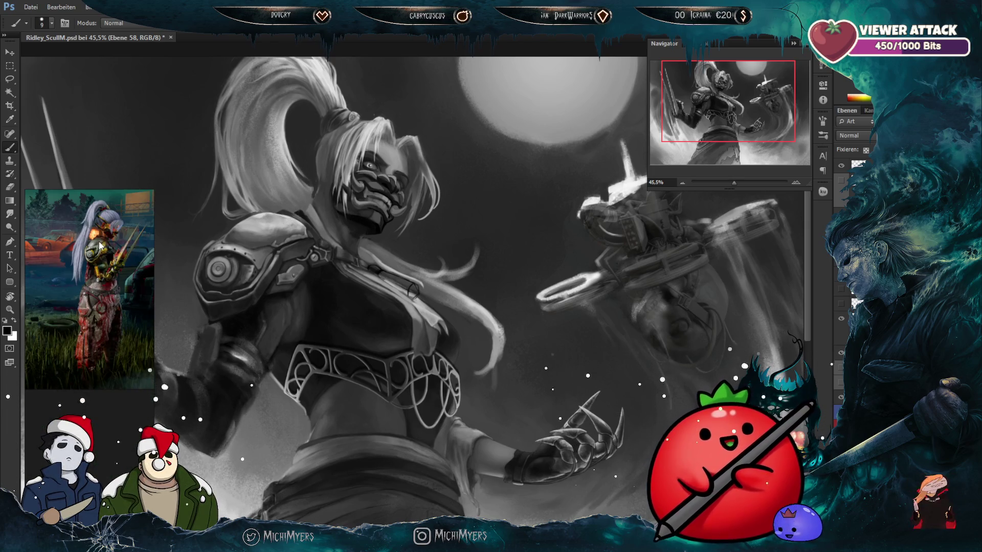
scroll(105, 229, "up", 3)
scroll(99, 226, "up", 1)
scroll(95, 224, "up", 1)
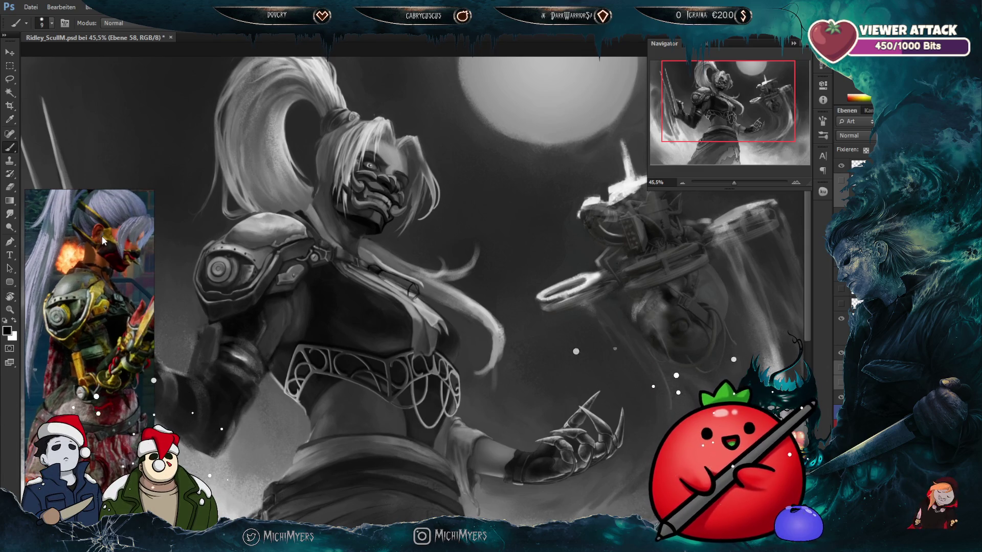
scroll(88, 220, "up", 2)
scroll(94, 258, "down", 1)
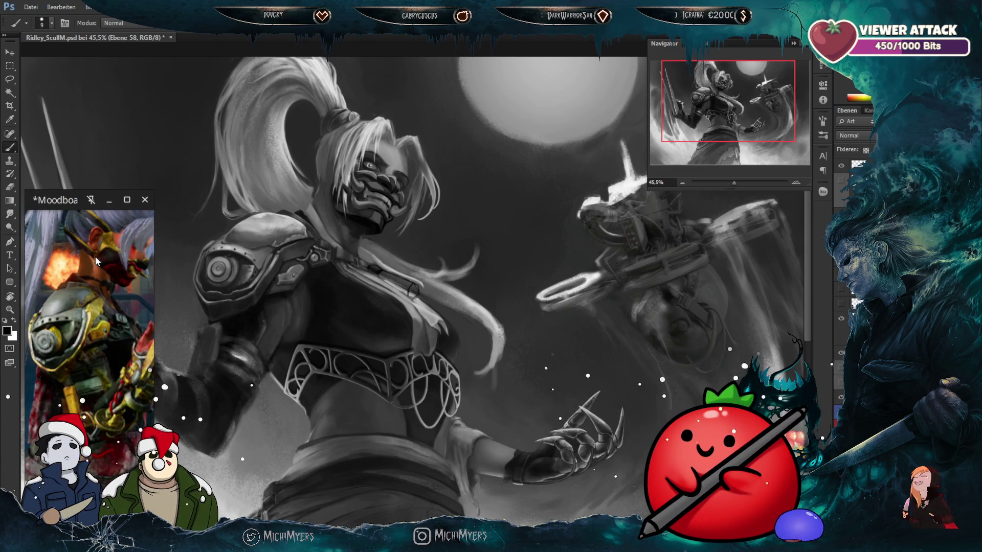
scroll(95, 259, "down", 2)
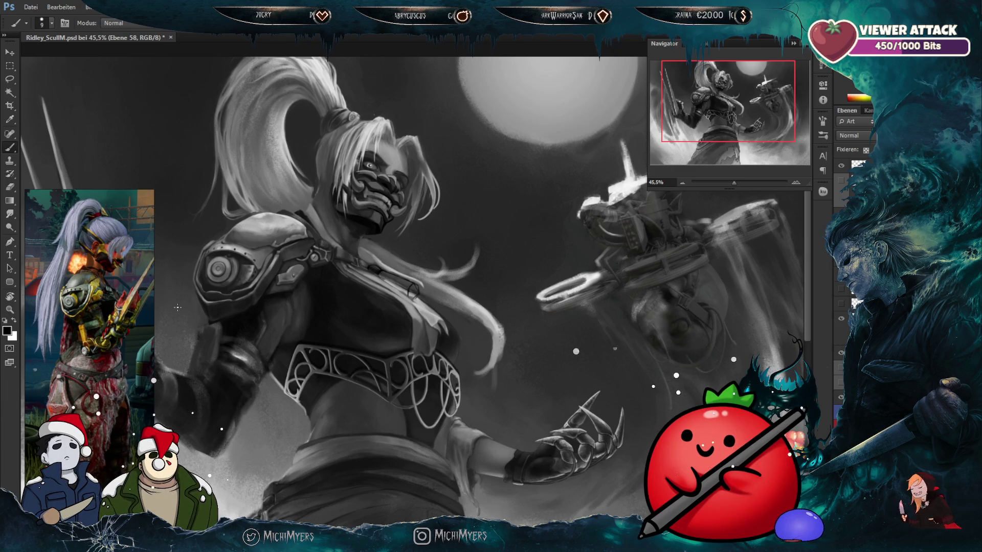
mouse_move(116, 225)
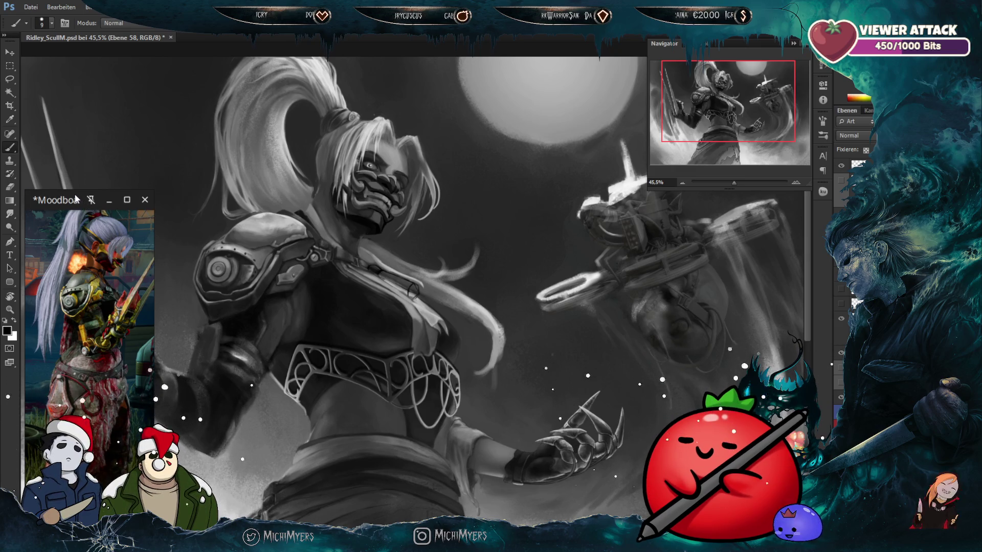
left_click_drag(83, 203, 81, 203)
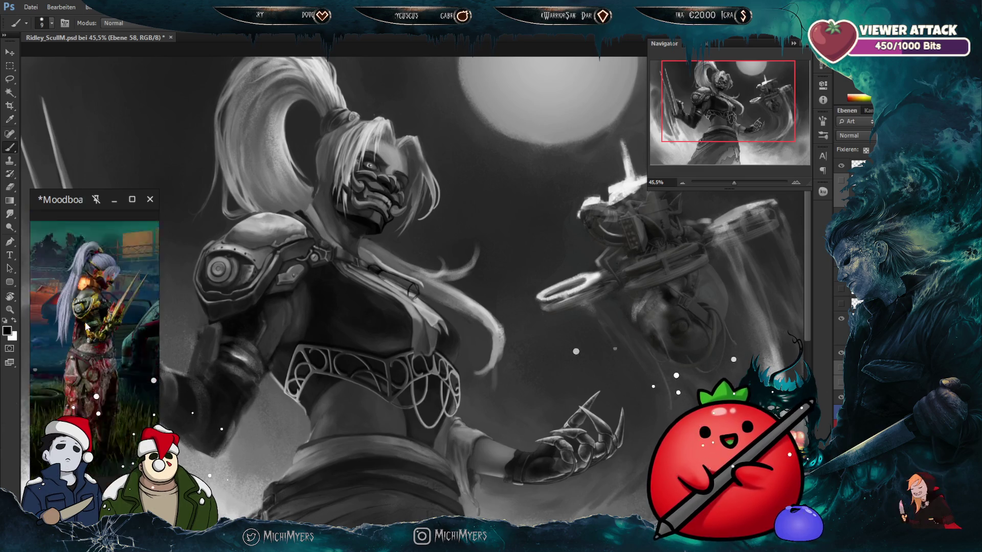
scroll(76, 223, "down", 3)
scroll(74, 223, "up", 2)
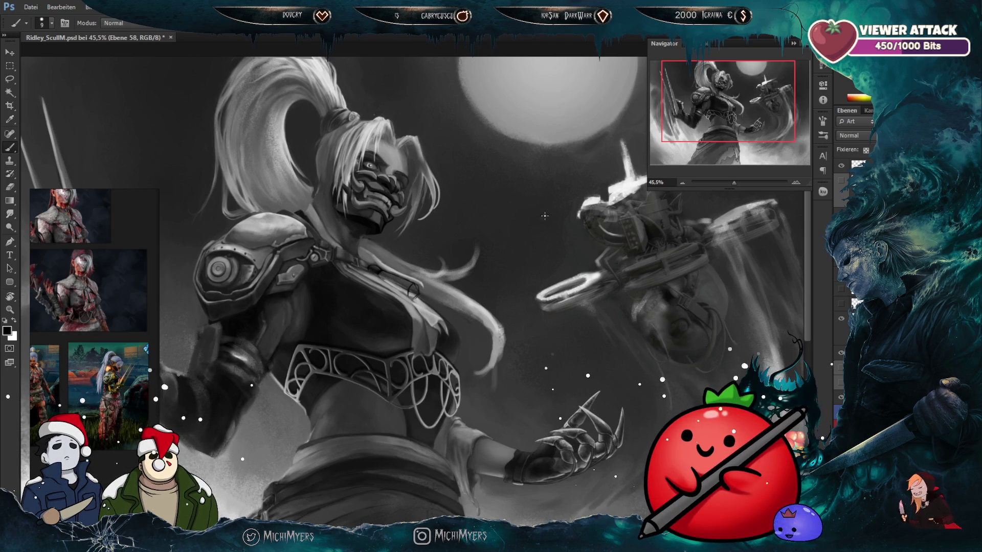
scroll(535, 289, "down", 2)
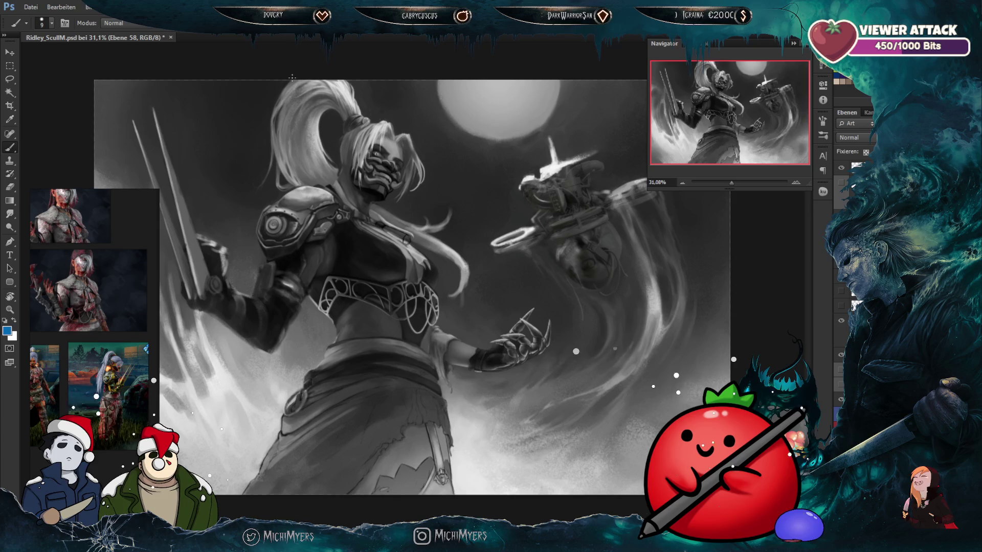
key("bracketright")
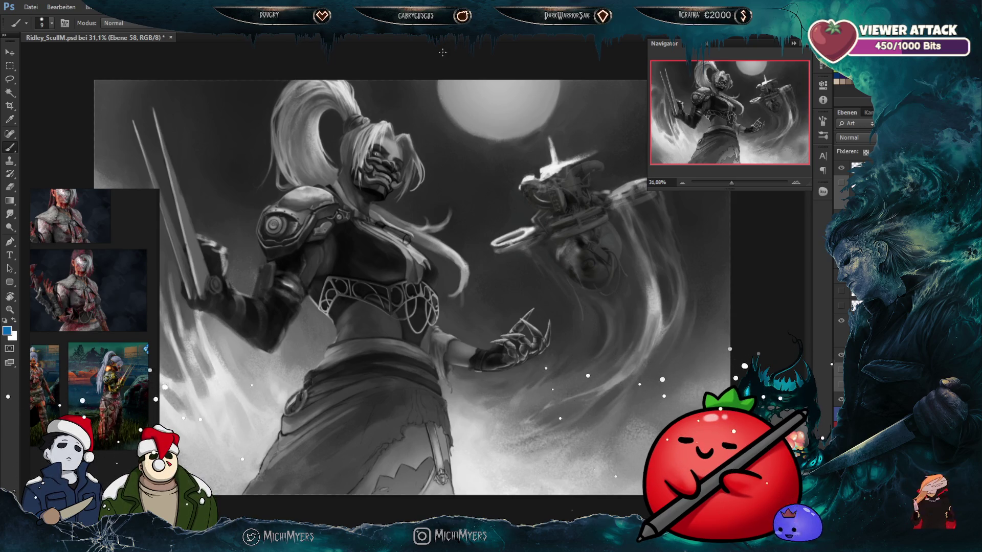
Step: Block in blue over the chest down to the belt at 80% brush opacity
key("bracketright")
key("bracketright")
key("bracketright")
mouse_move(358, 225)
left_mouse_down()
mouse_move(316, 289)
mouse_move(366, 235)
left_mouse_up()
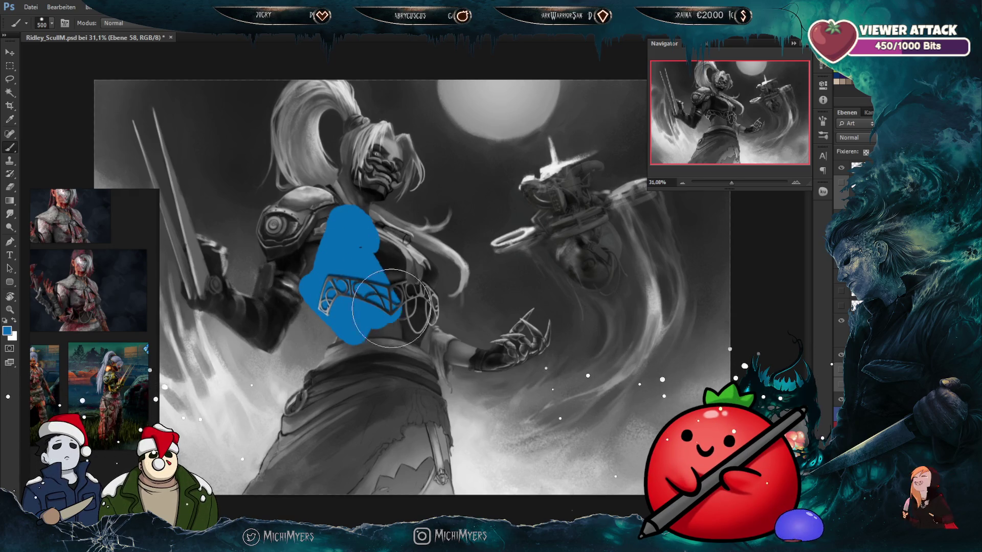
key("bracketleft")
key("bracketleft")
key("bracketleft")
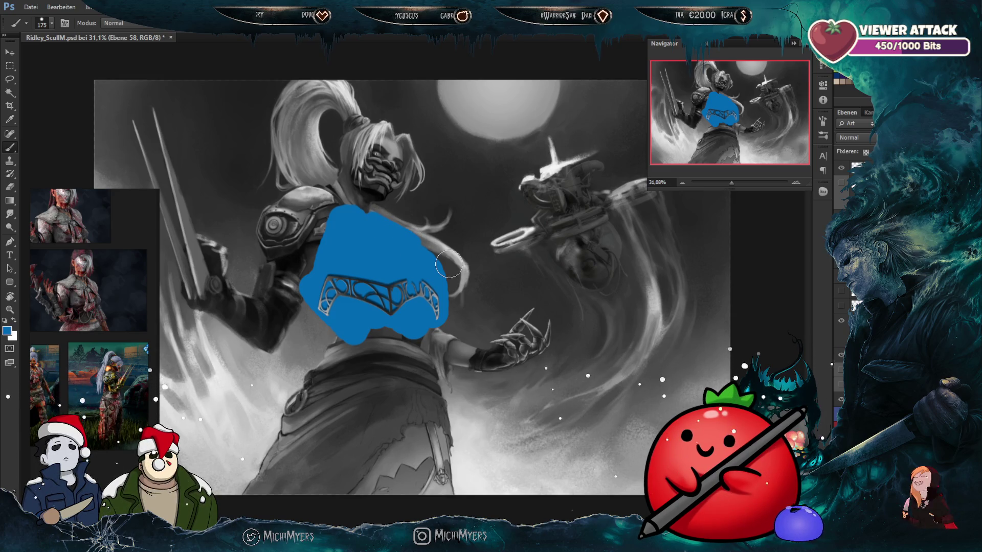
key("8")
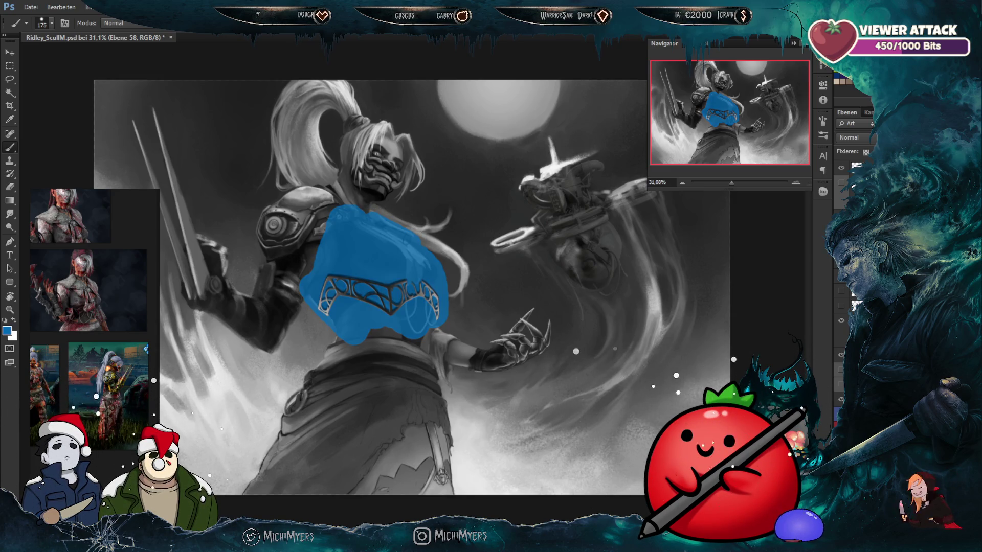
key("bracketright")
key("bracketright")
mouse_move(438, 333)
left_mouse_down()
mouse_move(445, 345)
mouse_move(504, 352)
mouse_move(549, 335)
mouse_move(451, 372)
mouse_move(352, 449)
mouse_move(404, 409)
left_mouse_up()
key("bracketleft")
key("bracketleft")
Step: Cover the left waist and hip, the skirt's right edge and the left shoulder armour in blue
key("bracketright")
key("bracketright")
key("bracketright")
key("bracketleft")
key("bracketleft")
key("bracketleft")
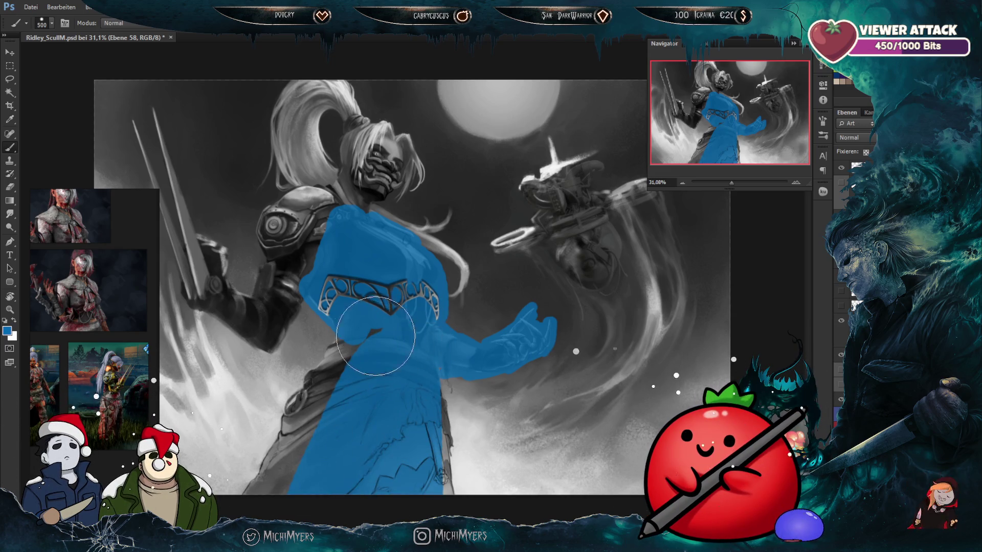
mouse_move(344, 379)
left_mouse_down()
mouse_move(307, 389)
mouse_move(283, 421)
mouse_move(400, 441)
left_mouse_up()
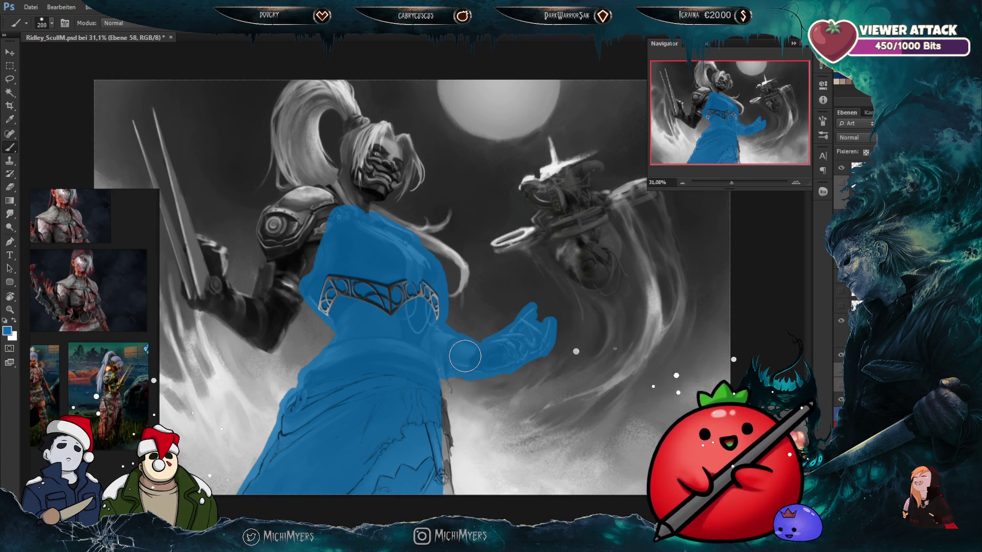
left_click_drag(438, 392, 439, 463)
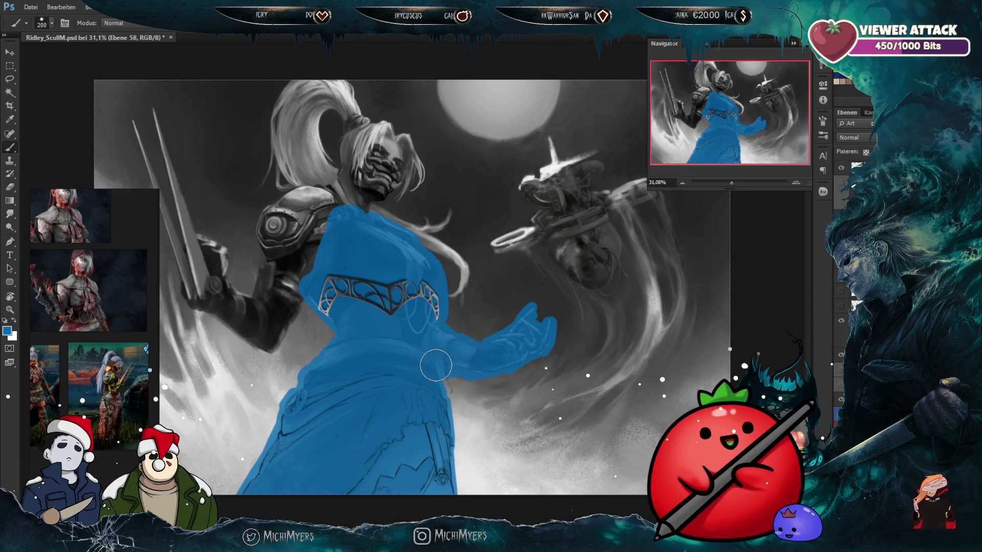
key("bracketright")
key("bracketright")
mouse_move(314, 256)
left_mouse_down()
mouse_move(279, 212)
mouse_move(299, 195)
mouse_move(368, 215)
left_mouse_up()
key("bracketleft")
key("bracketleft")
key("bracketleft")
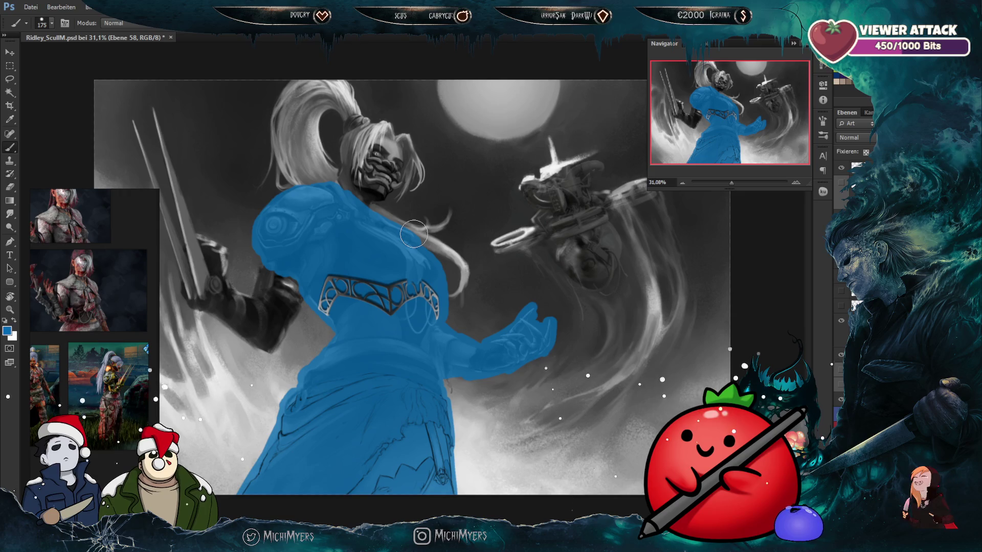
scroll(414, 233, "down", 3)
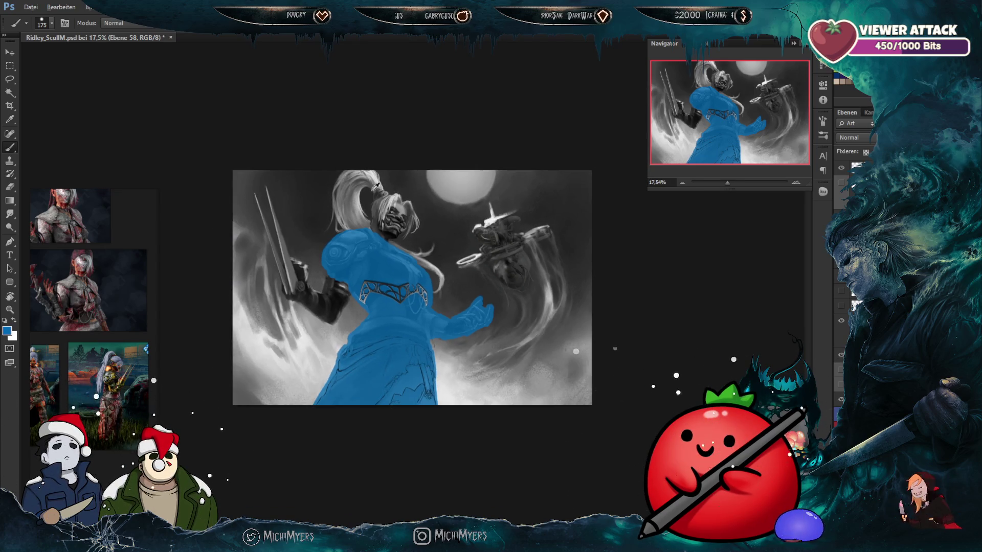
Step: Fit the canvas, make the blue overlay translucent, and target the layer mask with Ctrl+\
scroll(366, 227, "up", 5)
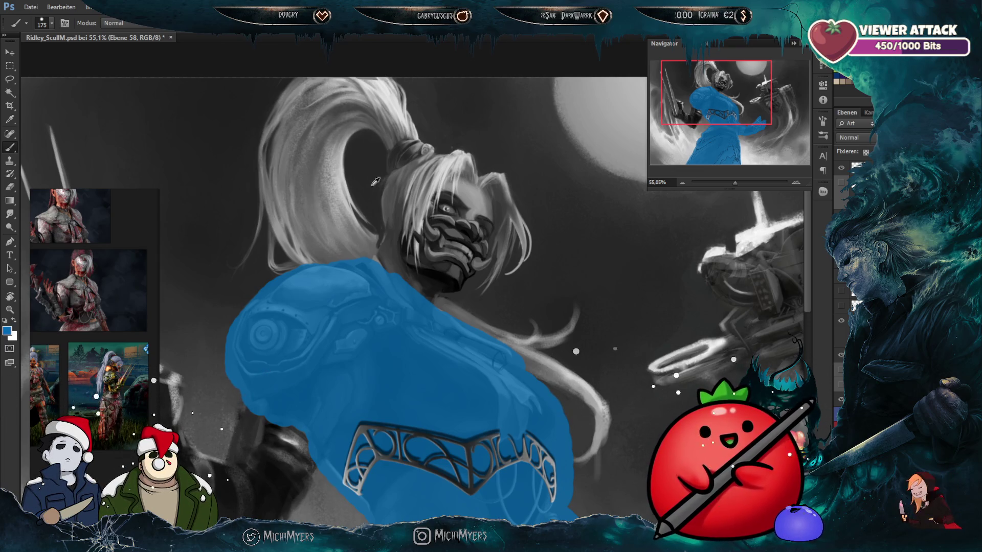
scroll(336, 80, "up", 2)
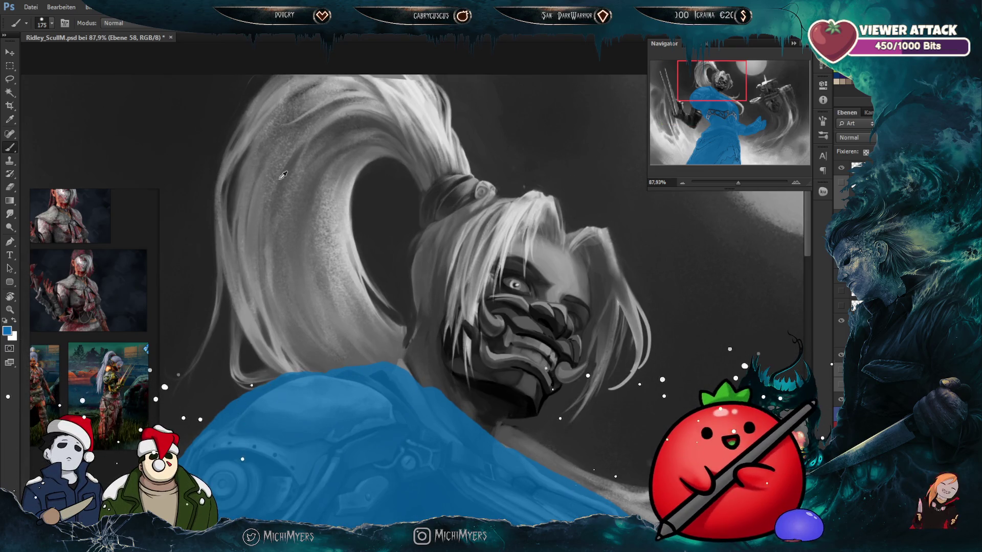
scroll(321, 162, "down", 5)
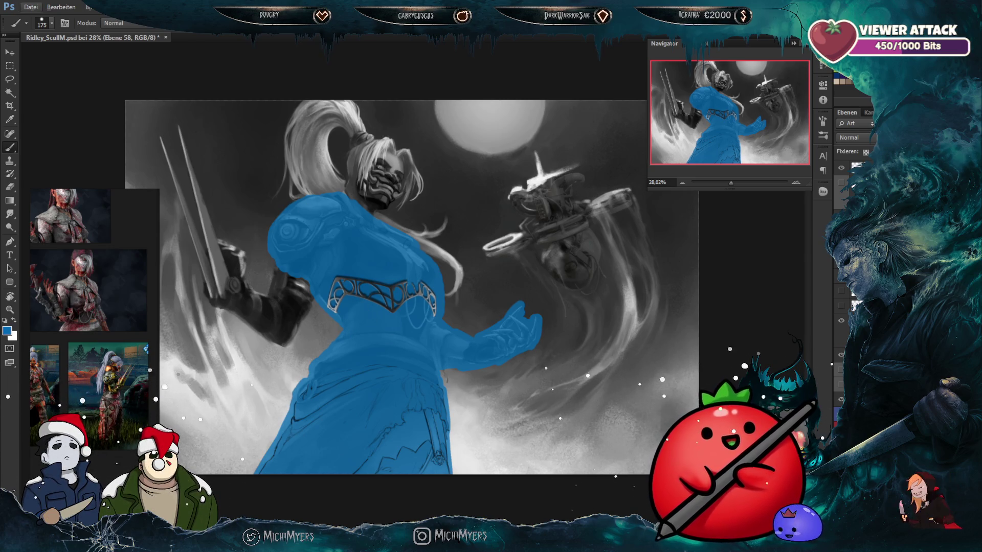
key("shift+alt+c")
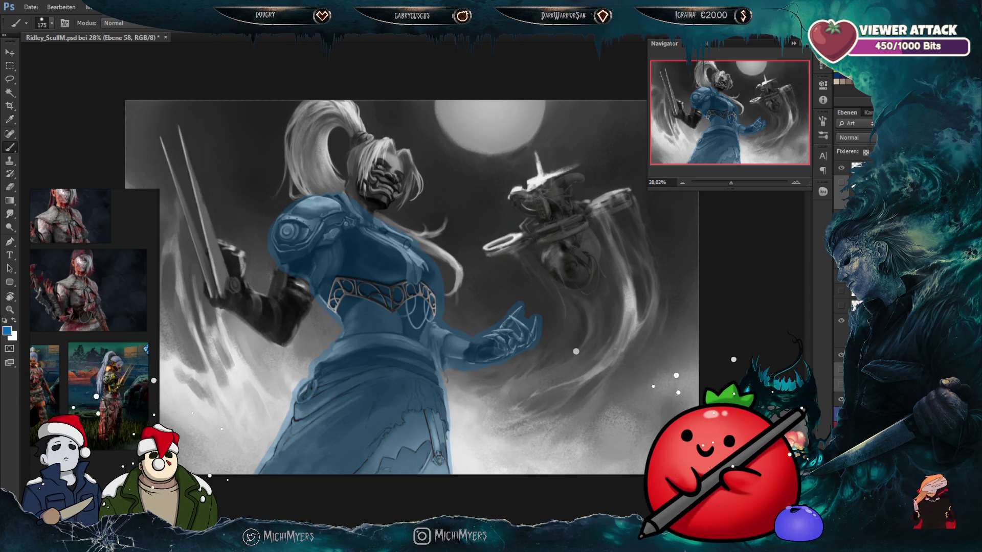
key("ctrl+z")
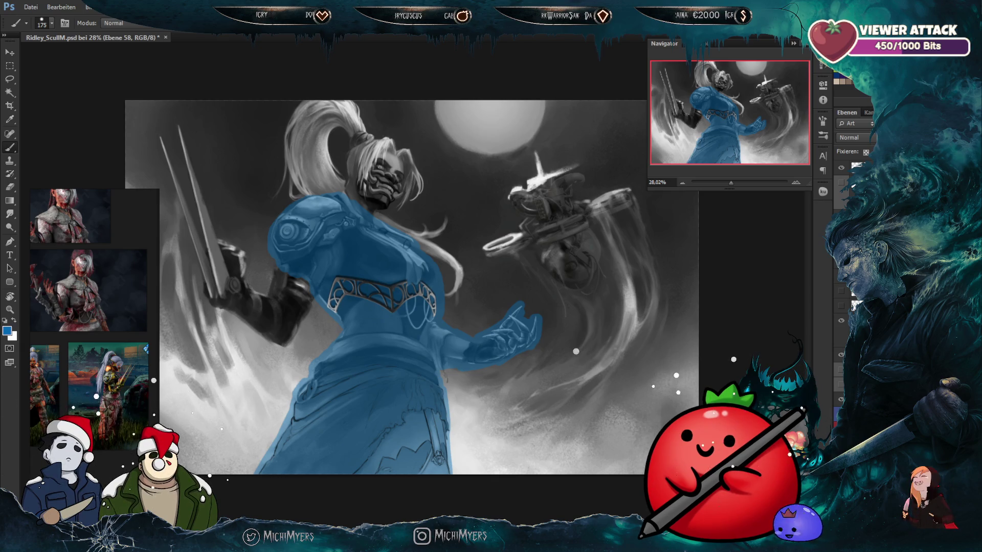
key("ctrl+backslash")
scroll(454, 432, "up", 3)
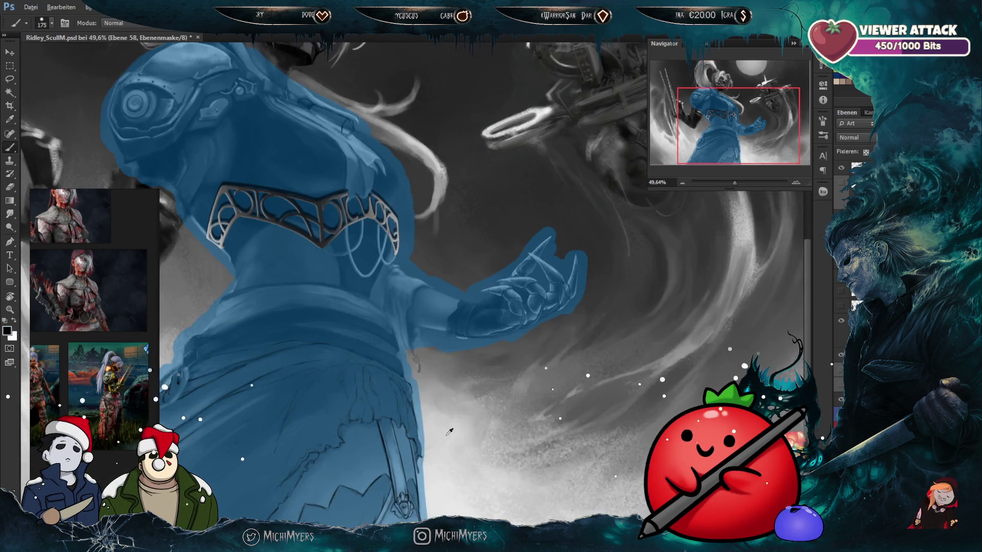
Step: Load the selection around the clawed hand from the Select menu
scroll(453, 432, "up", 2)
scroll(417, 332, "up", 2)
scroll(417, 329, "down", 2)
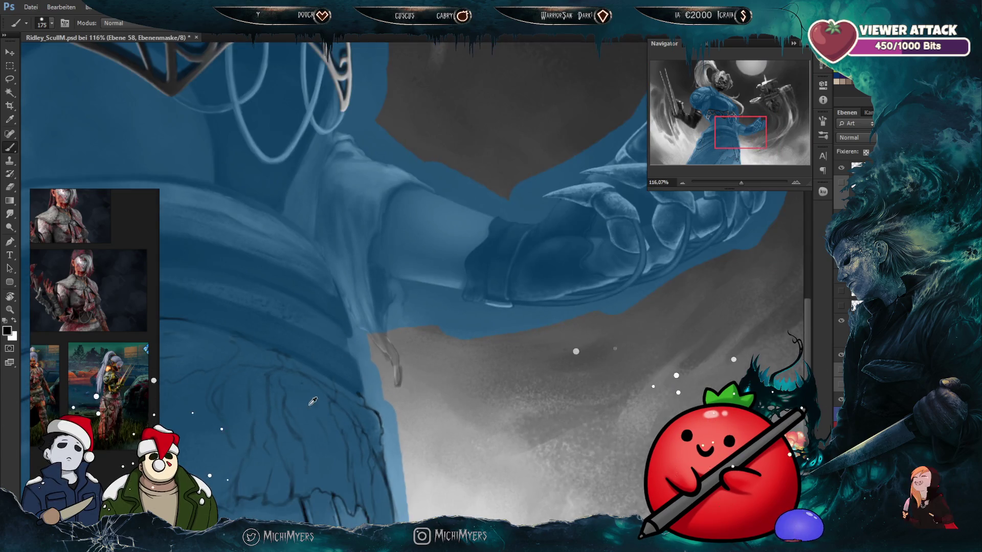
scroll(450, 359, "down", 3)
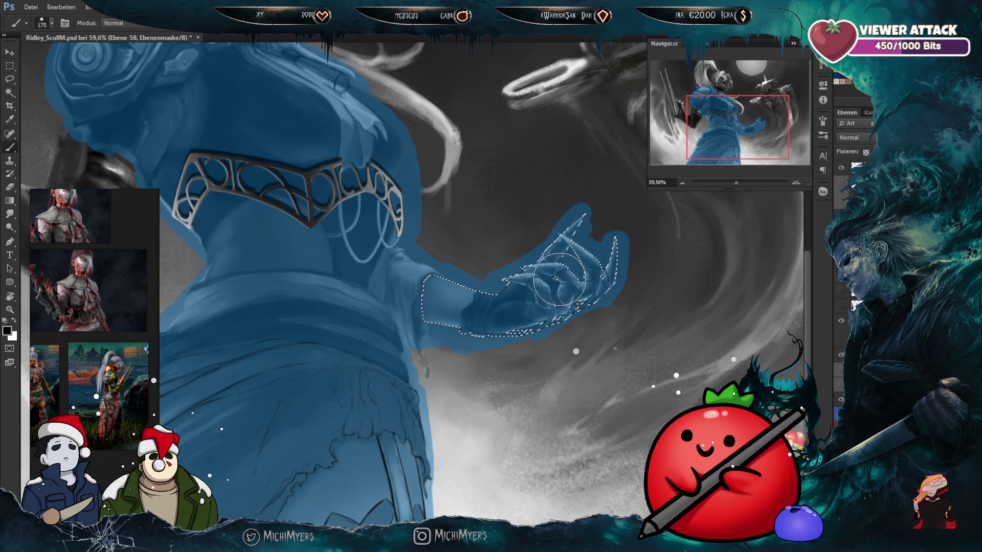
scroll(551, 274, "up", 2)
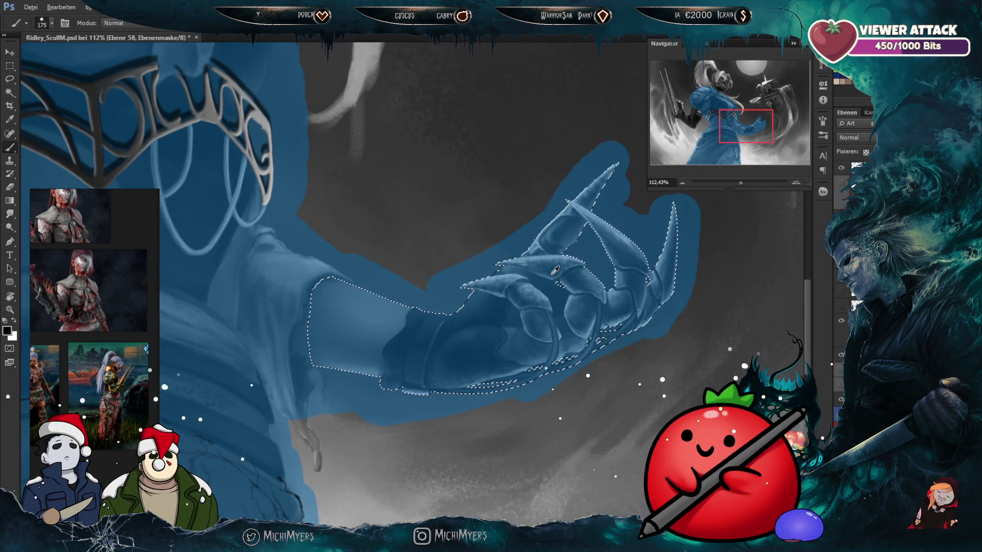
scroll(556, 271, "up", 1)
scroll(556, 270, "down", 1)
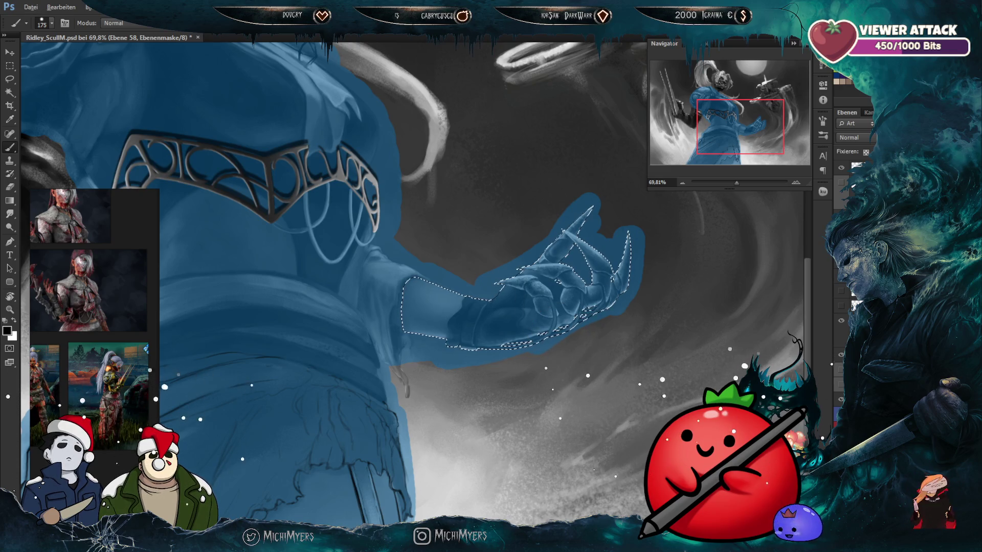
left_click(160, 7)
left_click(204, 53)
Step: Clear the blue halo around wrist and claws, brush shrinking from 90 to 40, then deselect
left_click(10, 186)
key("bracketright")
key("bracketright")
key("bracketright")
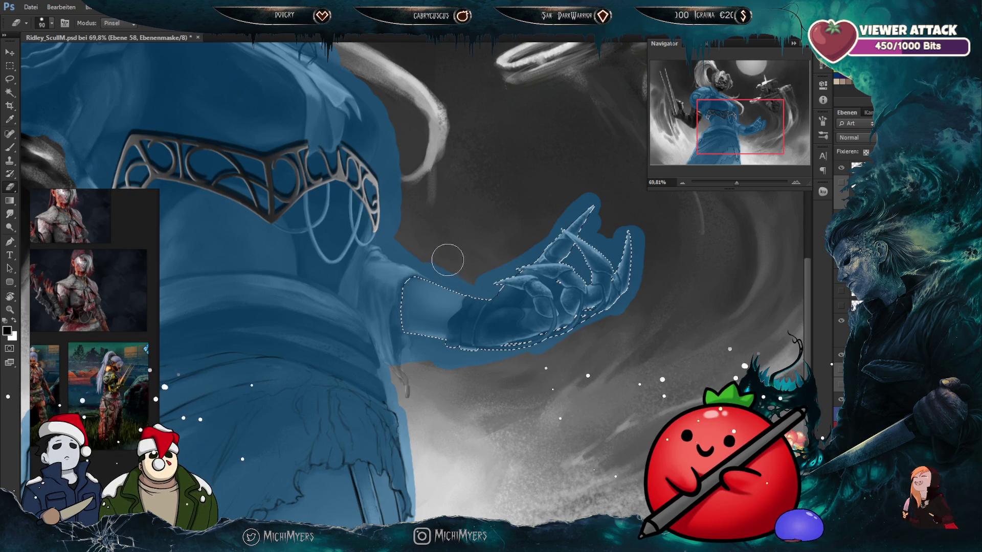
left_click(10, 147)
mouse_move(463, 270)
left_mouse_down()
mouse_move(532, 241)
mouse_move(619, 241)
mouse_move(624, 294)
mouse_move(500, 357)
mouse_move(440, 371)
left_mouse_up()
key("bracketleft")
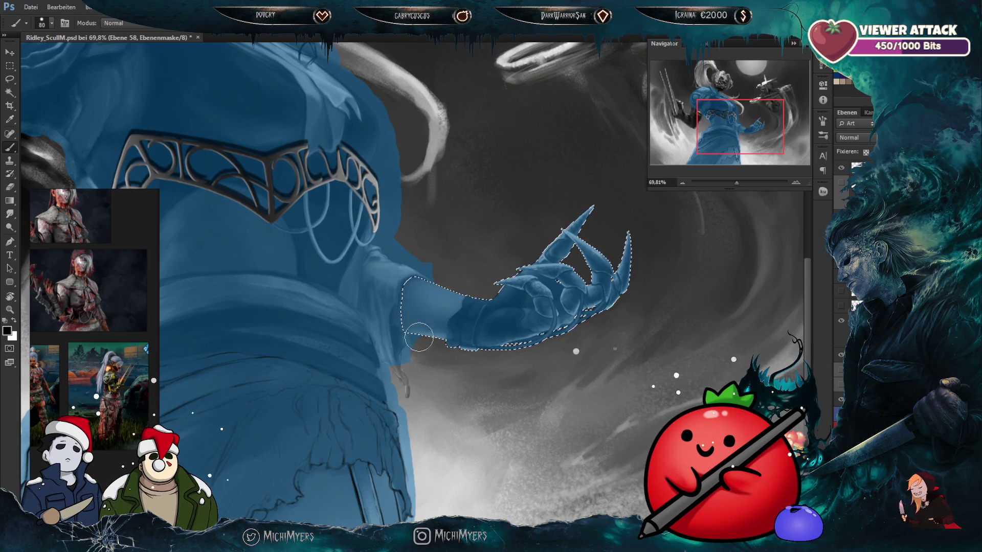
scroll(374, 344, "up", 5)
key("bracketleft")
key("backslash")
key("backslash")
key("bracketleft")
key("bracketleft")
key("bracketleft")
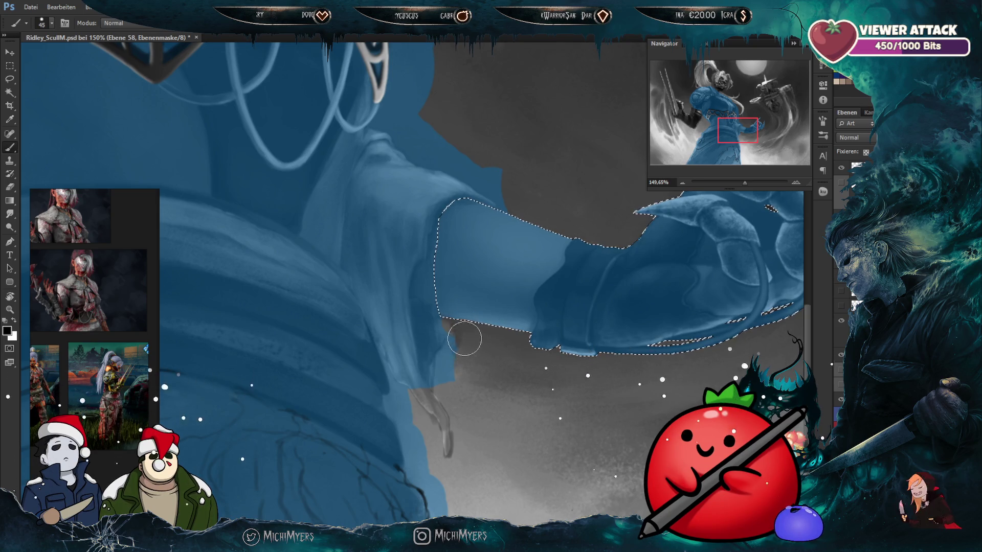
scroll(438, 413, "up", 3)
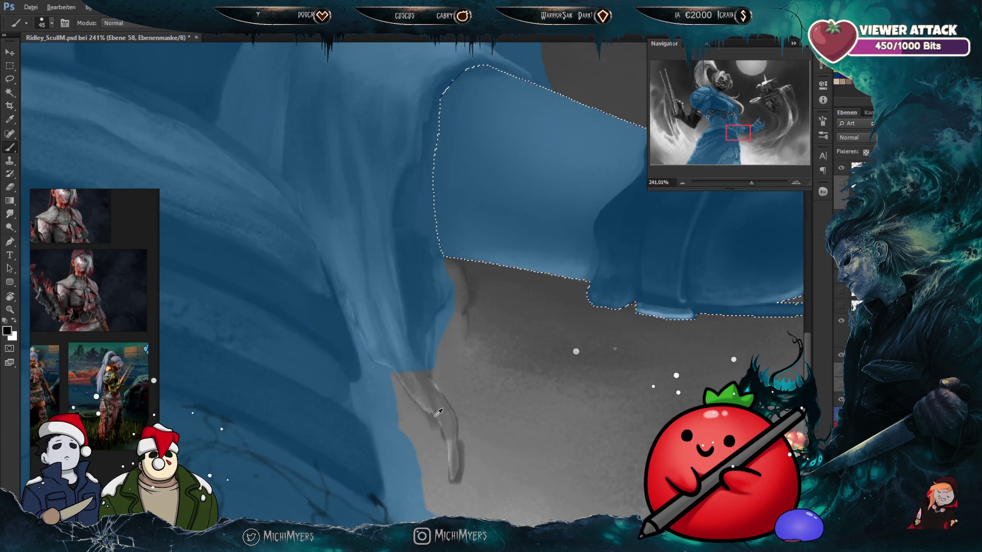
key("alt")
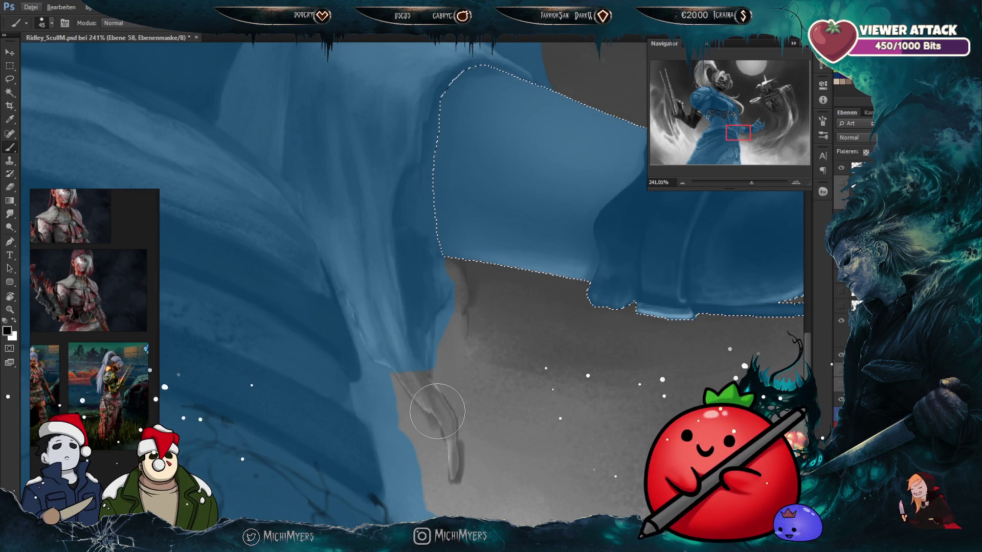
key("bracketleft")
key("bracketleft")
key("bracketleft")
key("bracketleft")
key("ctrl+d")
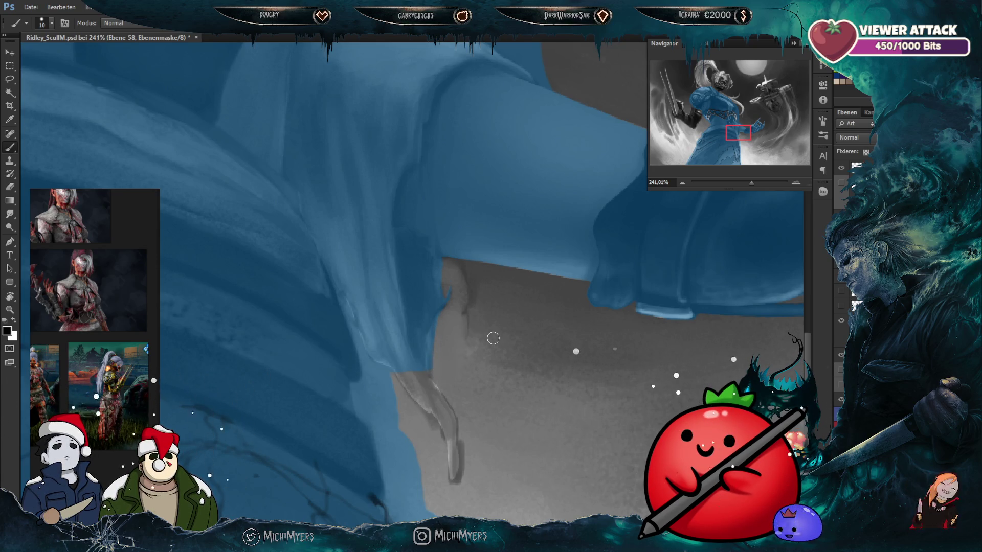
scroll(460, 271, "down", 5, "alt")
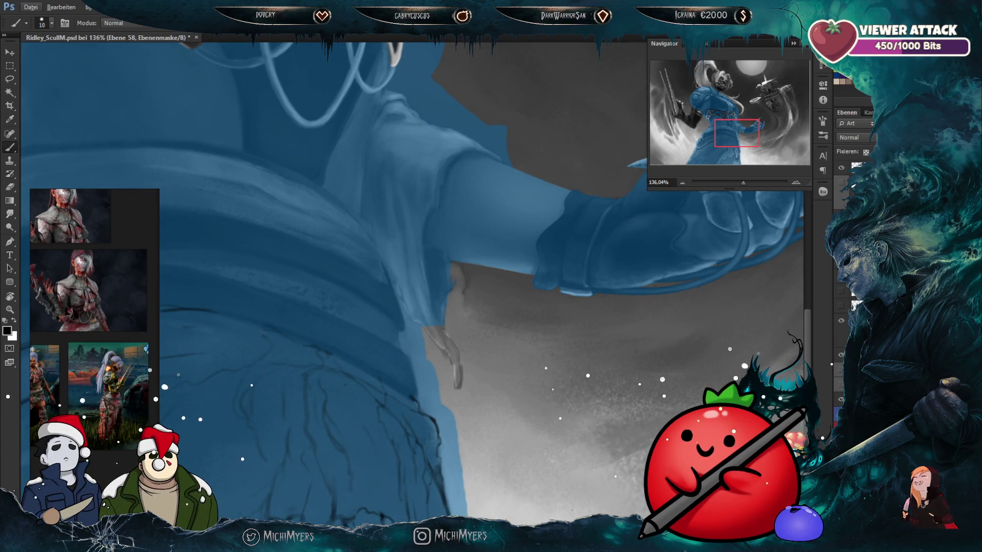
Step: Extend the blue paint down the arm edge on the layer itself, then return to the mask
key("ctrl+2")
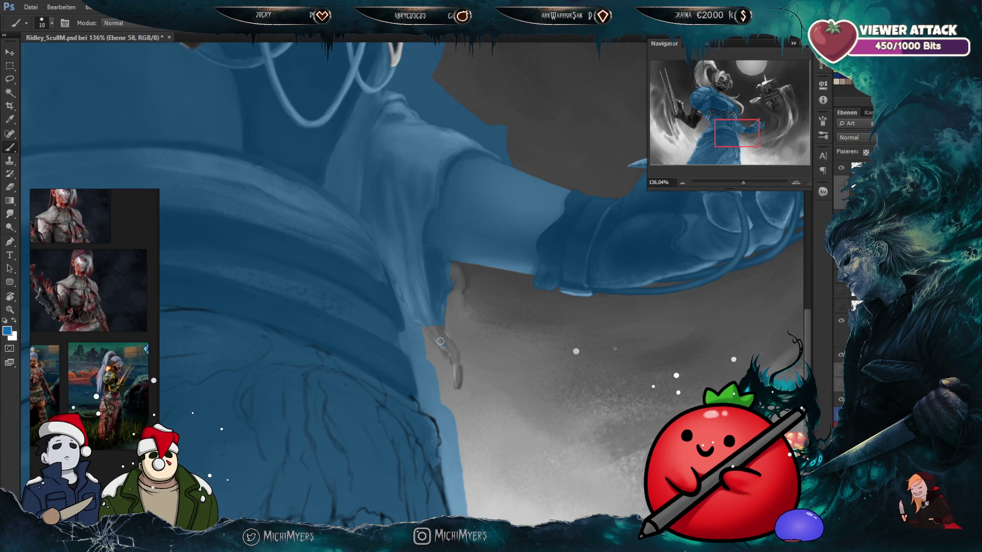
mouse_move(438, 347)
left_mouse_down()
mouse_move(449, 346)
mouse_move(442, 329)
left_mouse_up()
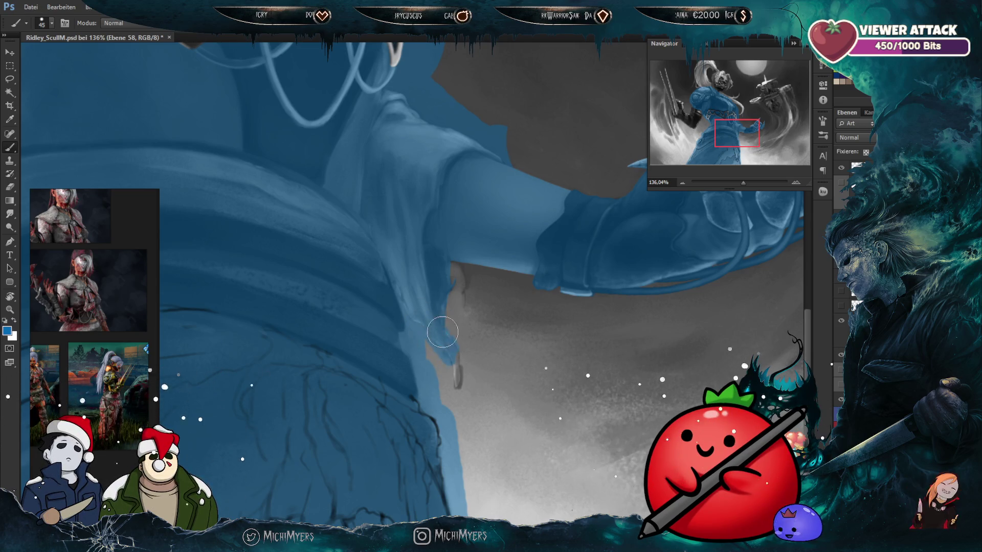
left_click_drag(454, 375, 448, 340)
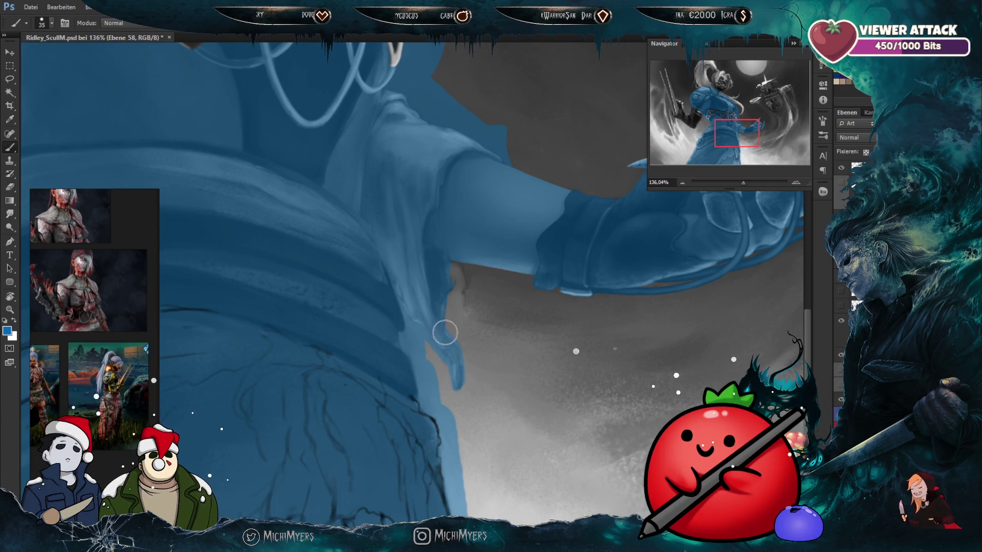
key("ctrl+backslash")
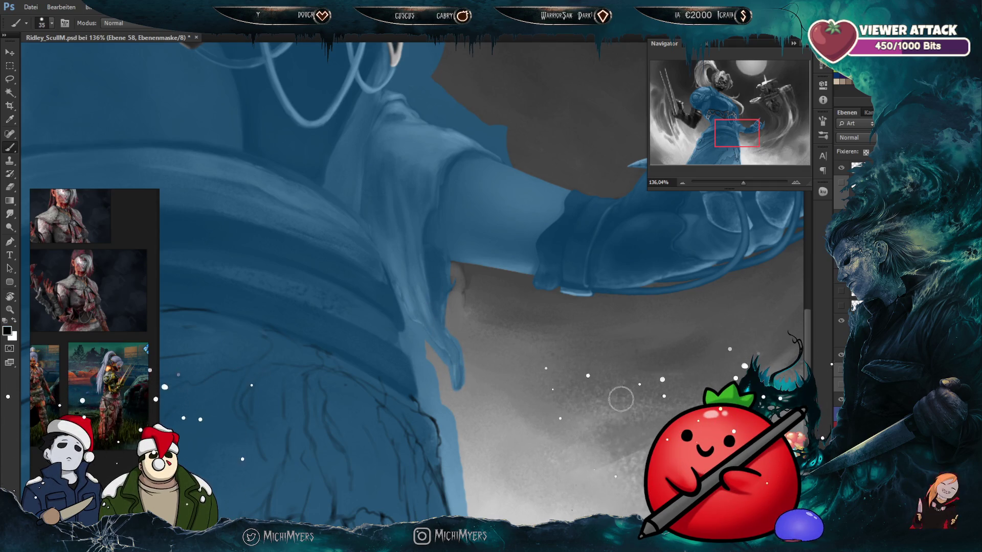
Step: Refine the lower tip of the blue drip with a 9-15 px brush on the mask
scroll(490, 341, "up", 5)
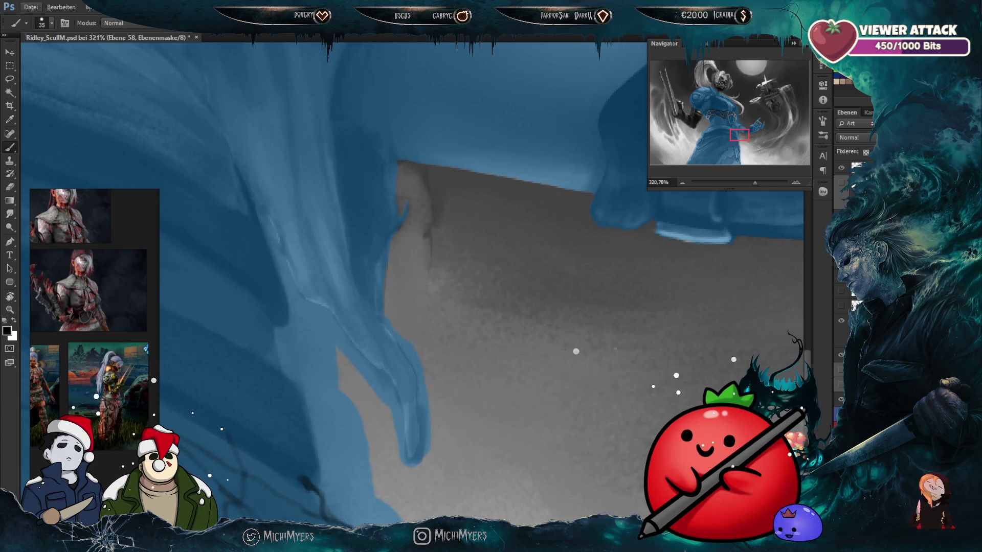
key("bracketleft")
key("bracketleft")
key("backslash")
key("backslash")
key("bracketleft")
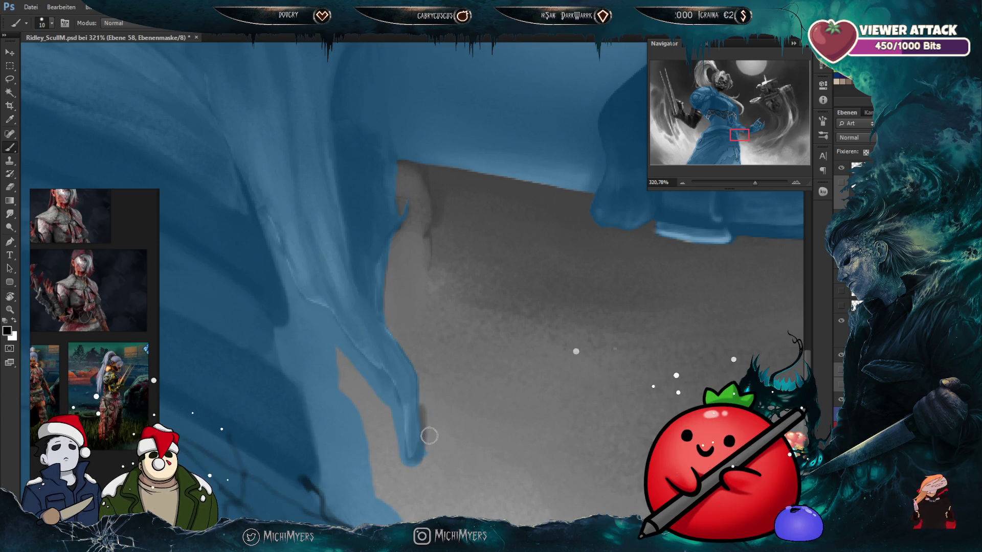
scroll(423, 382, "down", 3)
scroll(461, 386, "left", 3)
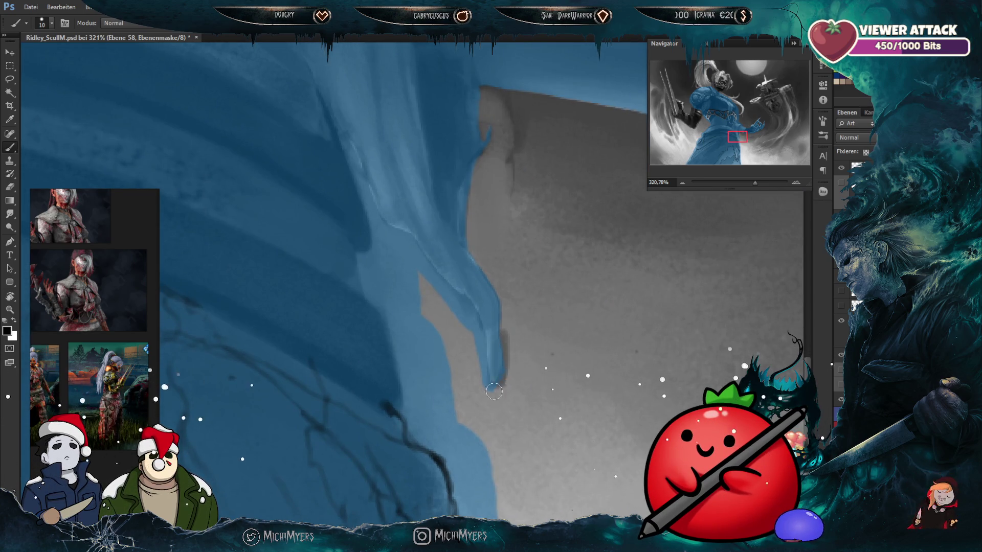
left_click_drag(478, 325, 487, 379)
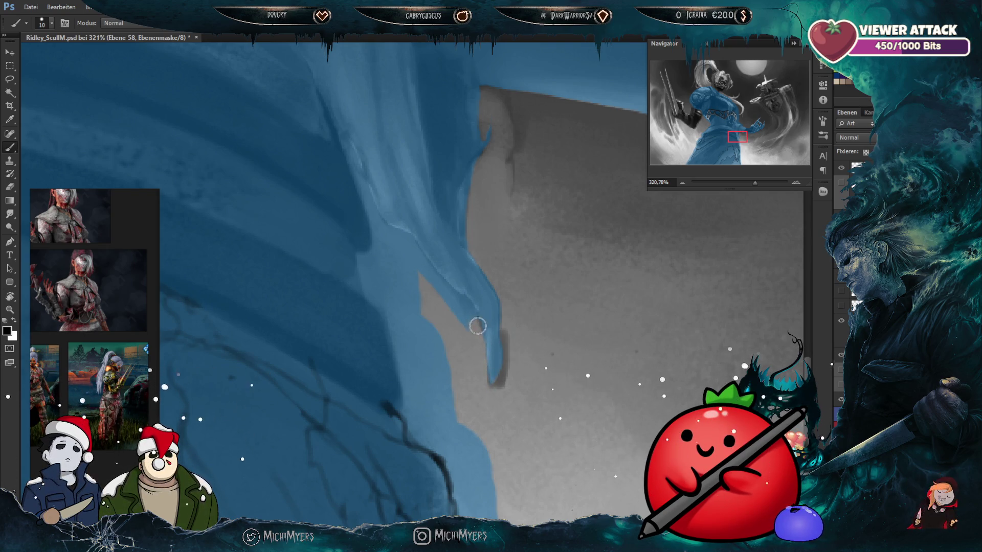
key("bracketleft")
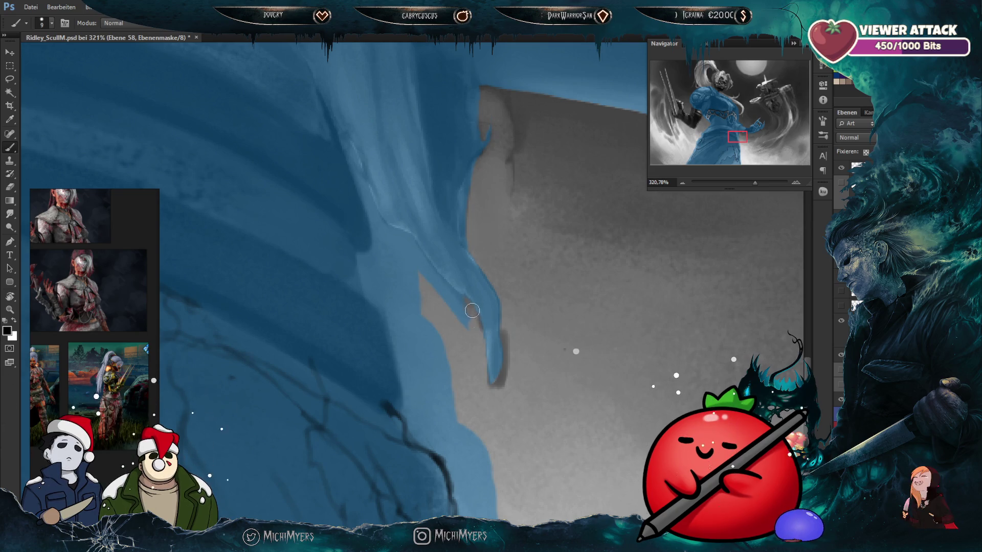
key("bracketright")
key("bracketright")
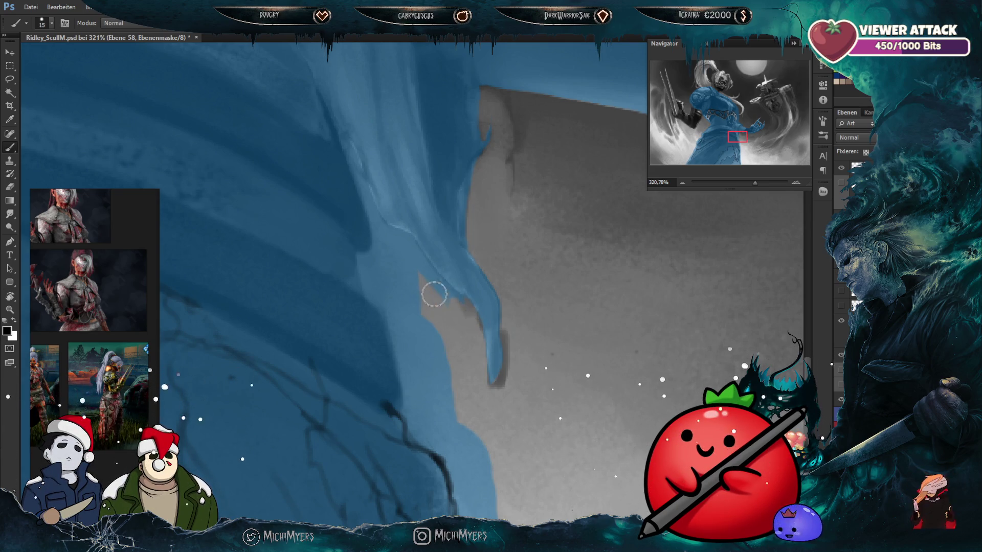
key("bracketleft")
key("bracketleft")
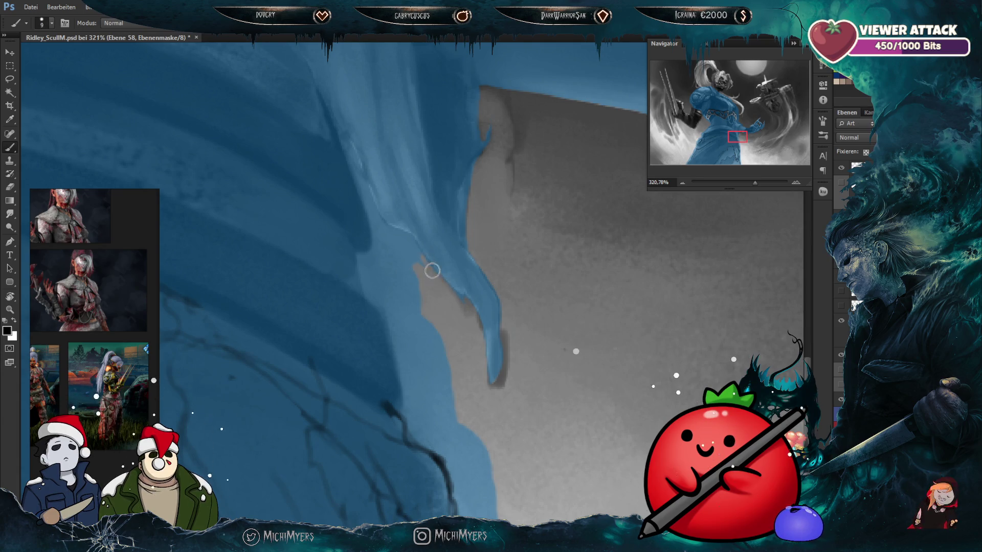
key("bracketright")
key("bracketright")
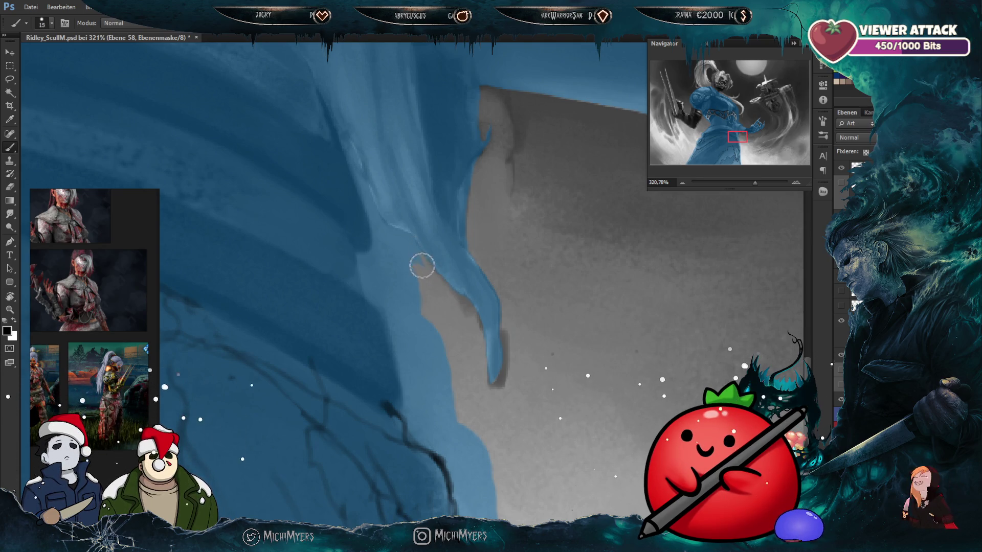
Step: Remove the blue spill along the figure's edge and the left side of the grey gap
left_click_drag(434, 246, 498, 301)
left_click(834, 396)
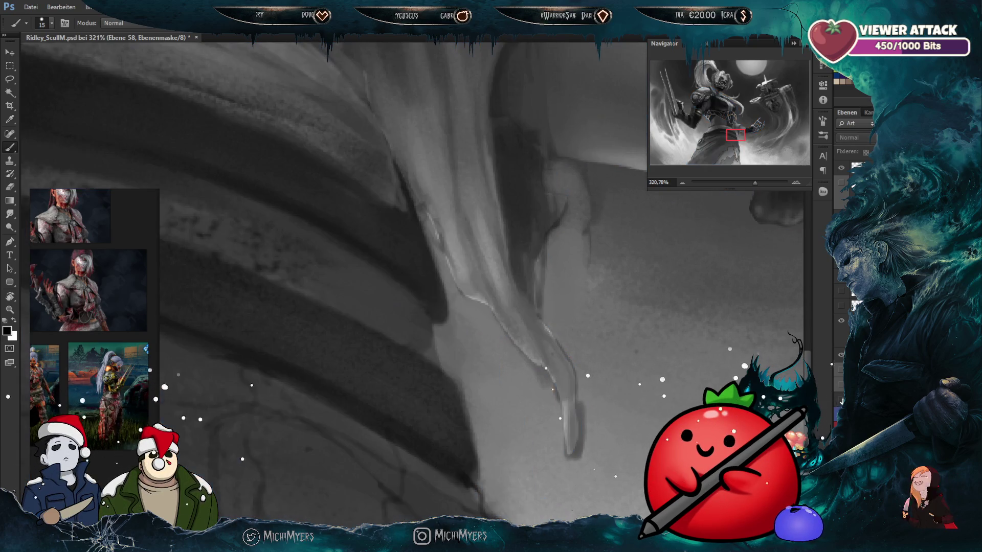
left_click(834, 396)
key("bracketleft")
key("bracketleft")
key("bracketleft")
key("bracketleft")
key("bracketleft")
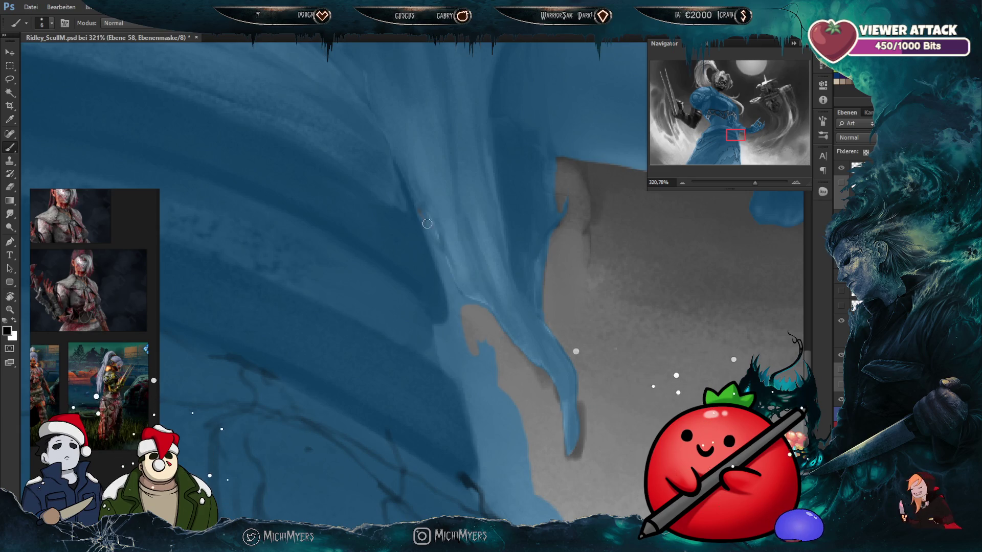
left_click_drag(441, 253, 427, 219)
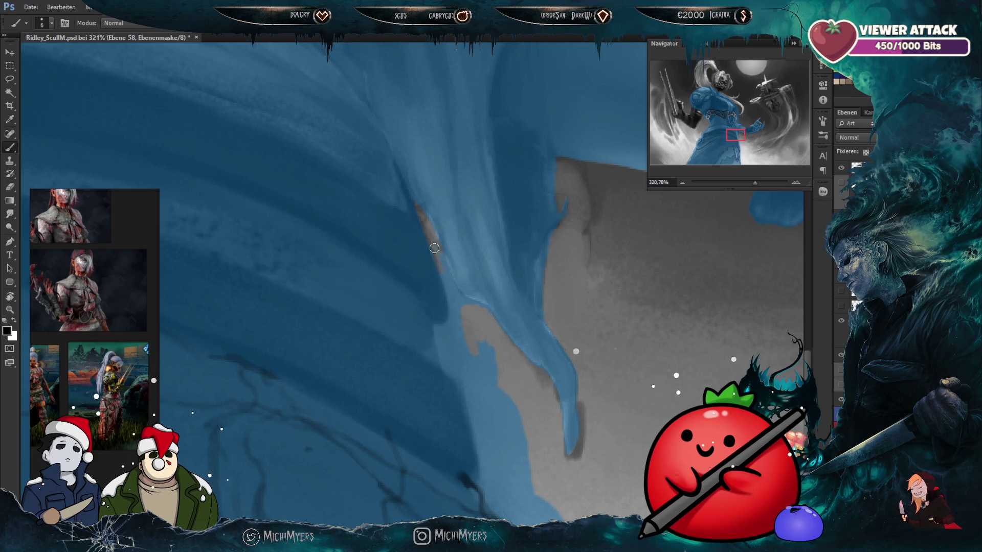
key("bracketleft")
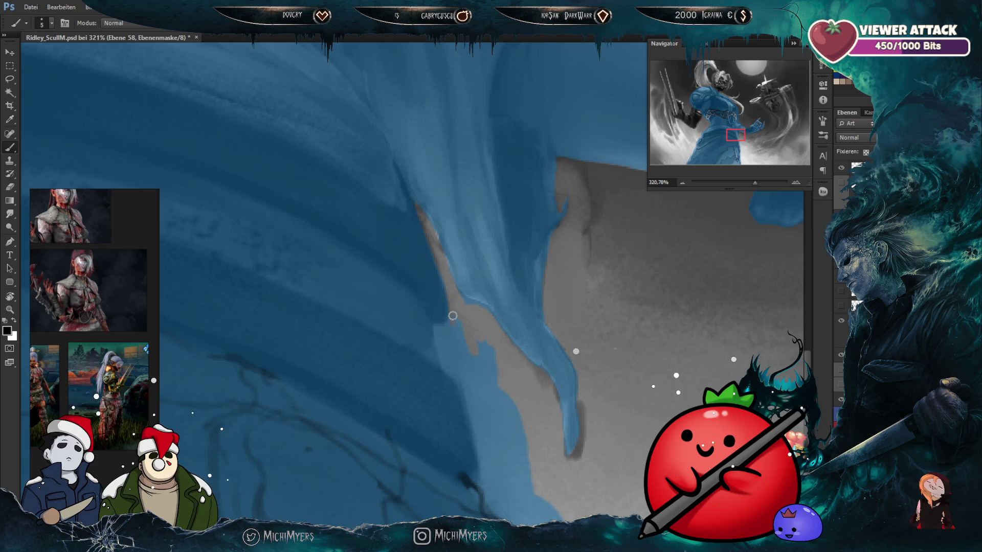
key("bracketright")
key("bracketright")
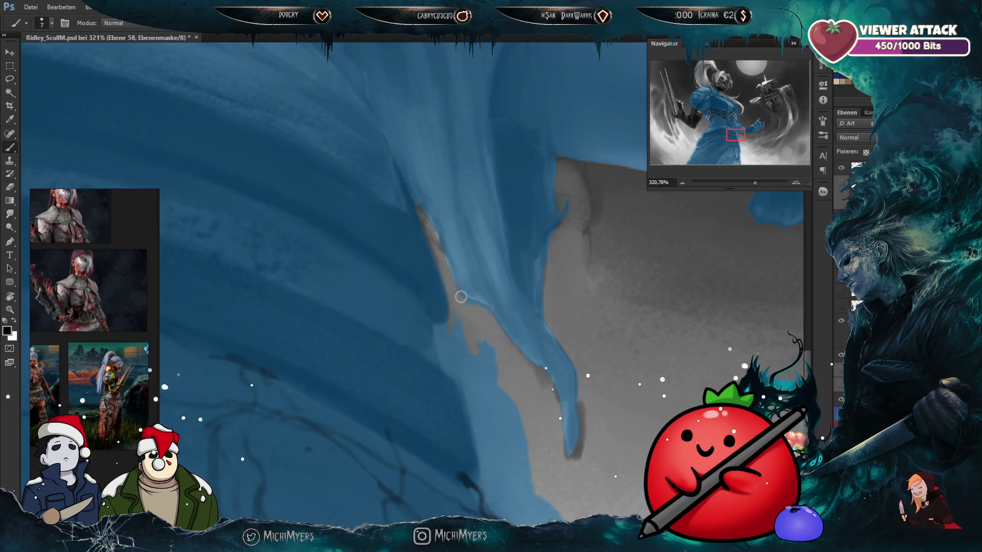
key("bracketright")
key("bracketright")
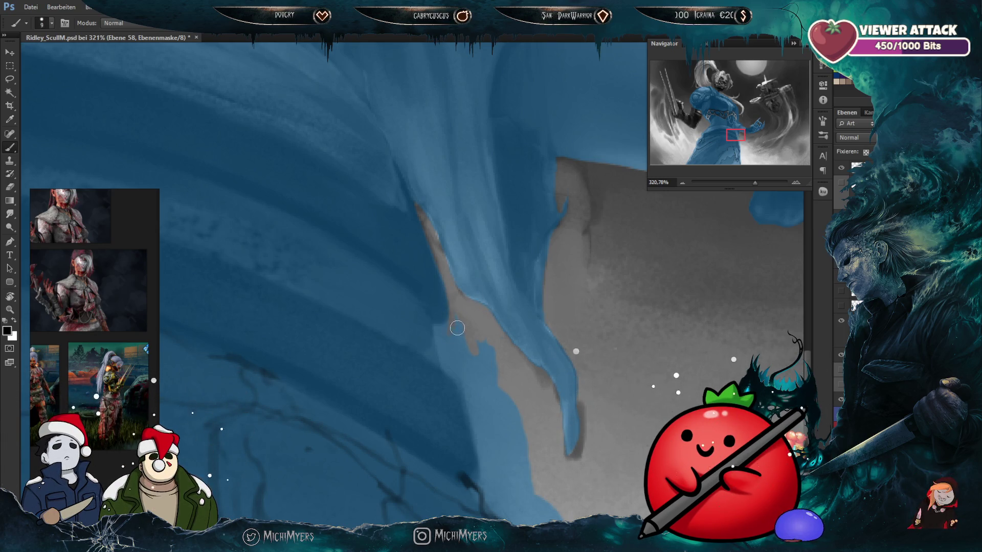
key("bracketright")
mouse_move(458, 332)
left_mouse_down()
mouse_move(452, 340)
mouse_move(486, 377)
mouse_move(512, 434)
mouse_move(513, 325)
left_mouse_up()
key("bracketleft")
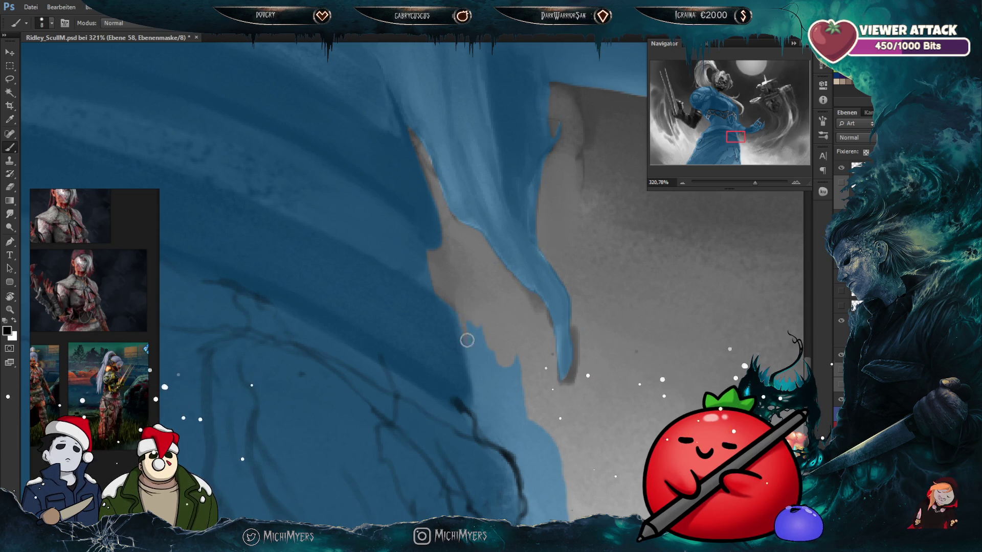
left_click_drag(465, 320, 481, 312)
Step: Clear blue near the lower-left edge and paint over the light-blue patch beside it
mouse_move(529, 361)
left_mouse_down()
mouse_move(519, 256)
mouse_move(516, 313)
mouse_move(503, 301)
left_mouse_up()
key("bracketright")
key("bracketright")
key("bracketright")
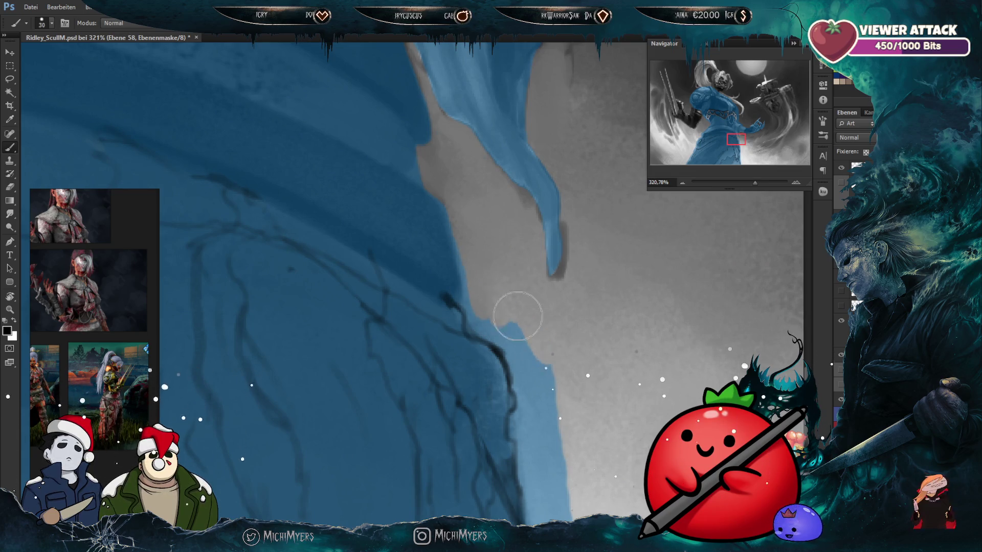
key("bracketleft")
key("bracketleft")
key("bracketleft")
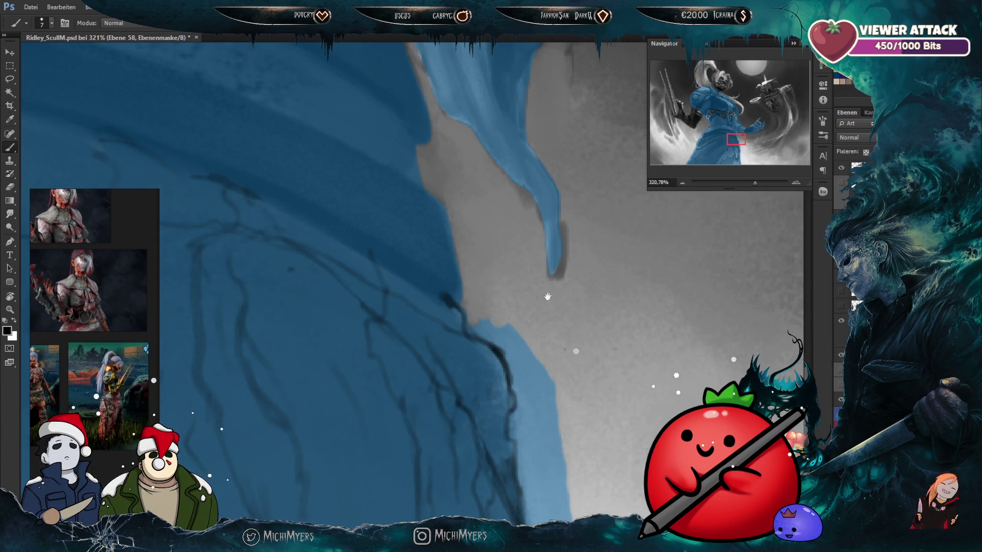
left_click_drag(546, 294, 536, 287)
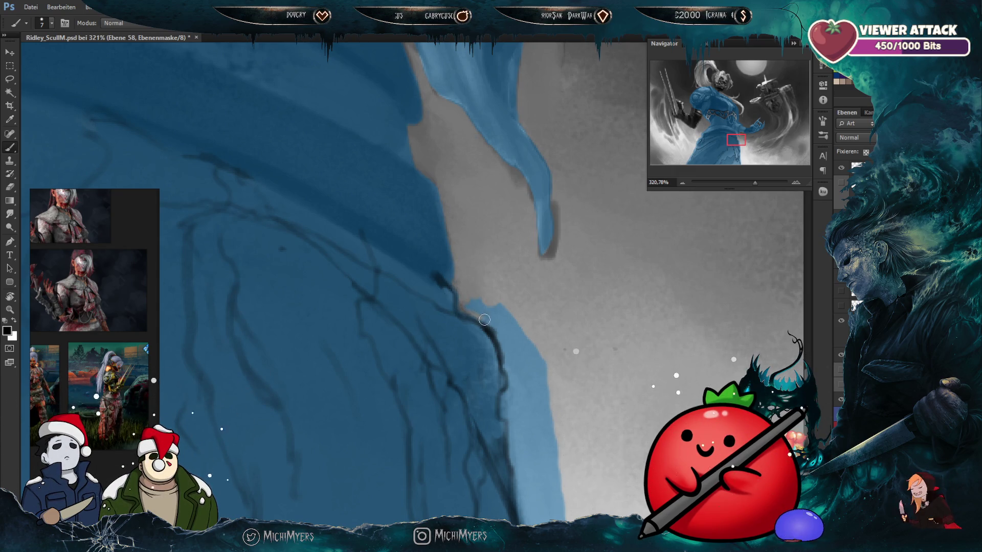
key("bracketright")
key("bracketright")
key("bracketright")
mouse_move(466, 312)
left_mouse_down()
mouse_move(478, 306)
mouse_move(465, 292)
mouse_move(521, 350)
left_mouse_up()
mouse_move(506, 314)
left_mouse_down()
mouse_move(530, 348)
mouse_move(562, 266)
mouse_move(562, 476)
mouse_move(550, 333)
left_mouse_up()
key("bracketright")
key("bracketright")
key("bracketright")
key("bracketleft")
key("bracketleft")
key("bracketleft")
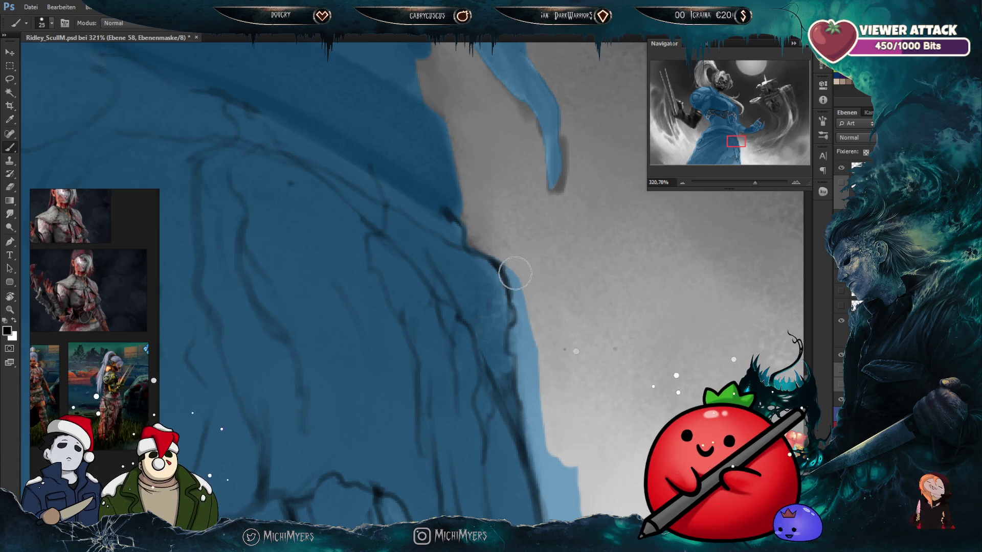
Step: Reshape the blue mask edge along the skirt's right side, clearing the strip beside it
mouse_move(505, 263)
left_mouse_down()
mouse_move(527, 340)
mouse_move(521, 315)
mouse_move(512, 353)
mouse_move(537, 445)
left_mouse_up()
key("bracketright")
key("bracketright")
key("bracketright")
key("bracketleft")
key("bracketleft")
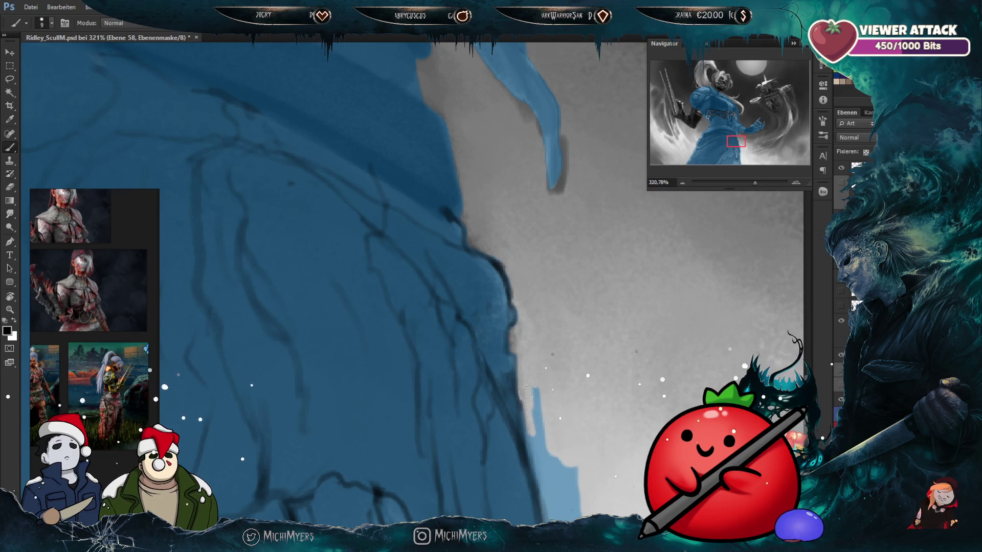
key("bracketright")
key("bracketright")
scroll(543, 433, "down", 3)
key("bracketright")
left_click_drag(537, 302, 557, 379)
key("bracketleft")
key("bracketleft")
left_click_drag(513, 290, 547, 404)
mouse_move(536, 358)
left_mouse_down()
mouse_move(534, 391)
mouse_move(556, 414)
mouse_move(560, 440)
mouse_move(557, 307)
left_mouse_up()
key("bracketright")
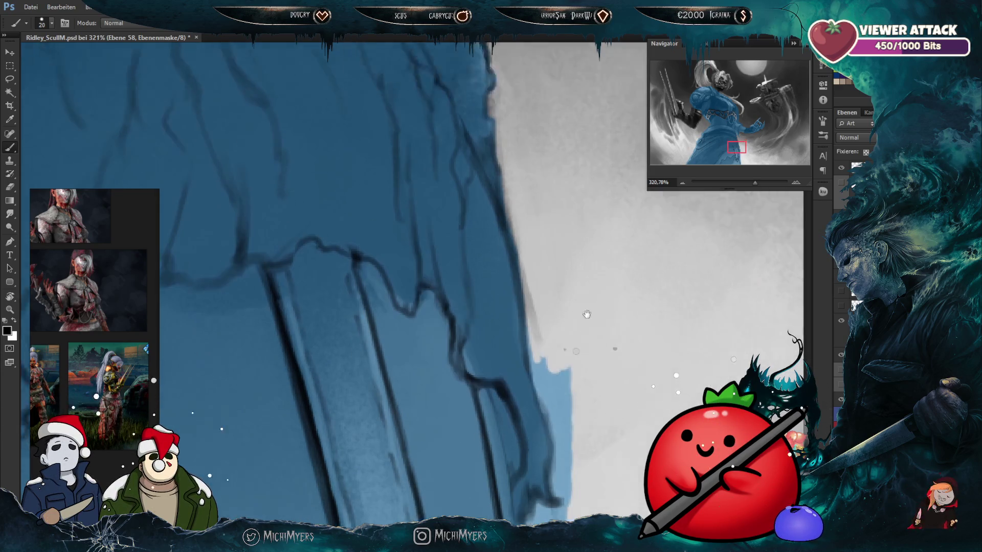
Step: Clear the blue spill along the dress's right edge and its dark contour
left_click_drag(563, 363, 555, 296)
key("bracketleft")
key("bracketleft")
key("bracketleft")
mouse_move(547, 332)
left_mouse_down()
mouse_move(538, 286)
mouse_move(541, 320)
left_mouse_up()
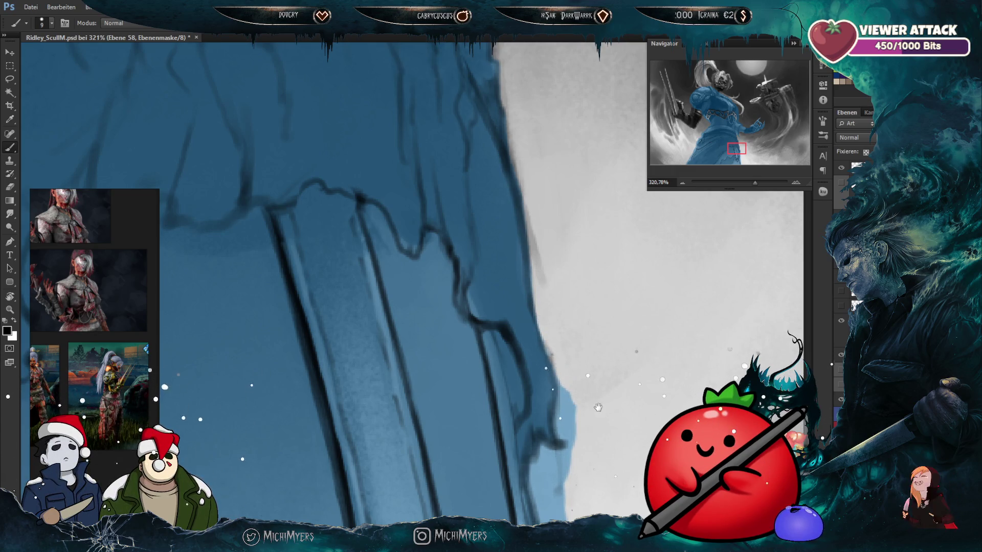
left_click_drag(596, 402, 576, 317)
key("bracketright")
key("bracketright")
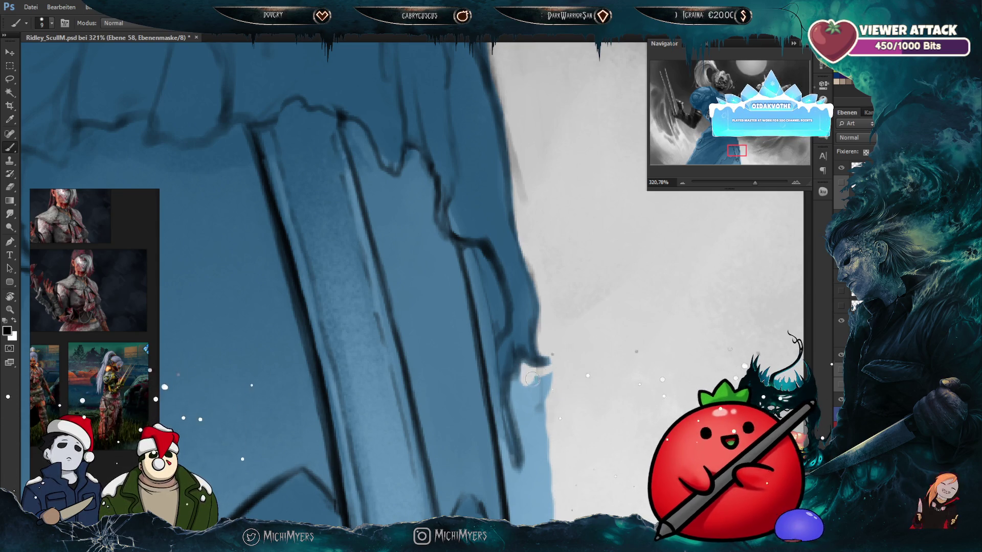
key("bracketright")
key("bracketright")
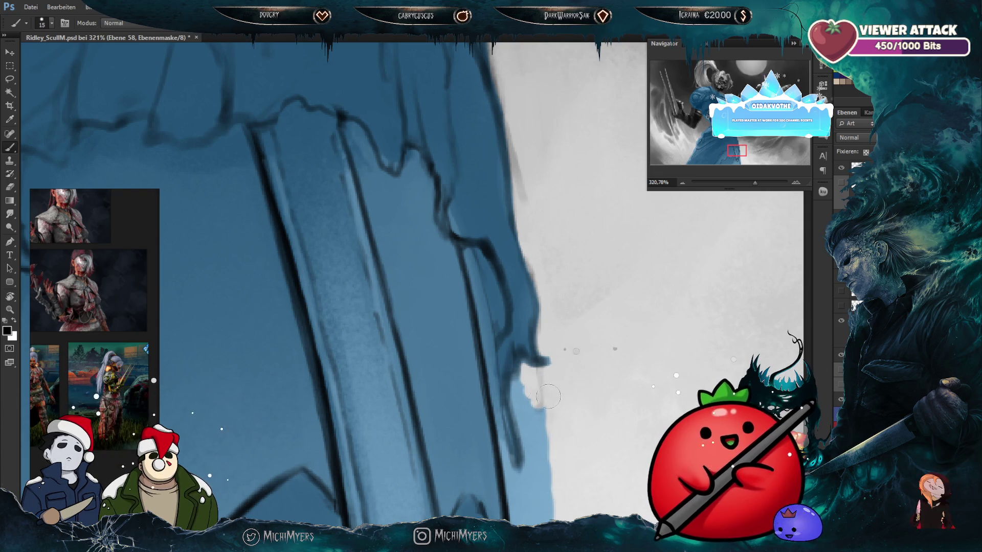
scroll(543, 399, "down", 3)
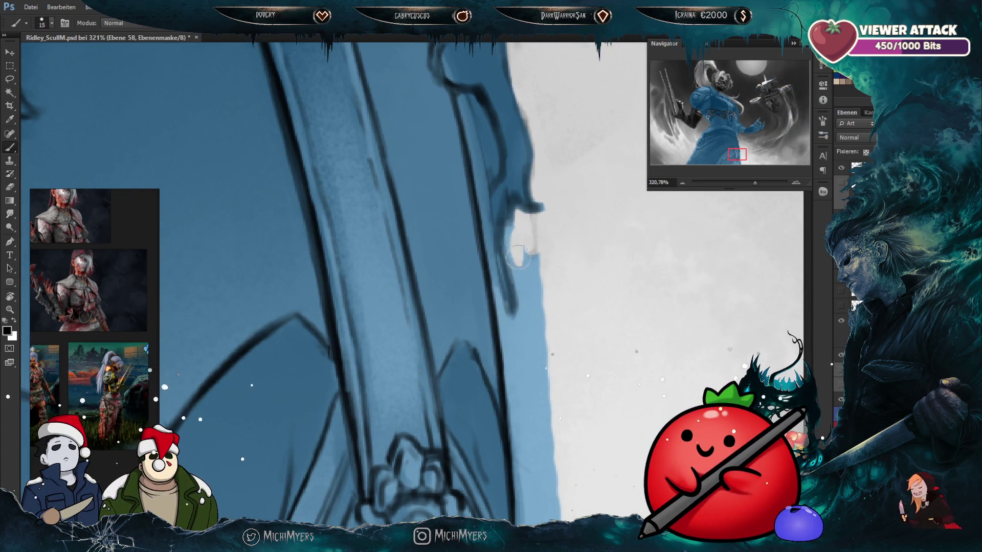
mouse_move(532, 267)
left_mouse_down()
mouse_move(523, 317)
mouse_move(532, 246)
left_mouse_up()
key("bracketright")
mouse_move(535, 317)
left_mouse_down()
mouse_move(549, 367)
mouse_move(557, 326)
mouse_move(551, 425)
left_mouse_up()
key("bracketleft")
key("bracketleft")
key("bracketleft")
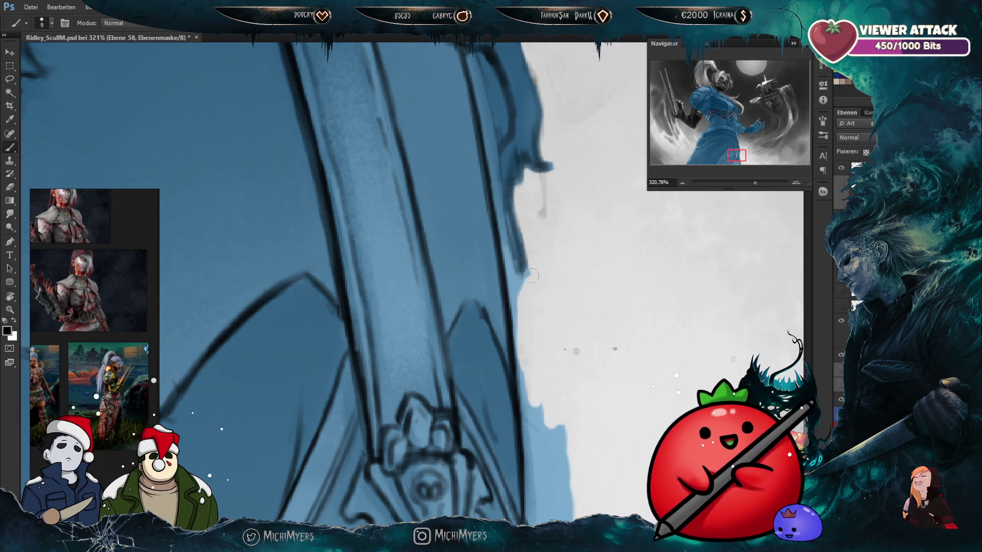
left_click_drag(504, 248, 509, 267)
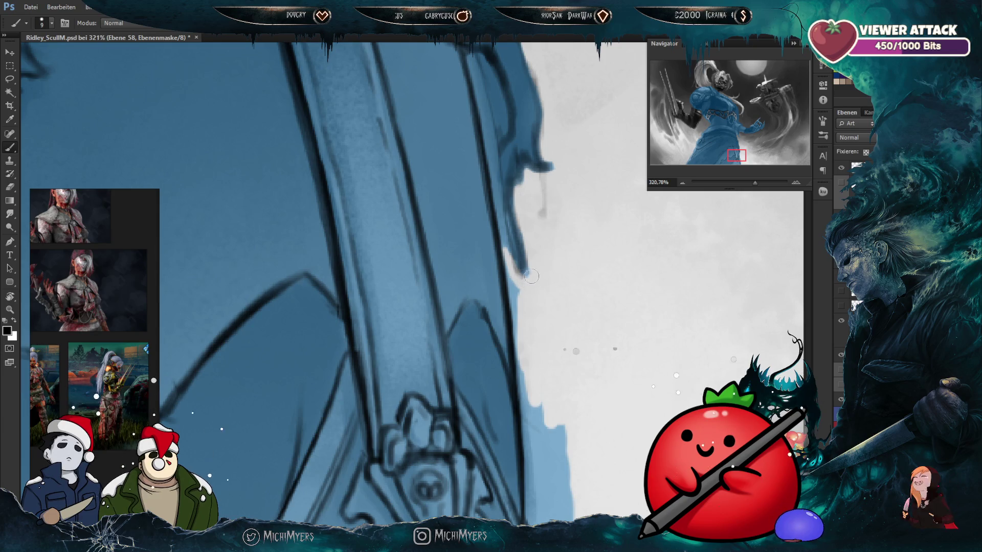
left_click_drag(511, 284, 521, 348)
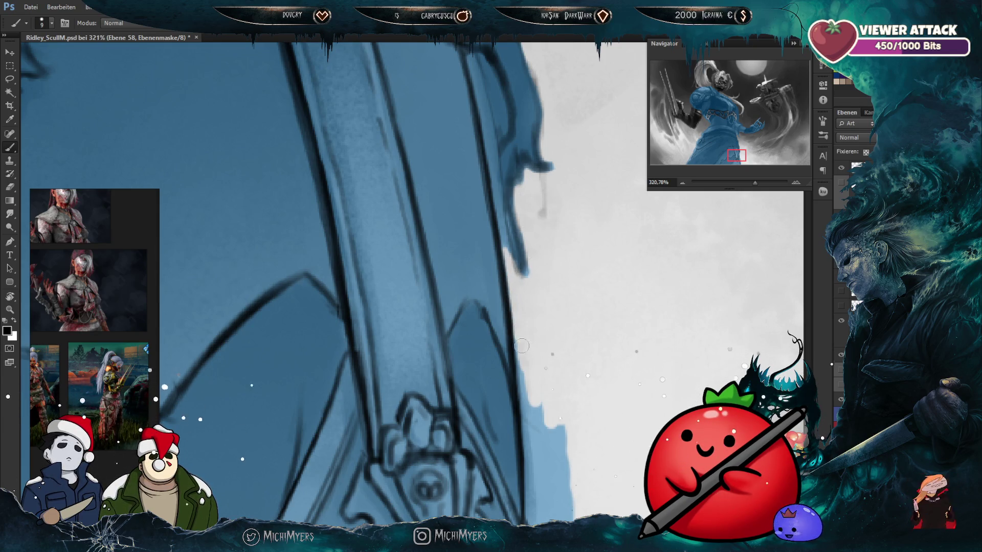
Step: Continue removing the blue edge spill lower down to the bottom of the image
scroll(519, 312, "down", 3)
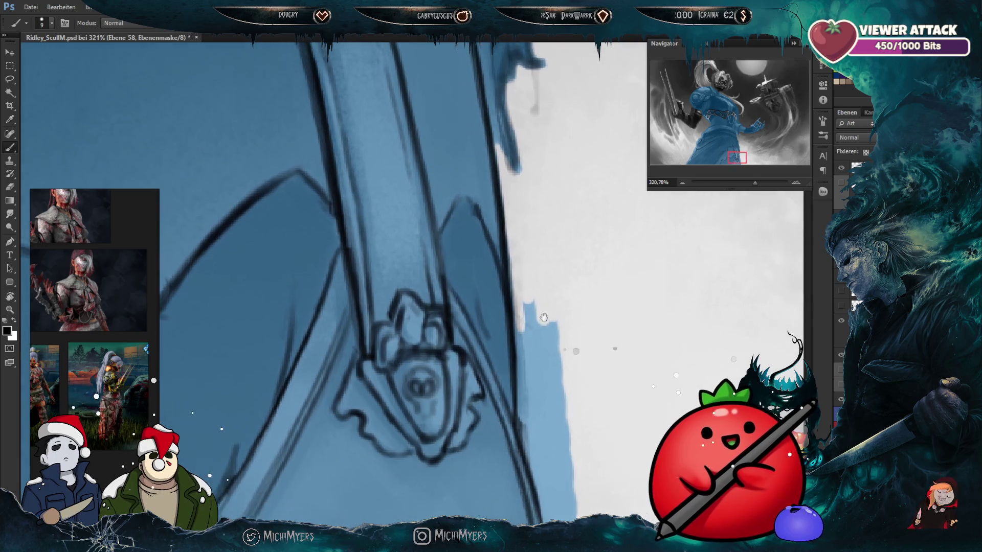
key("bracketright")
key("bracketright")
left_click_drag(520, 305, 554, 336)
scroll(553, 336, "down", 3)
key("bracketleft")
key("bracketleft")
key("bracketleft")
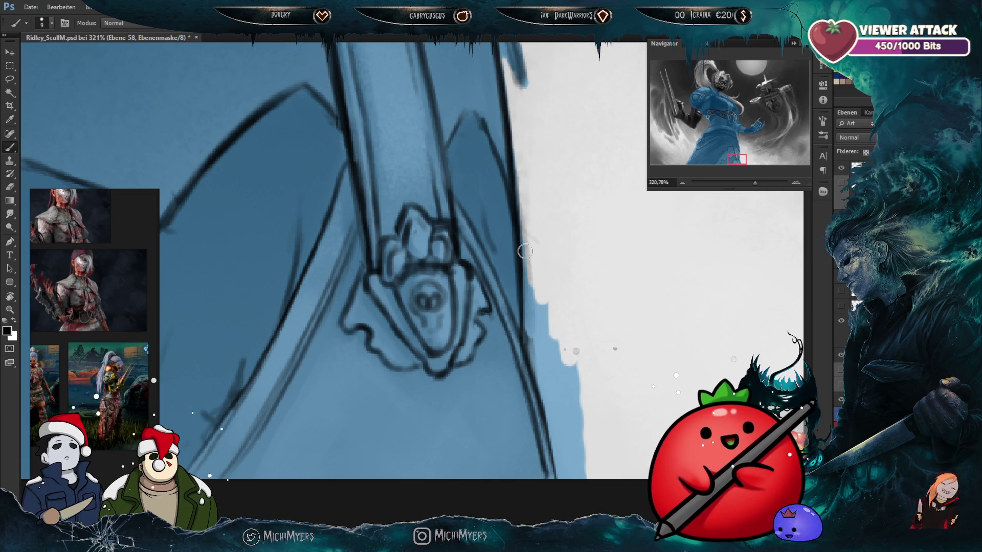
mouse_move(525, 263)
left_mouse_down()
mouse_move(527, 286)
mouse_move(548, 311)
left_mouse_up()
key("bracketright")
key("bracketright")
key("bracketright")
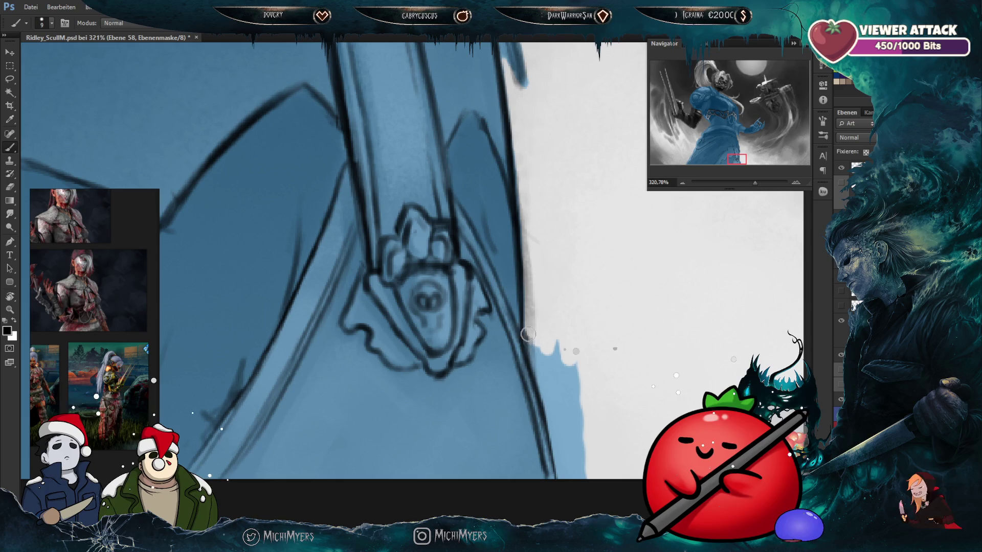
left_click_drag(531, 349, 560, 400)
key("bracketright")
key("bracketright")
key("bracketright")
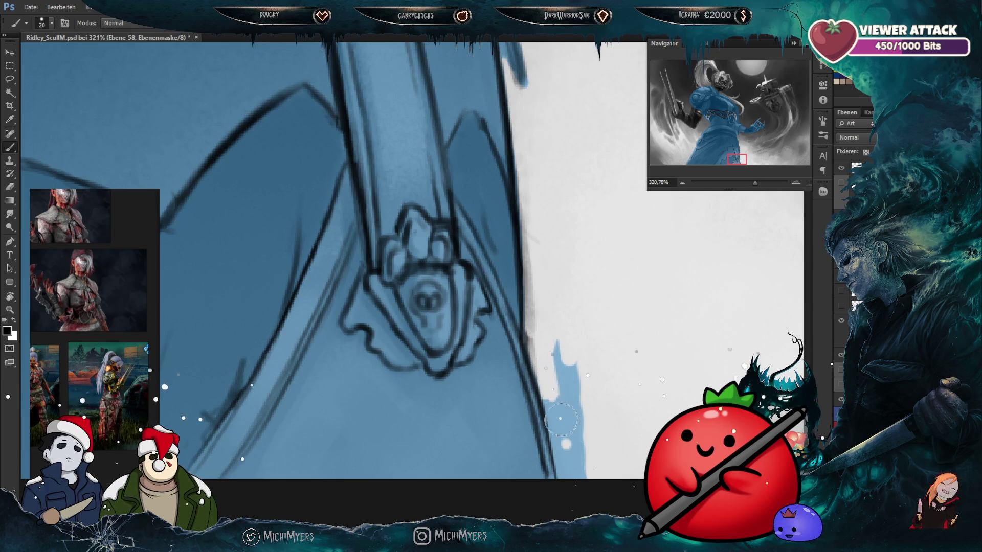
left_click_drag(562, 358, 580, 453)
key("bracketleft")
scroll(575, 358, "down", 5)
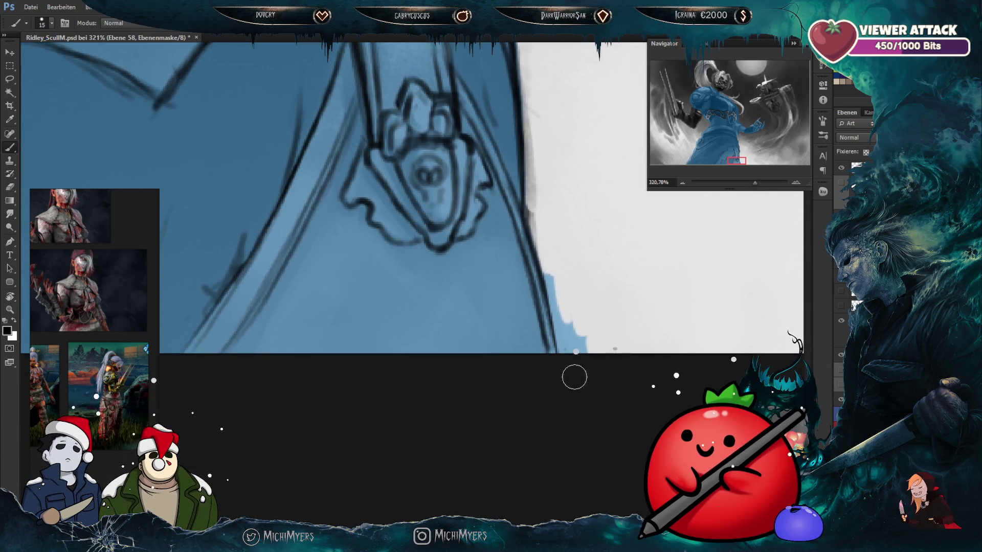
key("bracketleft")
key("bracketleft")
left_click_drag(557, 309, 545, 266)
Step: Clear the last blue bit at the dress bottom and review the whole image
left_click_drag(563, 366, 564, 329)
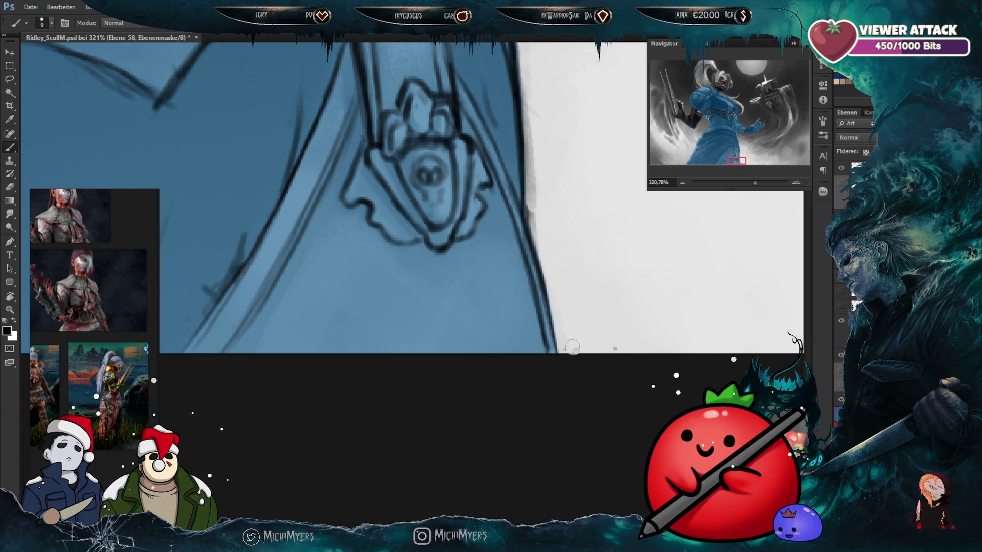
scroll(419, 354, "down", 5)
scroll(445, 337, "down", 5)
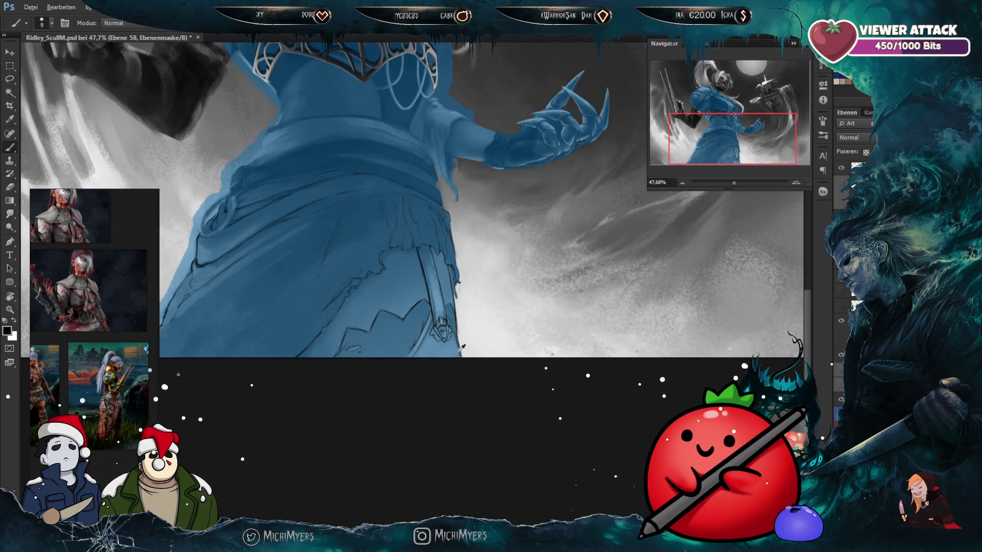
scroll(467, 322, "down", 3)
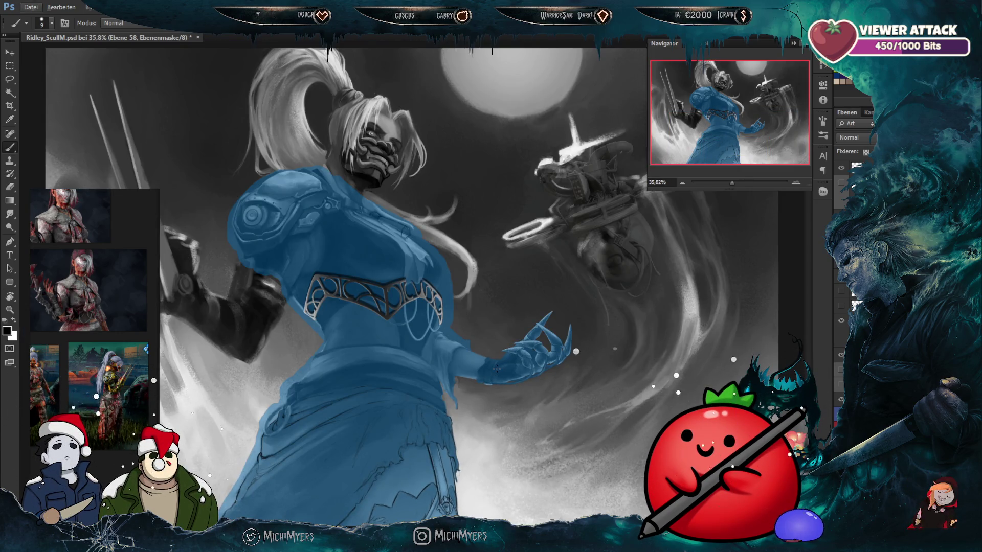
scroll(501, 369, "up", 2)
scroll(509, 369, "up", 2)
scroll(368, 309, "up", 1)
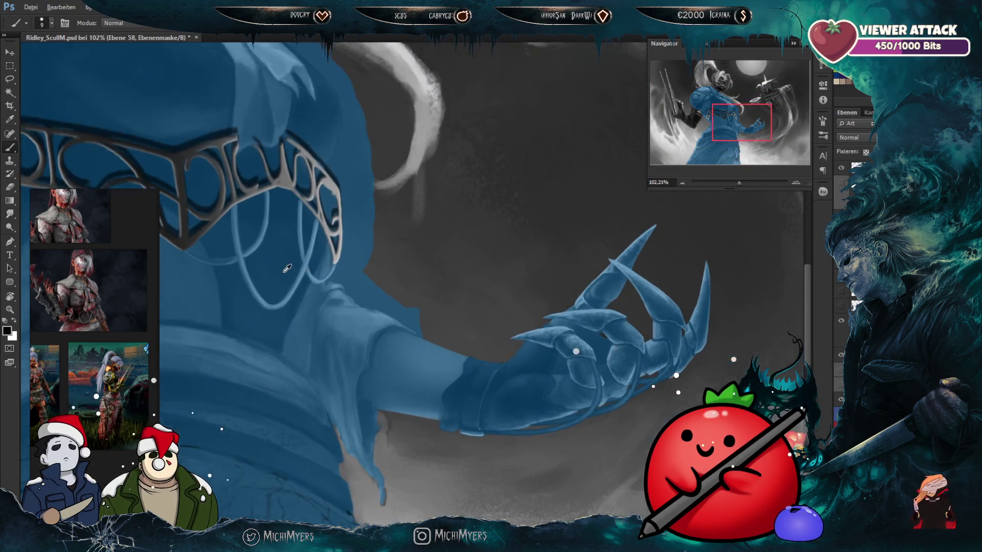
scroll(327, 286, "up", 1)
scroll(308, 277, "up", 1)
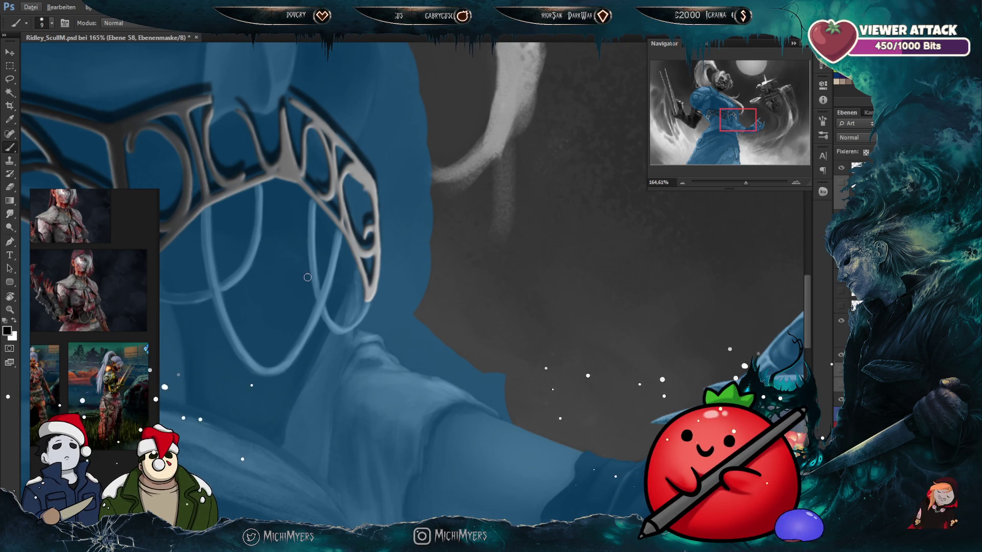
scroll(307, 277, "up", 1)
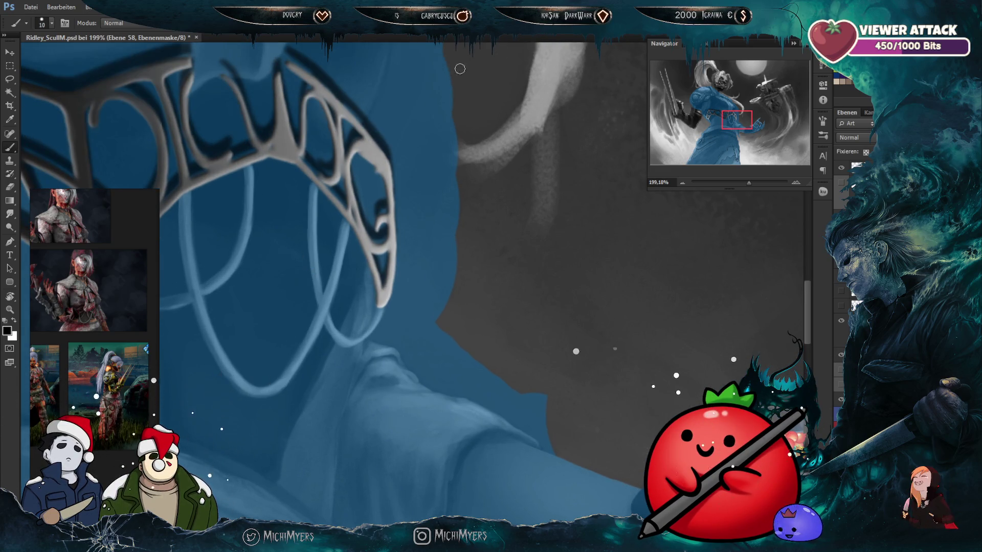
Step: Erase the blue spill beside the chest ornament with a much larger brush
key("bracketright")
key("bracketright")
key("bracketright")
mouse_move(412, 72)
left_mouse_down()
mouse_move(452, 105)
mouse_move(432, 131)
mouse_move(438, 201)
mouse_move(455, 154)
mouse_move(421, 173)
mouse_move(456, 243)
mouse_move(428, 318)
mouse_move(421, 274)
mouse_move(428, 346)
mouse_move(535, 401)
mouse_move(516, 354)
mouse_move(537, 366)
left_mouse_up()
key("bracketleft")
key("bracketleft")
key("bracketleft")
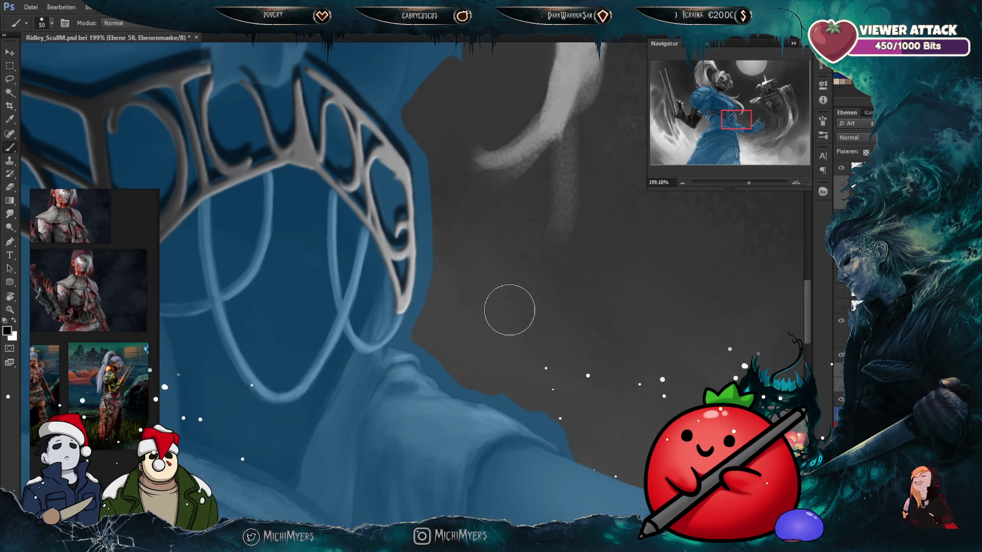
scroll(512, 305, "up", 2)
Step: Paint out excess mask along the helmet's lower edge and the shoulder outline
scroll(516, 322, "up", 2)
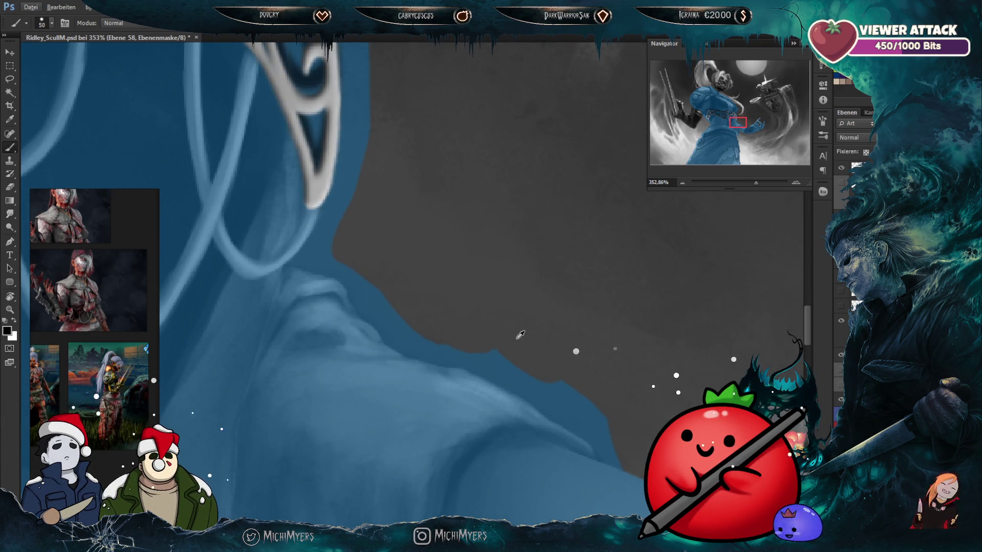
key("bracketleft")
key("bracketleft")
key("bracketleft")
mouse_move(328, 245)
left_mouse_down()
mouse_move(350, 187)
mouse_move(325, 219)
left_mouse_up()
key("bracketleft")
key("bracketleft")
key("bracketleft")
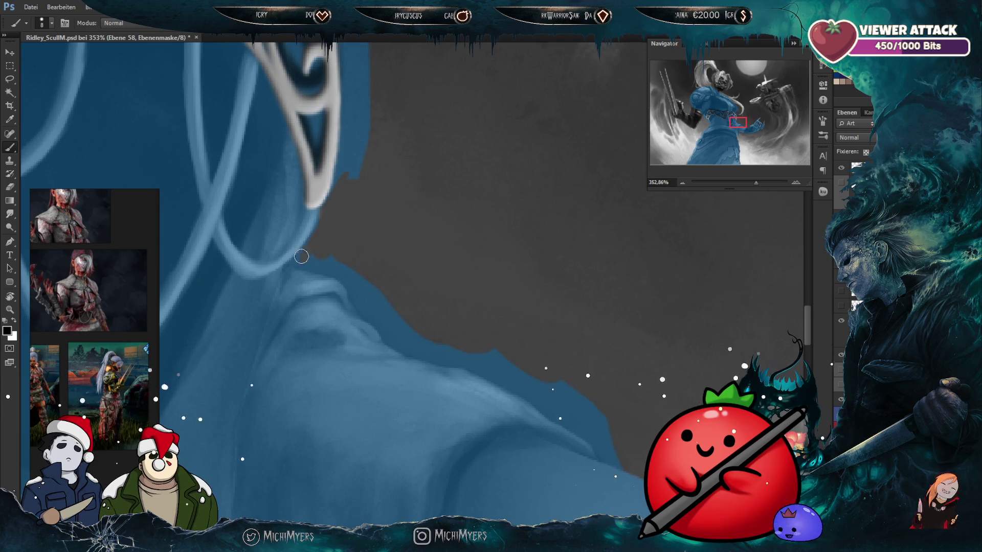
left_click_drag(329, 208, 408, 279)
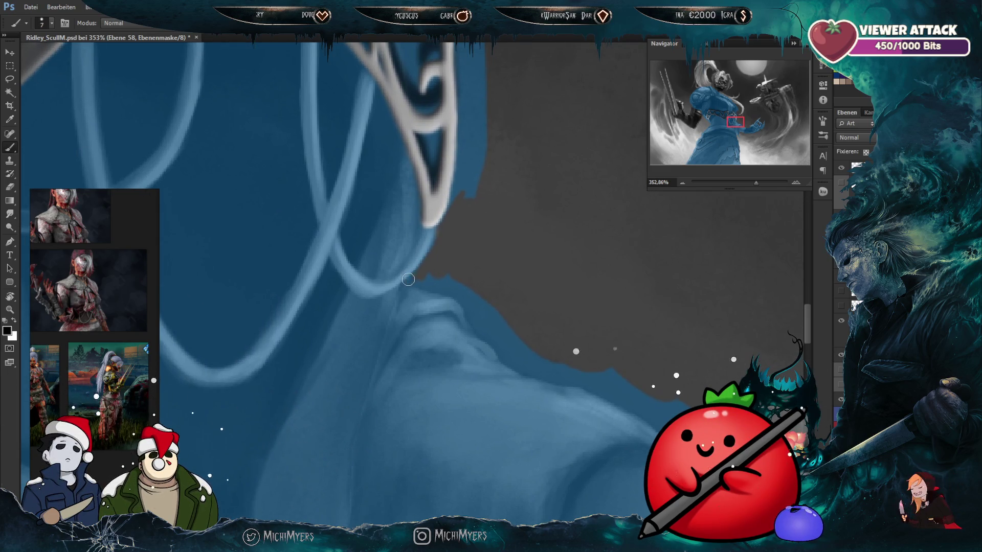
key("bracketright")
key("bracketright")
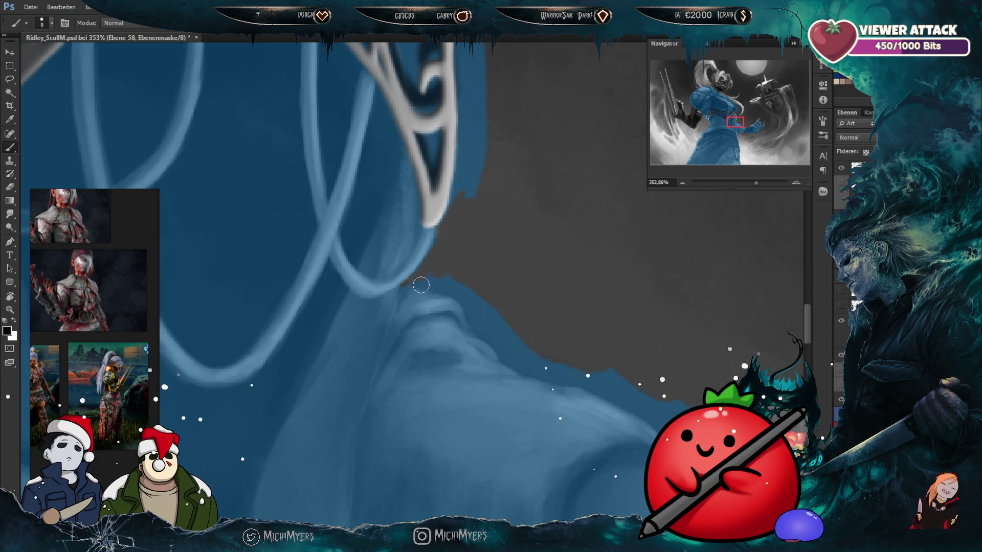
mouse_move(409, 282)
left_mouse_down()
mouse_move(432, 286)
mouse_move(429, 272)
left_mouse_up()
key("bracketleft")
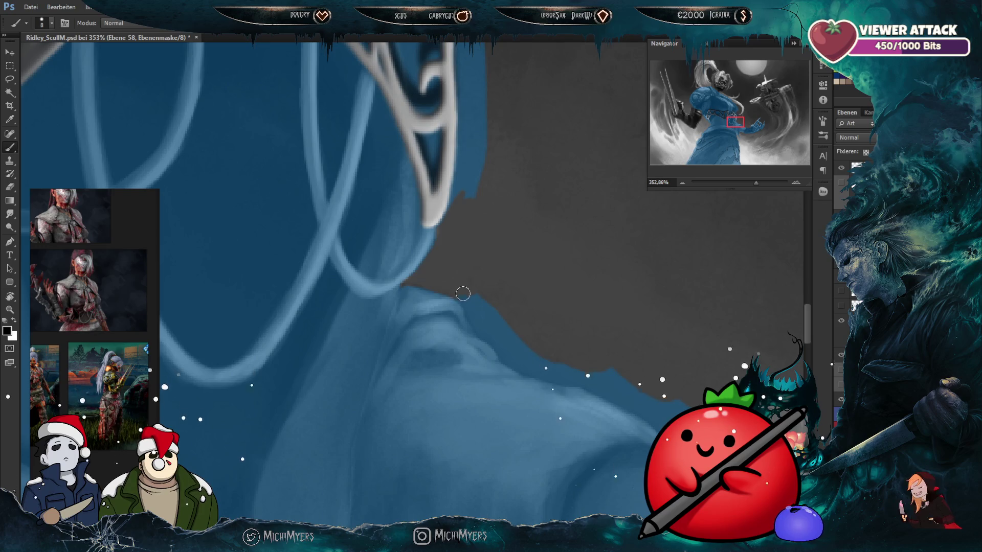
Step: Refine the mask edge further along the shoulder and remove the stray blue spike
mouse_move(470, 311)
left_mouse_down()
mouse_move(479, 326)
mouse_move(438, 276)
mouse_move(447, 265)
left_mouse_up()
key("bracketleft")
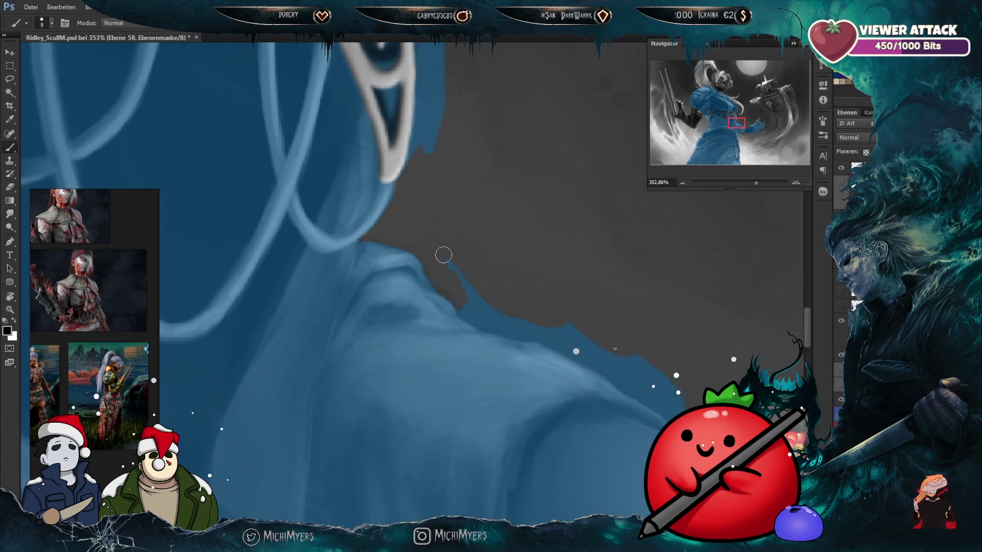
key("bracketleft")
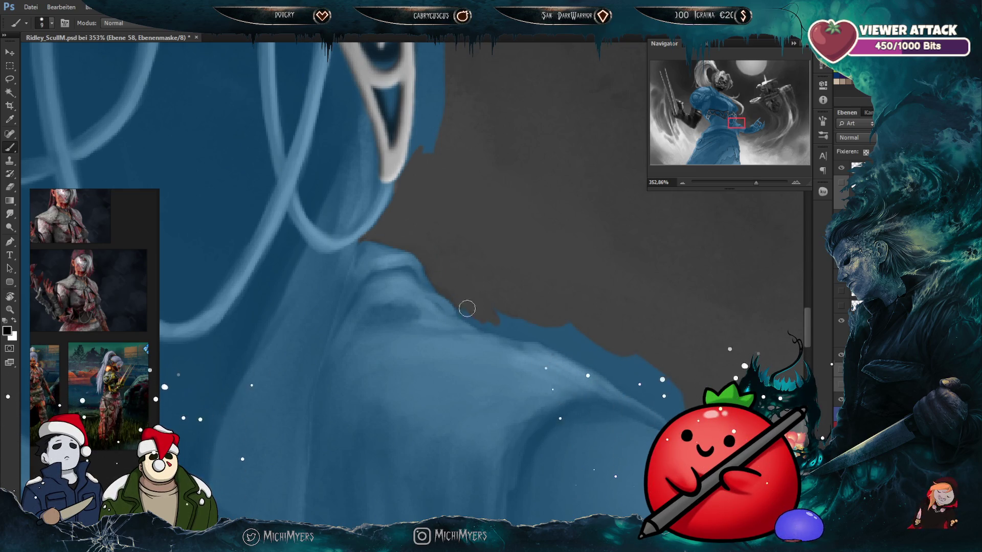
left_click_drag(465, 312, 331, 295)
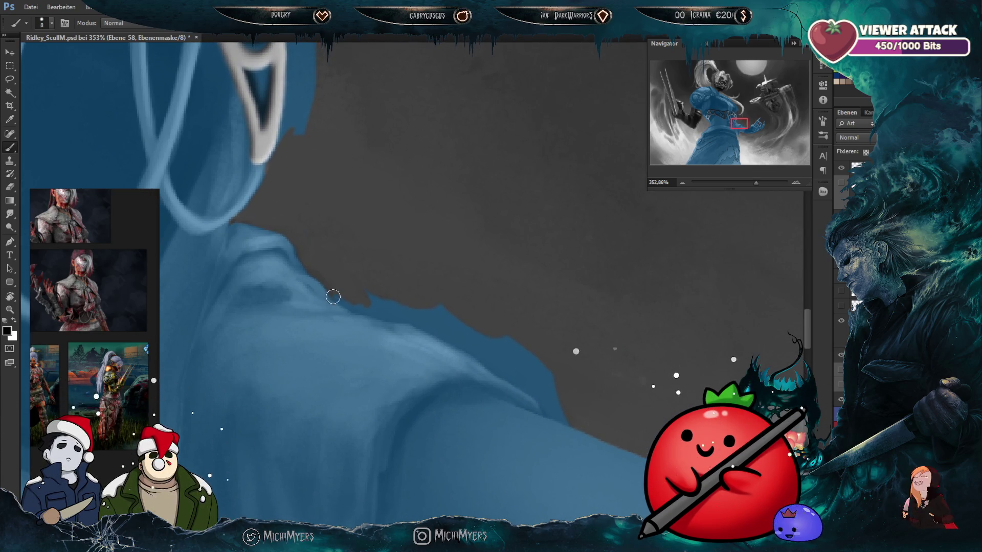
left_click_drag(339, 295, 415, 309)
key("bracketright")
key("bracketleft")
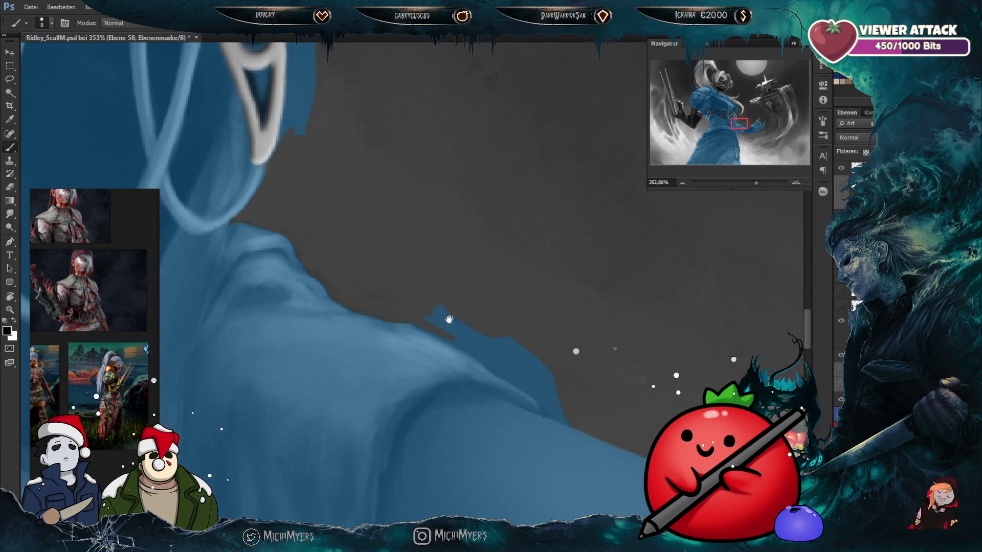
left_click_drag(444, 317, 416, 276)
key("bracketright")
key("bracketright")
key("bracketright")
key("bracketright")
key("bracketright")
left_click_drag(426, 272, 424, 282)
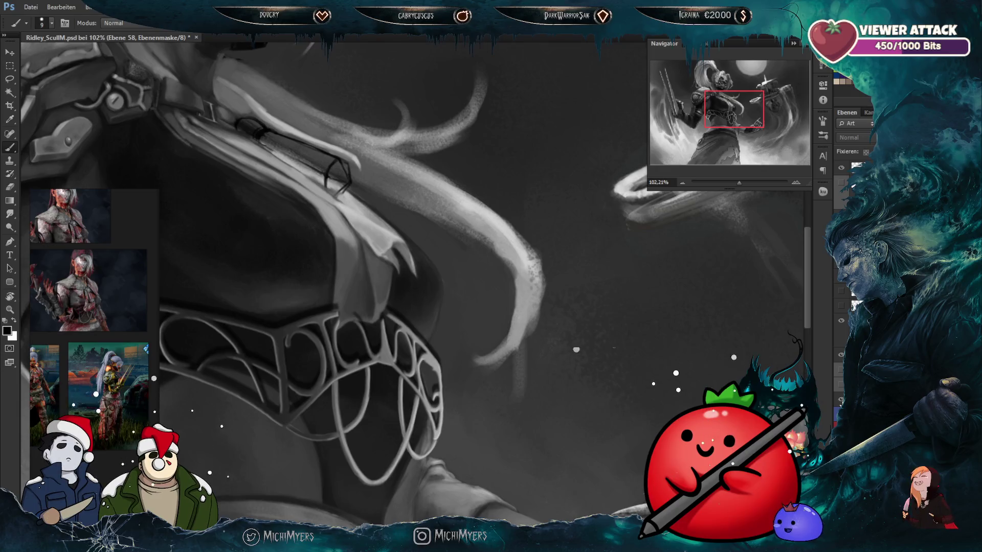
Step: Show the mask overlay, target the layer mask and zoom in on the shoulder strap
key("backslash")
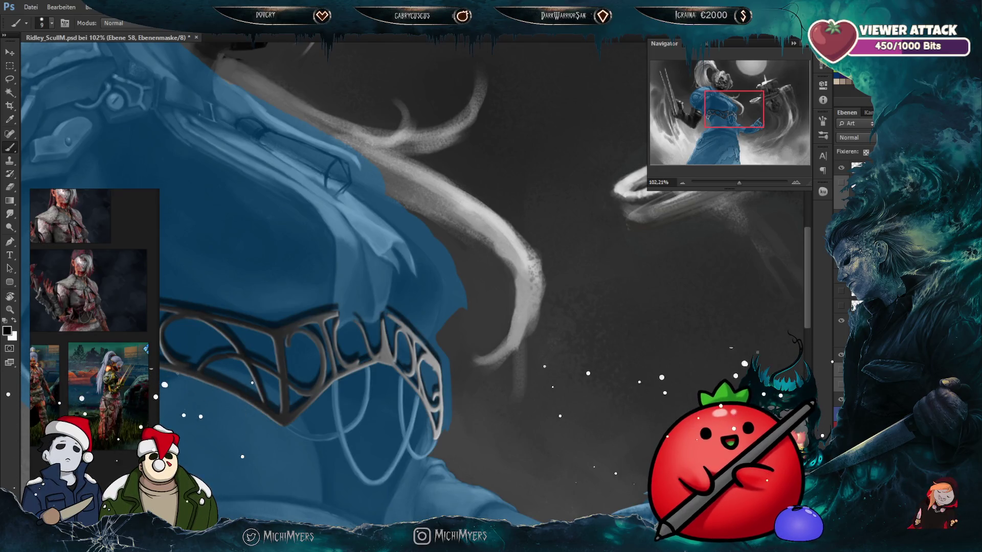
key("ctrl+2")
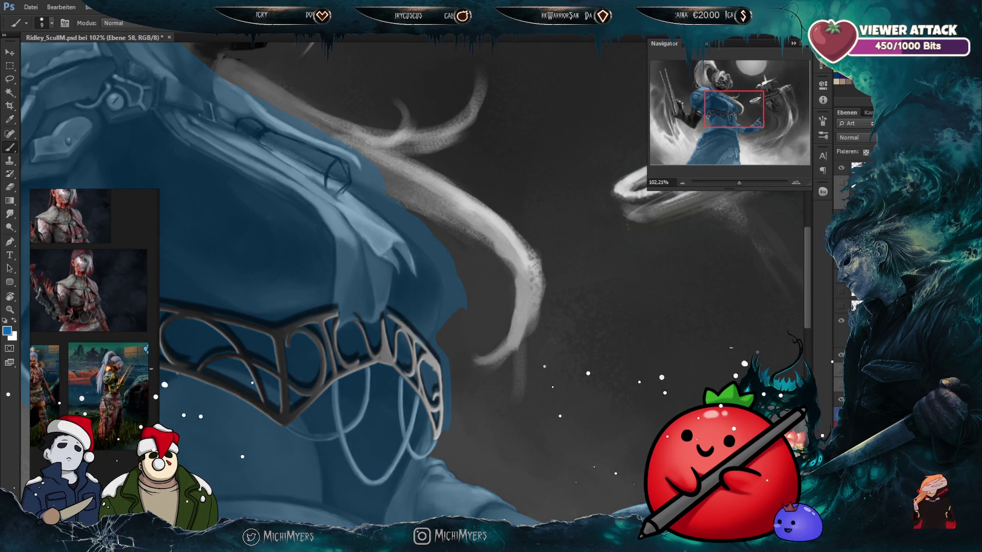
key("ctrl+backslash")
scroll(329, 165, "up", 3)
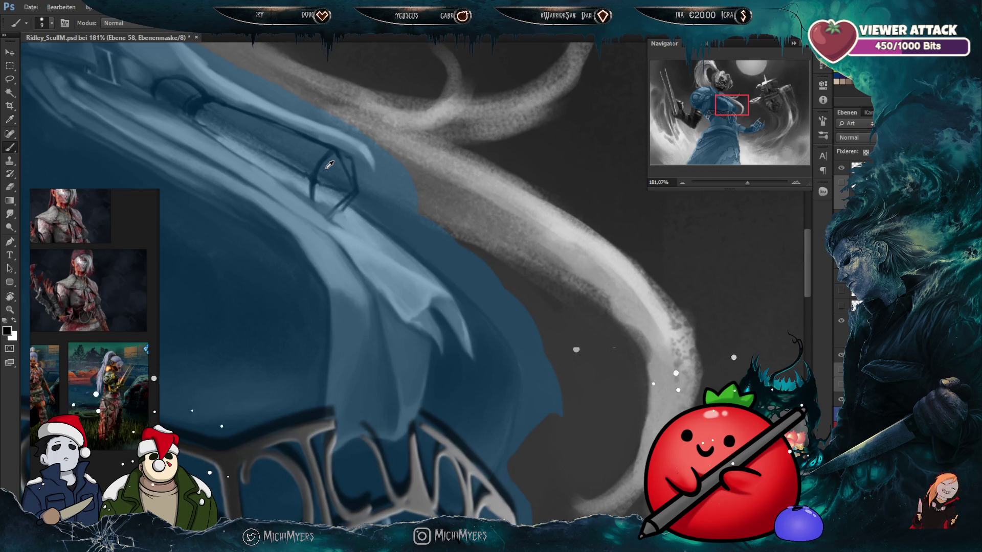
key("bracketright")
key("bracketright")
key("bracketright")
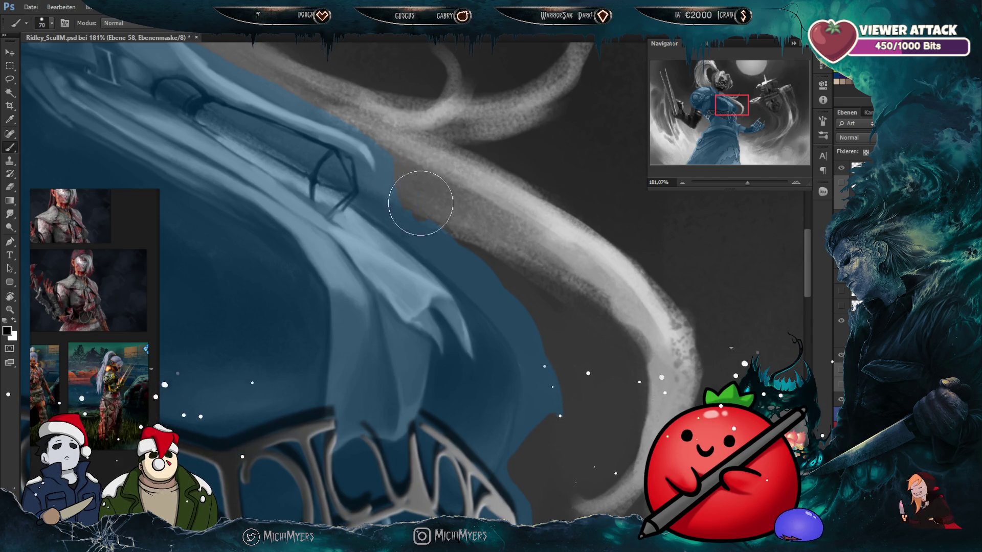
key("bracketleft")
key("bracketleft")
key("bracketleft")
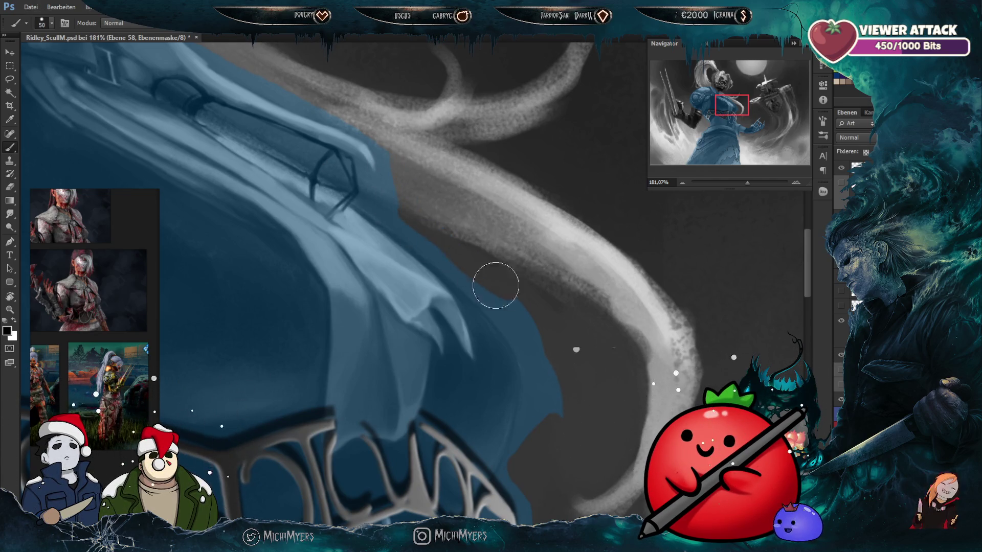
mouse_move(394, 197)
left_mouse_down()
mouse_move(473, 392)
mouse_move(448, 300)
left_mouse_up()
Step: Paint the mask edge tight along the shoulder armour and beside the strap with a small brush
key("bracketleft")
key("bracketleft")
key("bracketleft")
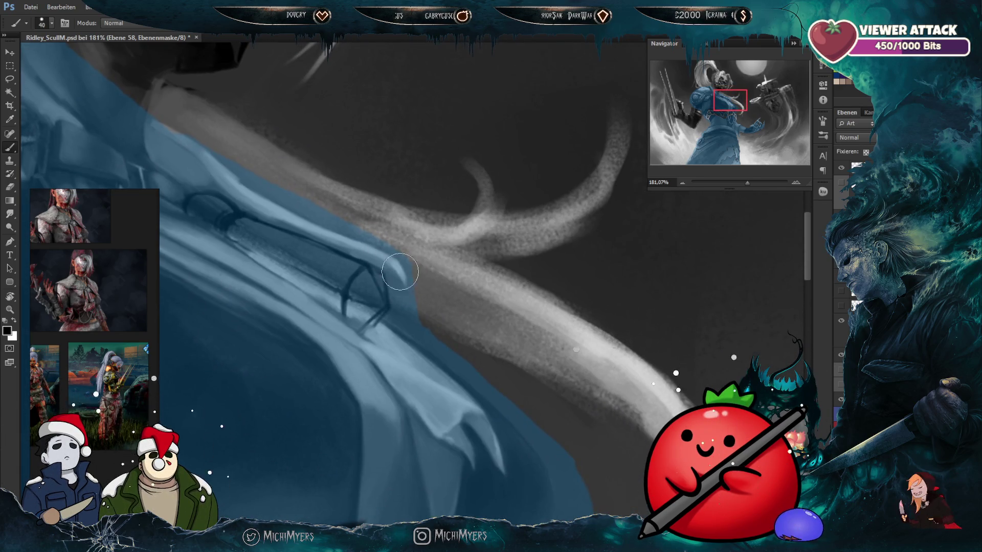
left_click_drag(393, 276, 402, 287)
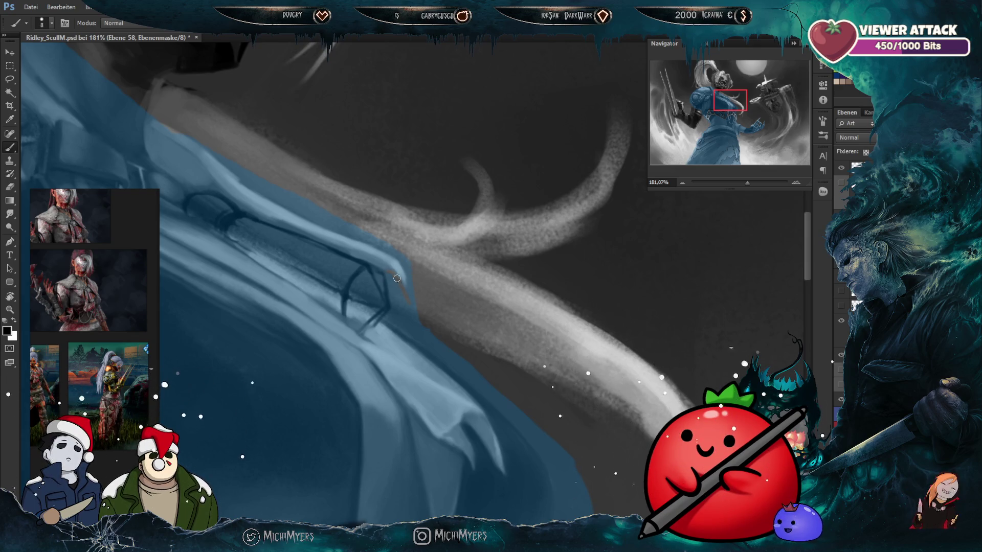
key("bracketright")
key("bracketright")
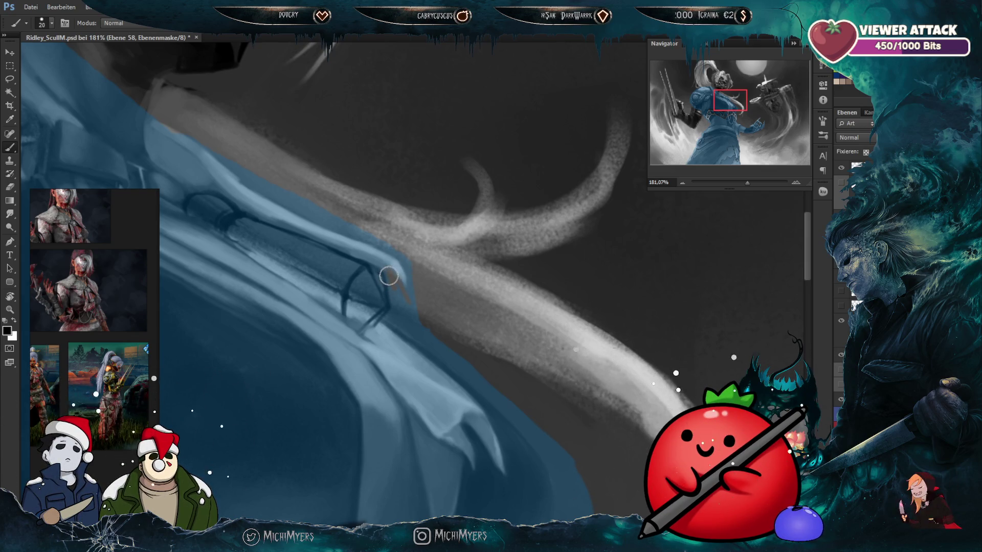
left_click_drag(396, 306, 414, 305)
key("bracketleft")
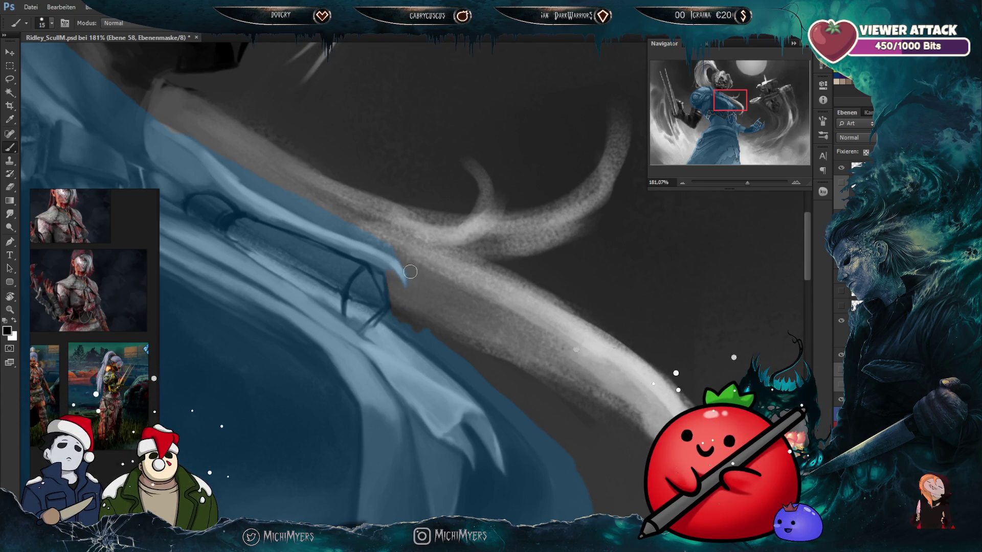
key("bracketleft")
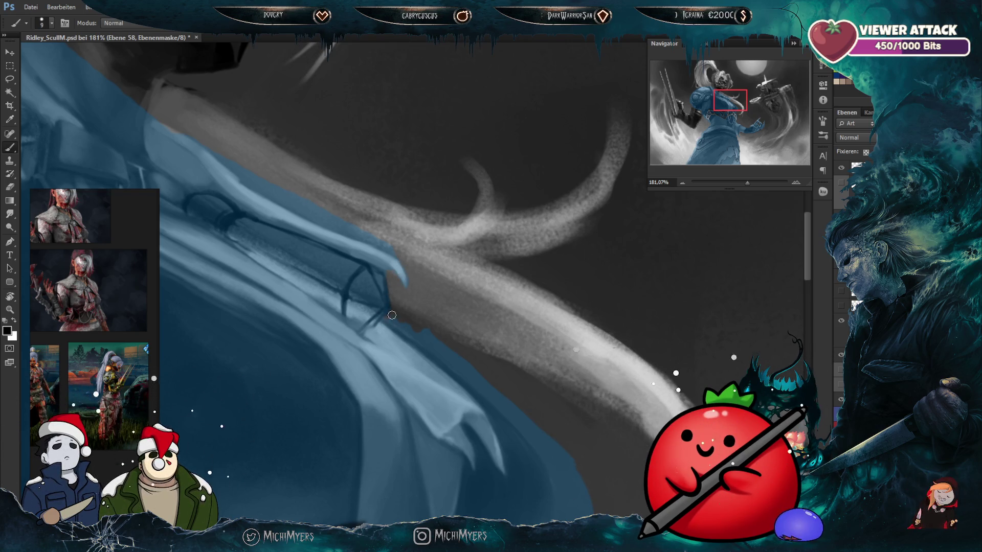
key("bracketright")
mouse_move(450, 333)
left_mouse_down()
mouse_move(406, 244)
mouse_move(398, 251)
left_mouse_up()
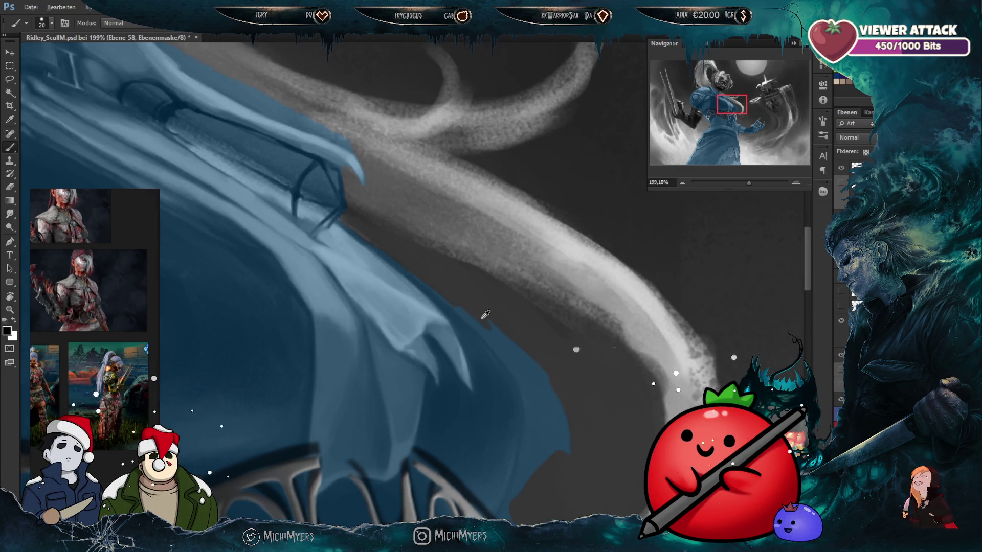
Step: Rotate the view so the strand stands upright and mask out the thin light line
scroll(479, 322, "up", 2)
left_click_drag(491, 273, 413, 204)
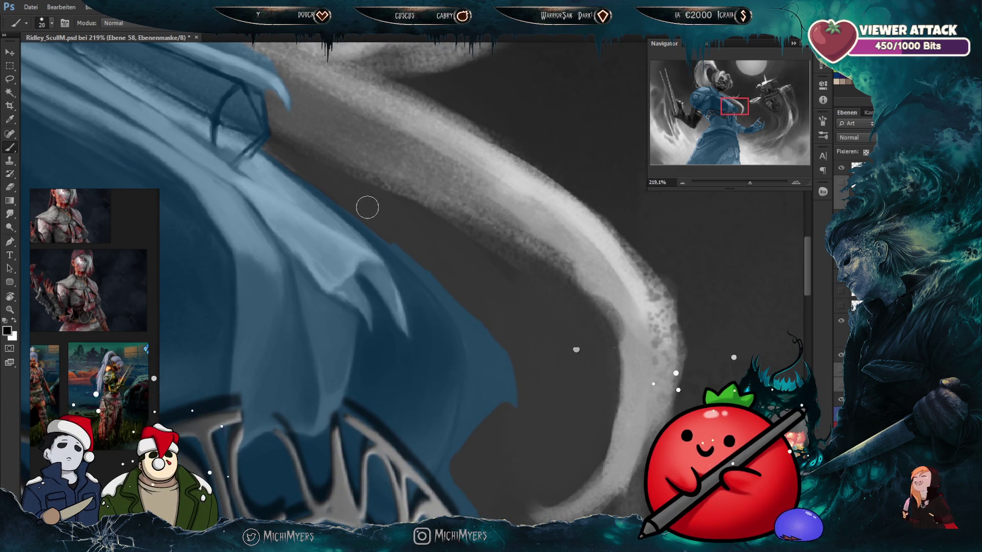
key("r")
left_click_drag(448, 232, 432, 268)
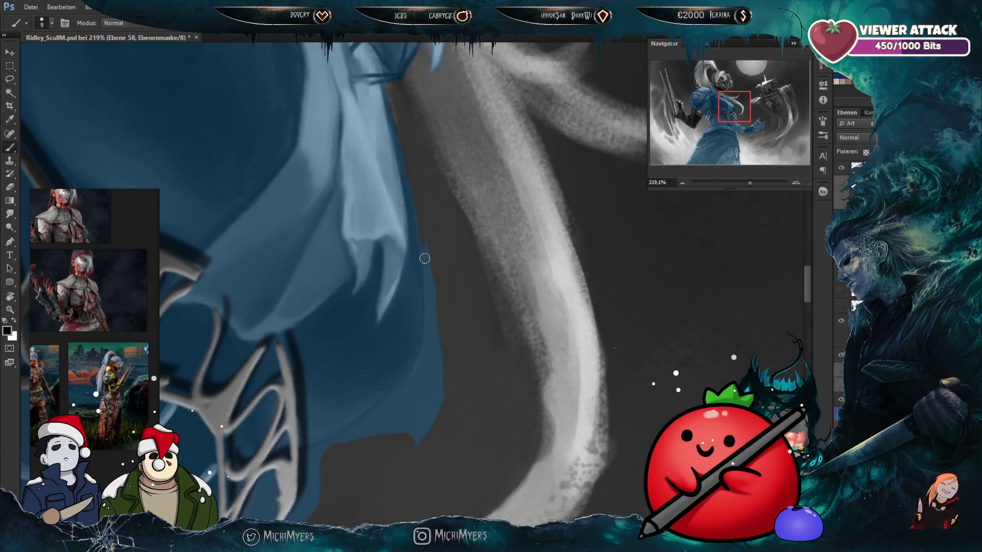
key("bracketright")
left_click_drag(427, 274, 427, 235)
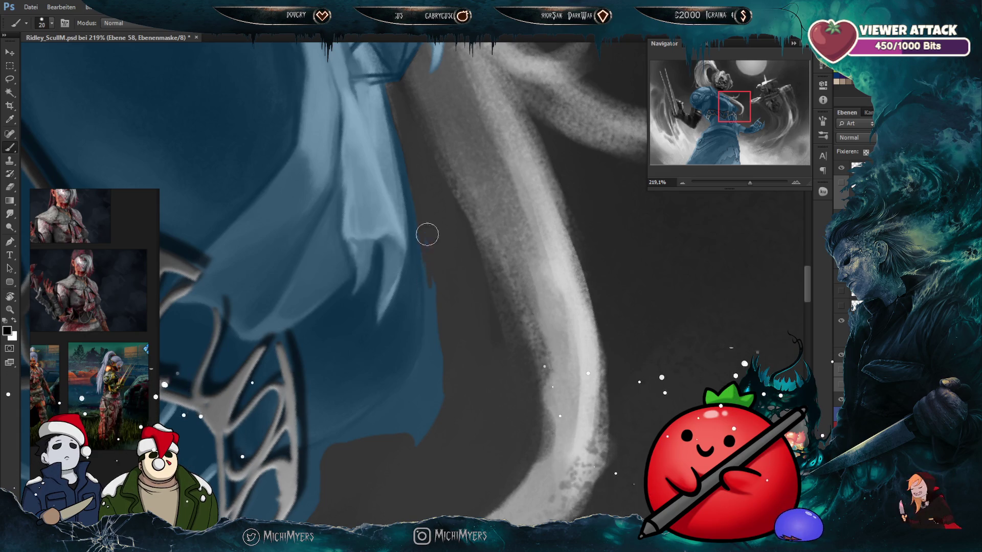
key("bracketleft")
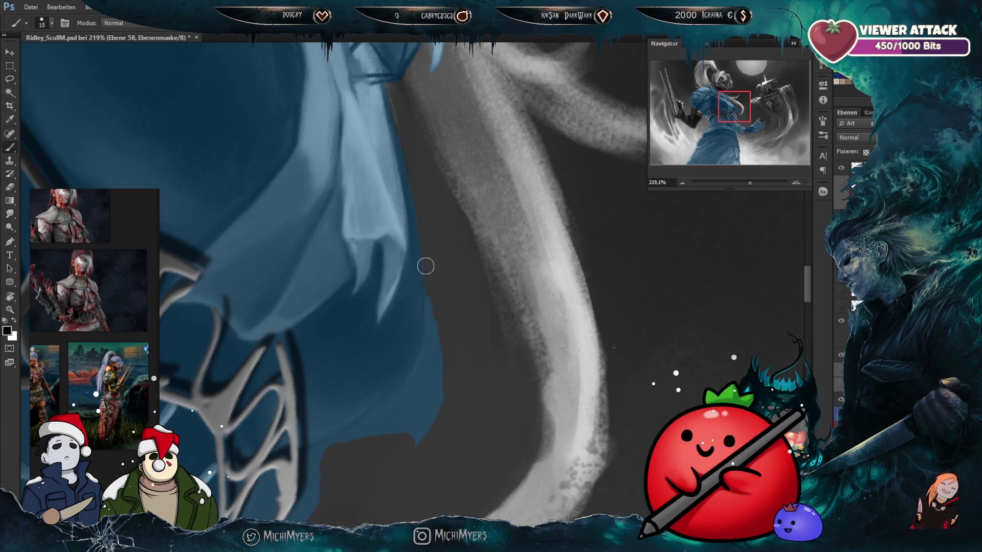
key("bracketleft")
left_click_drag(427, 327, 427, 316)
Step: Trim the blue mask off the lower arm edge with a larger brush
key("bracketright")
key("bracketright")
key("bracketright")
mouse_move(431, 425)
left_mouse_down()
mouse_move(402, 417)
mouse_move(458, 379)
mouse_move(464, 283)
left_mouse_up()
key("bracketleft")
key("bracketleft")
key("bracketleft")
key("bracketleft")
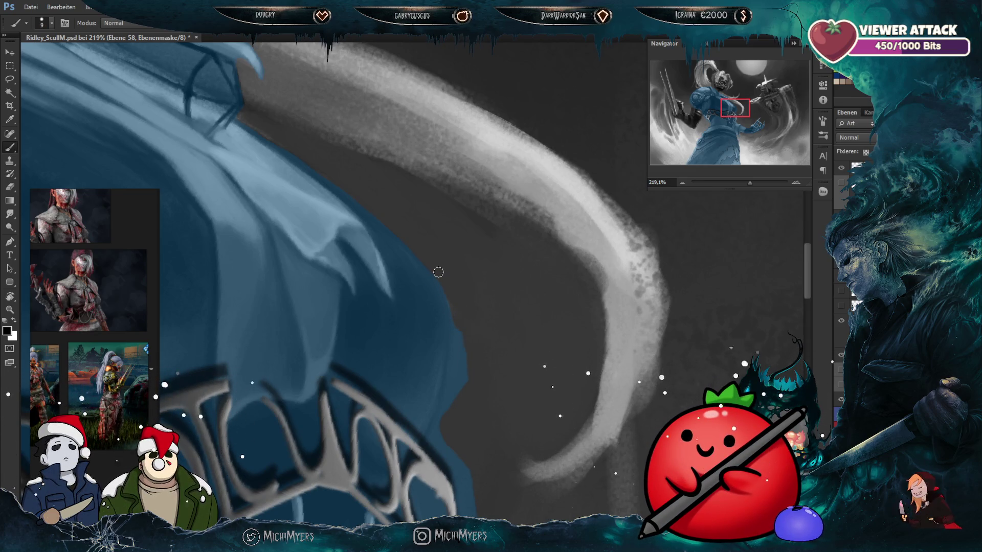
Step: Zoom to 353% and paint away blue slivers along the cloth's outer edge
scroll(438, 272, "up", 2)
scroll(445, 272, "up", 3)
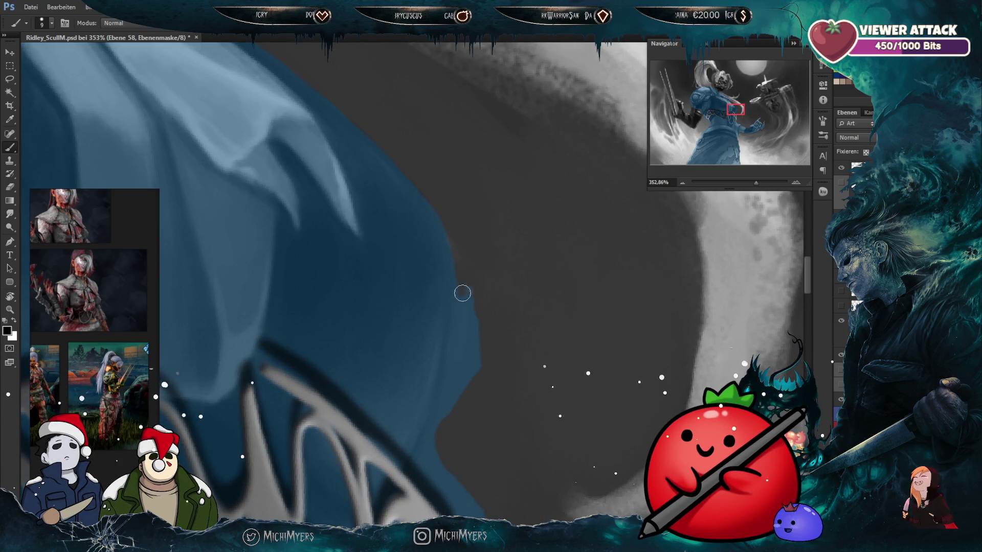
left_click_drag(476, 292, 481, 293)
key("bracketright")
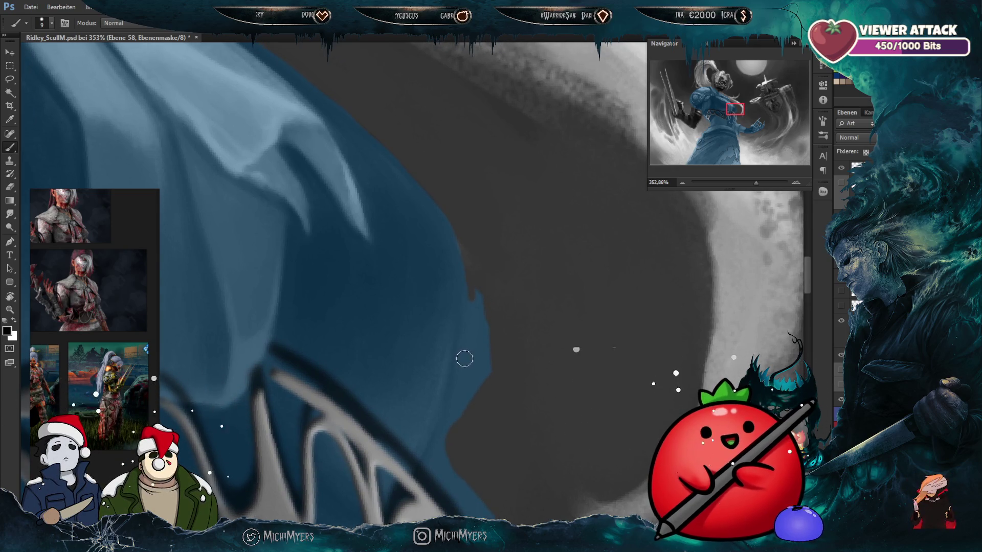
key("bracketright")
left_click_drag(474, 295, 474, 391)
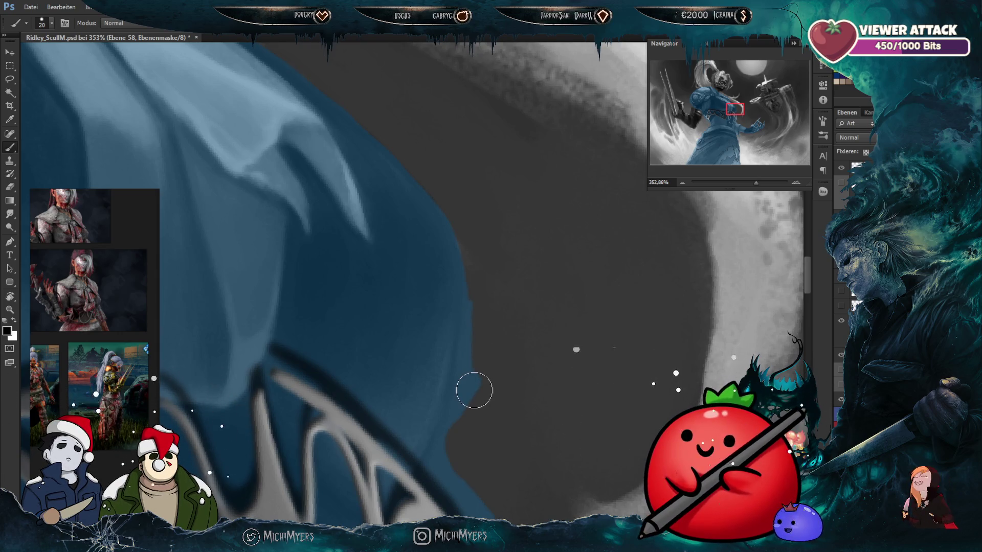
key("bracketleft")
left_click_drag(488, 350, 452, 400)
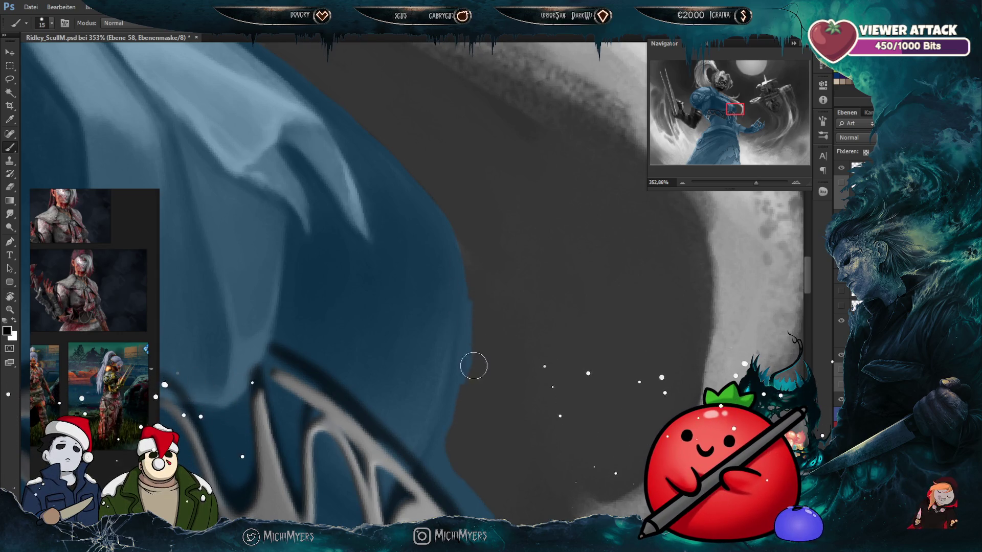
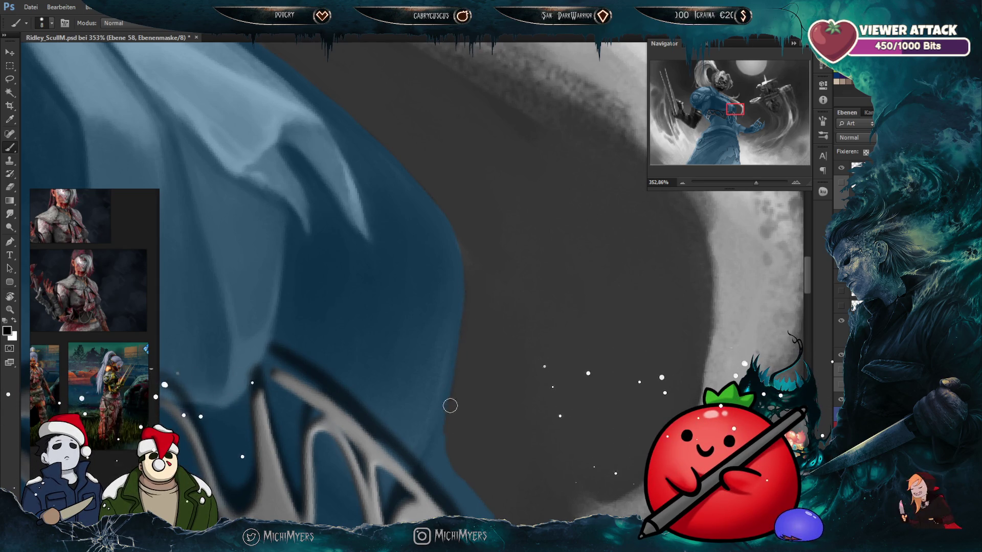
Step: Toggle the blue colour layer off and on to compare values at the waist
scroll(479, 395, "down", 3)
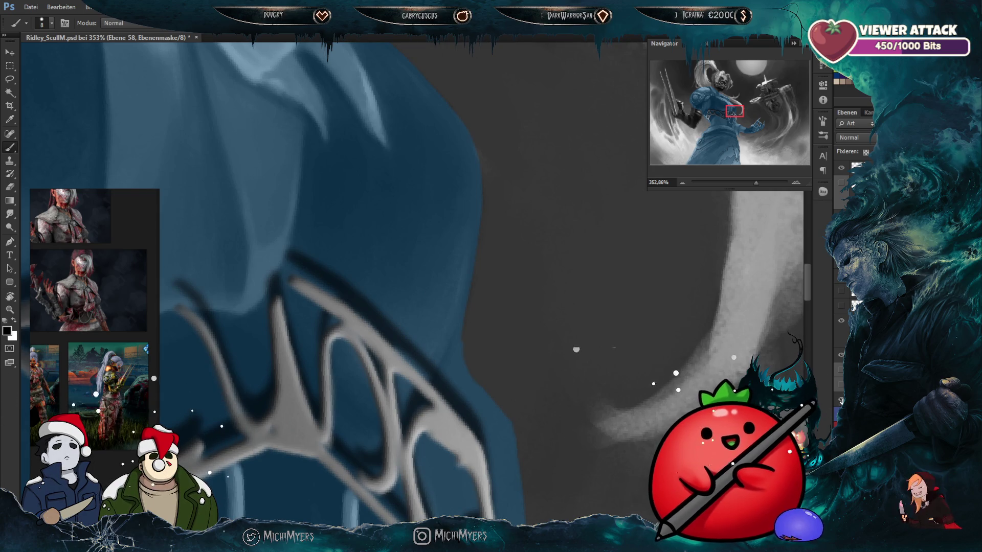
left_click(841, 400)
left_click(838, 398)
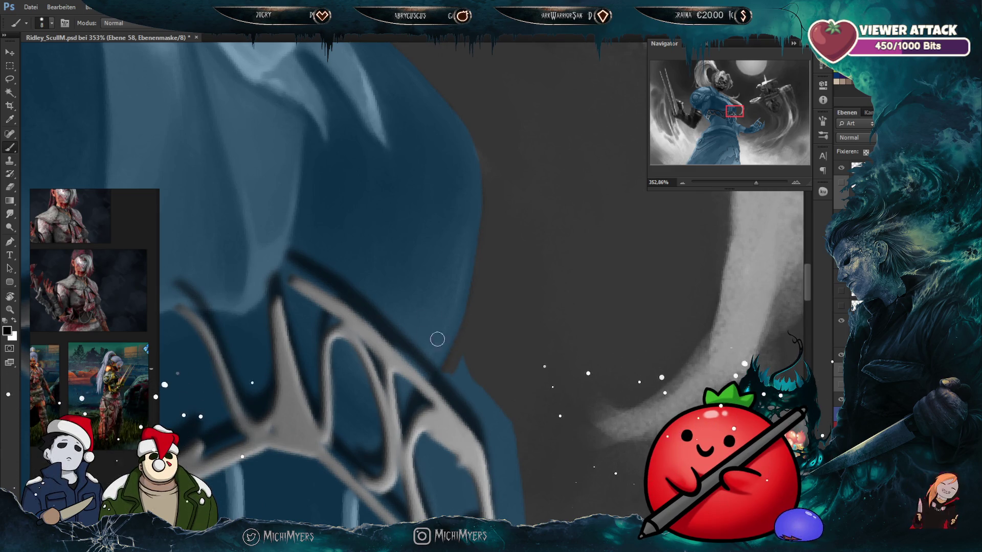
scroll(448, 370, "down", 3)
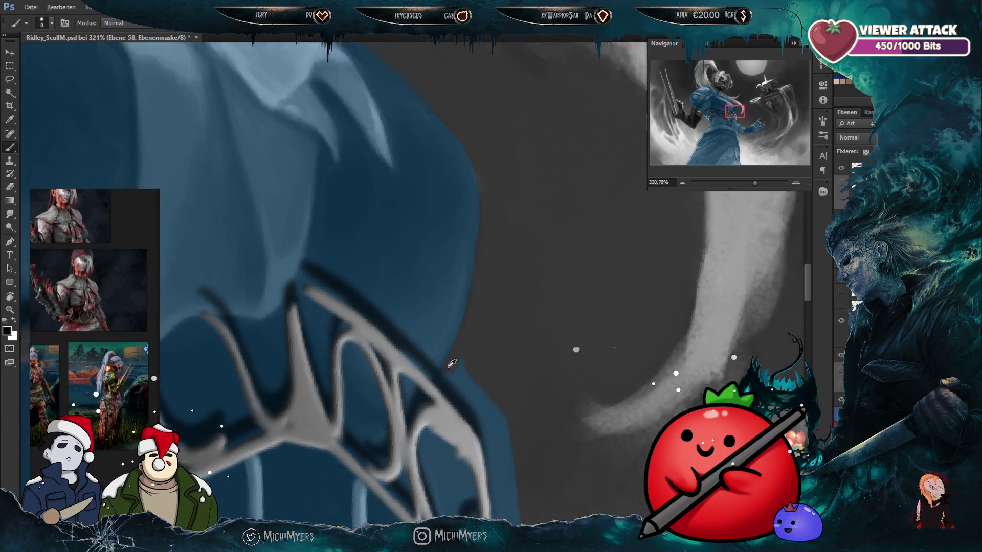
scroll(472, 334, "up", 3)
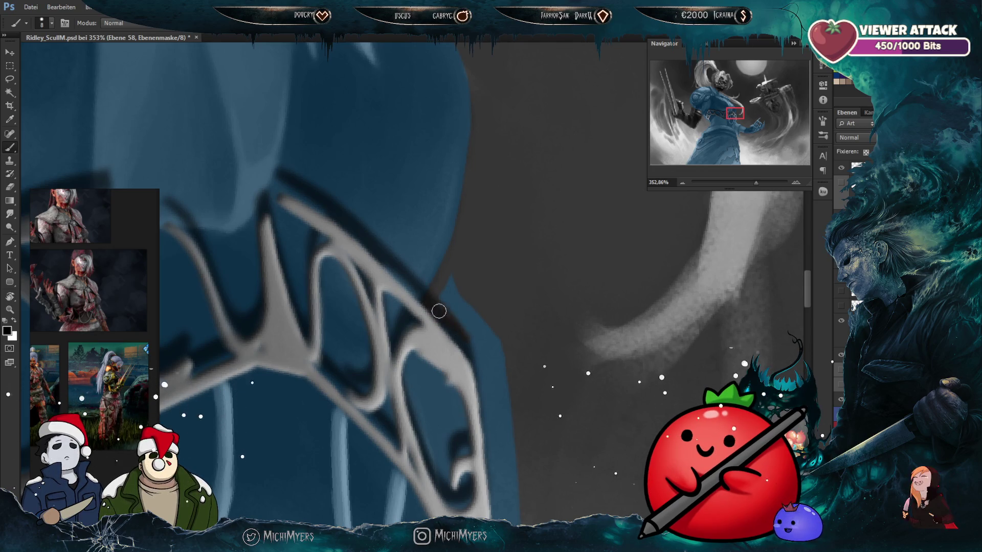
Step: Paint a dark shadow along the tunic edge beside the grey ornament, adjusting brush size
key("bracketright")
key("bracketright")
key("bracketright")
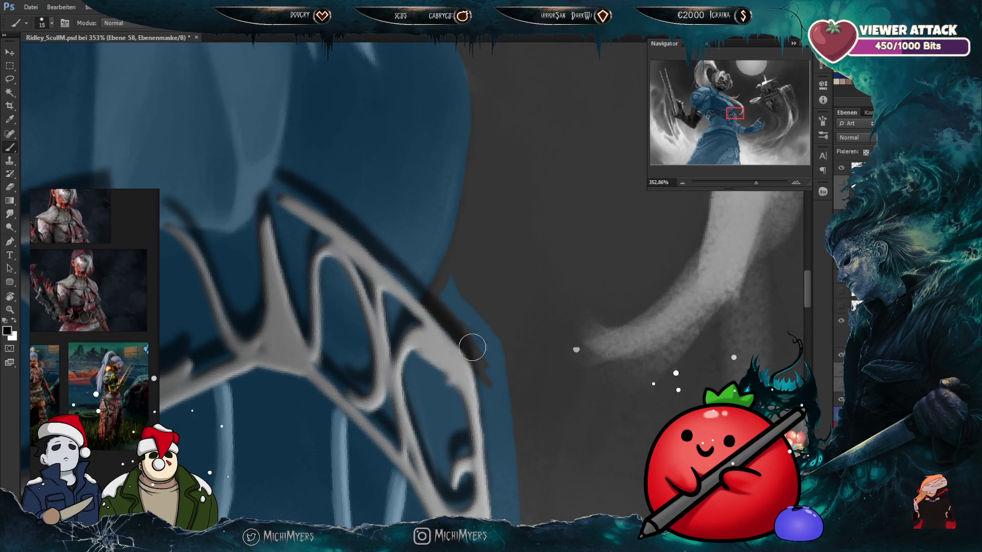
left_click_drag(491, 338, 503, 406)
key("bracketright")
scroll(491, 330, "down", 3)
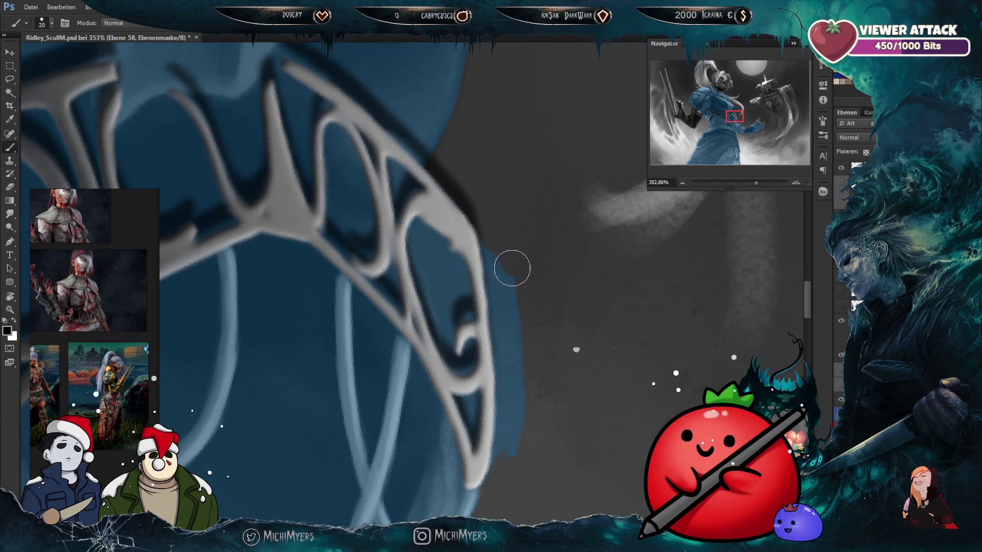
key("bracketleft")
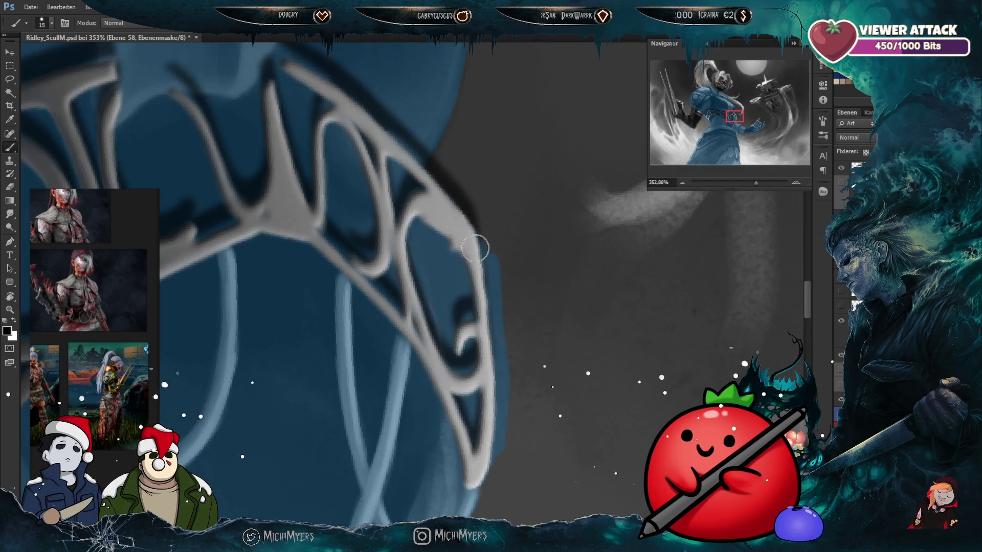
key("bracketright")
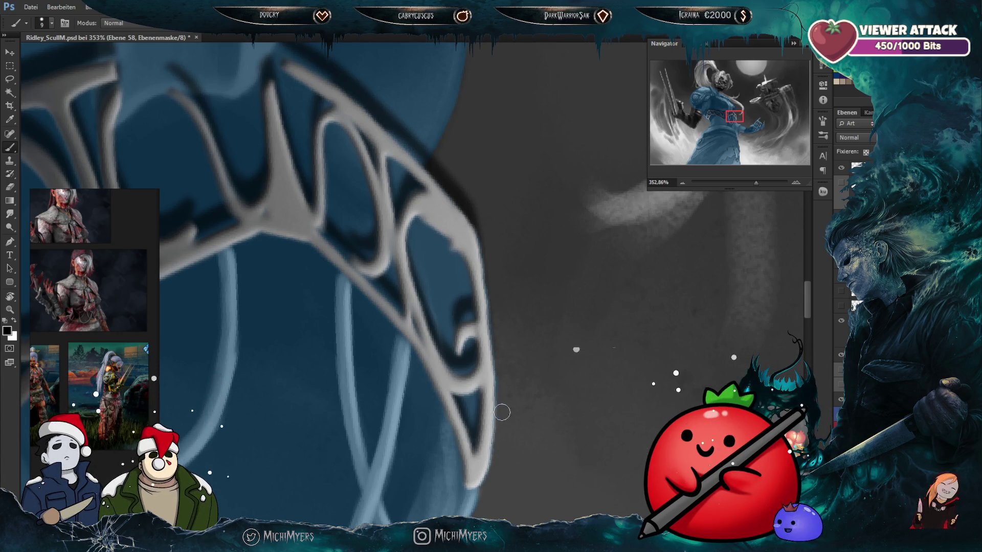
scroll(501, 297, "down", 5)
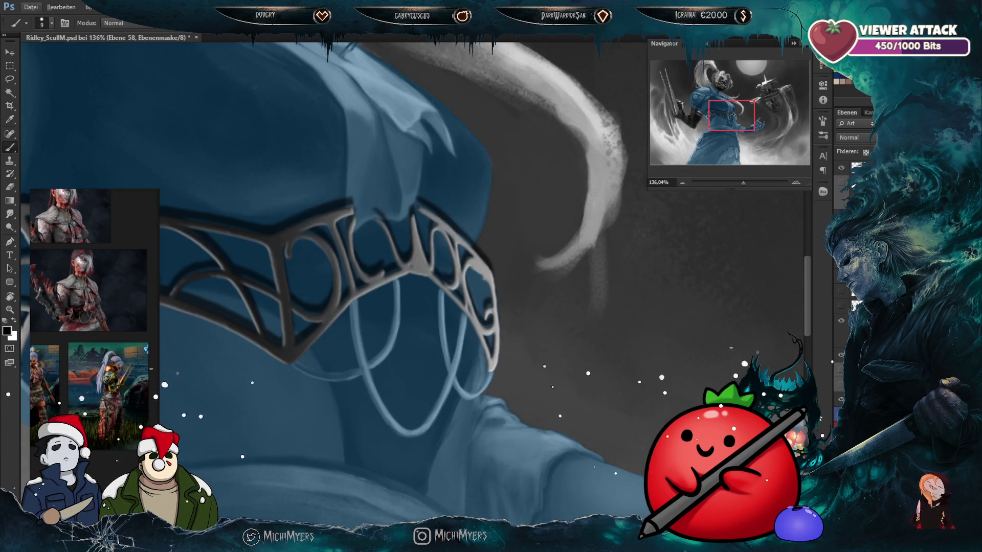
Step: Check values in grayscale preview, then load the grey ornament shape as a selection
key("ctrl+y")
key("ctrl+y")
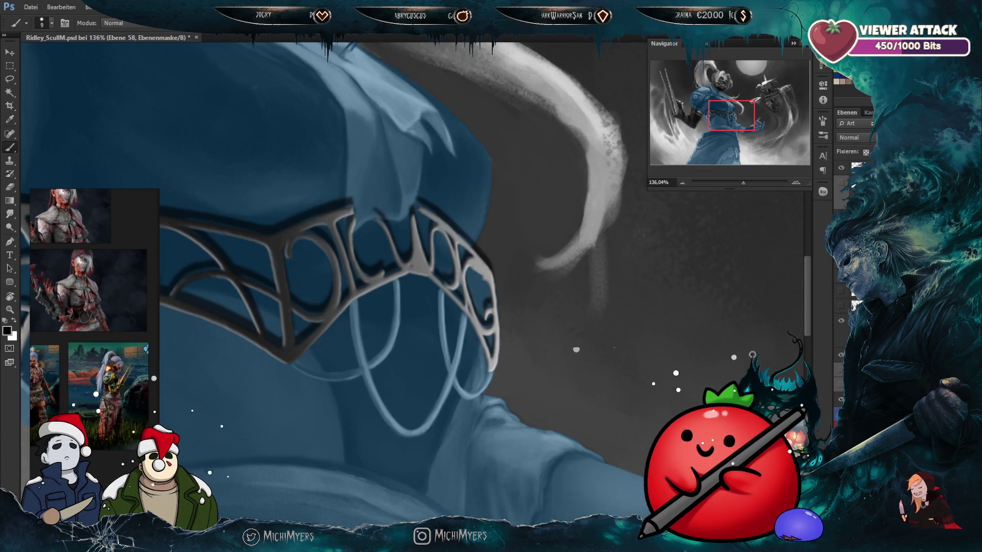
scroll(501, 294, "up", 3)
scroll(500, 294, "up", 2)
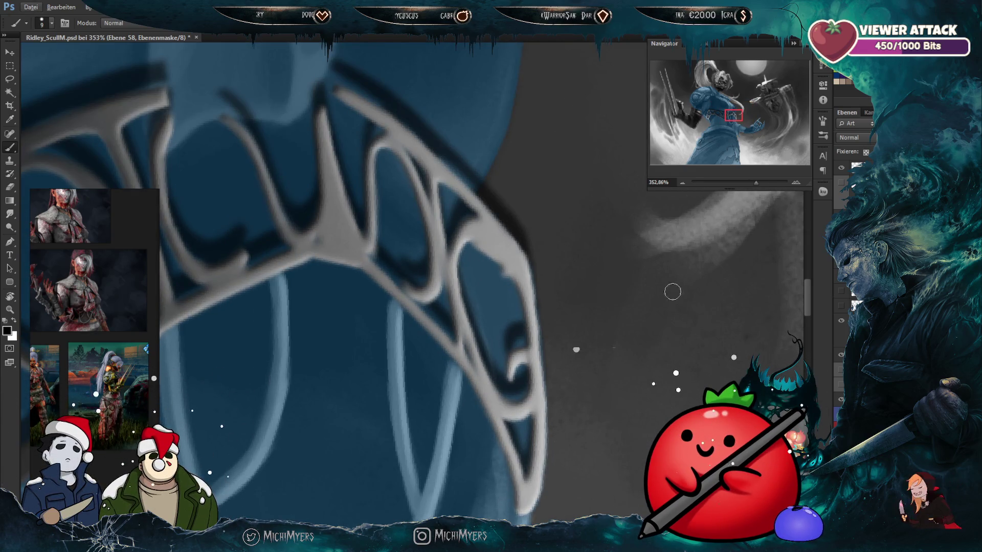
left_click(841, 321)
left_click(842, 321)
left_click(855, 321, "ctrl")
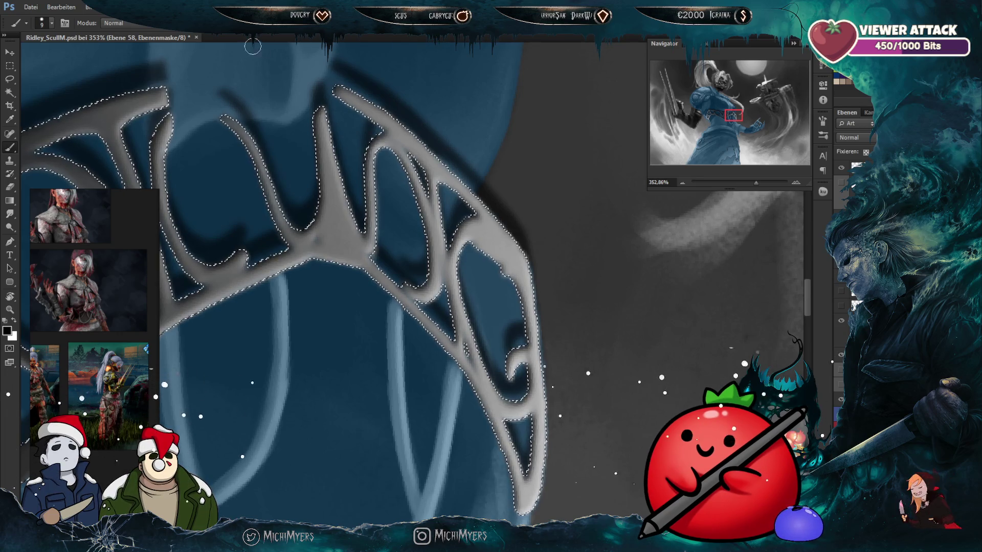
Step: Invert the ornament selection with Select > Inverse and brush dark shading into the surrounding gaps
left_click(163, 7)
left_click(178, 57)
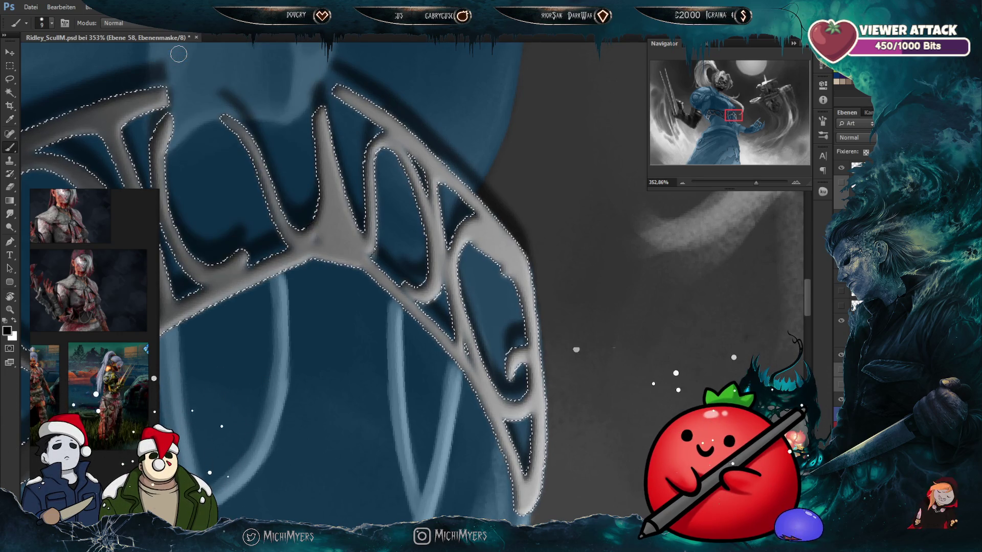
mouse_move(493, 300)
left_mouse_down()
mouse_move(517, 283)
mouse_move(500, 296)
left_mouse_up()
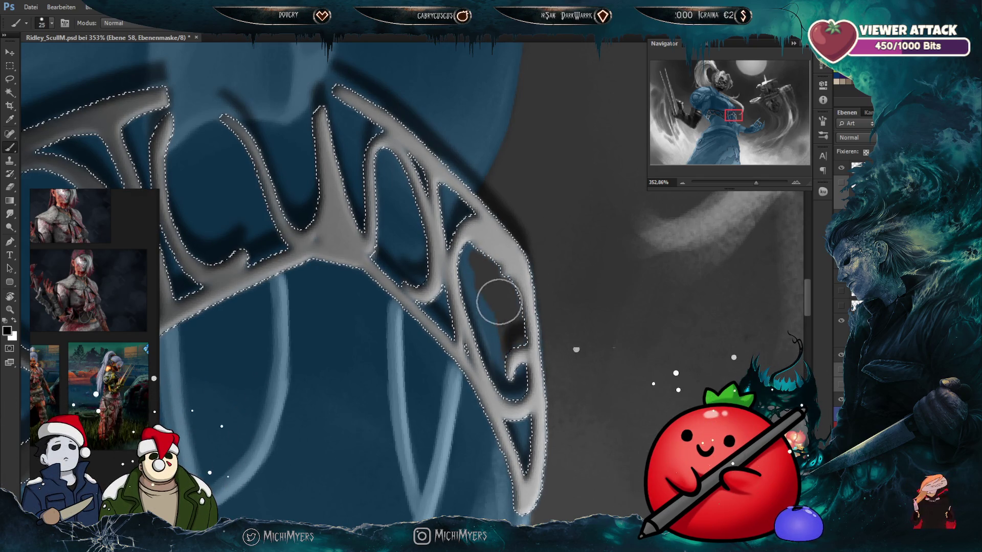
key("bracketleft")
key("bracketleft")
key("bracketleft")
key("bracketright")
key("bracketright")
key("bracketright")
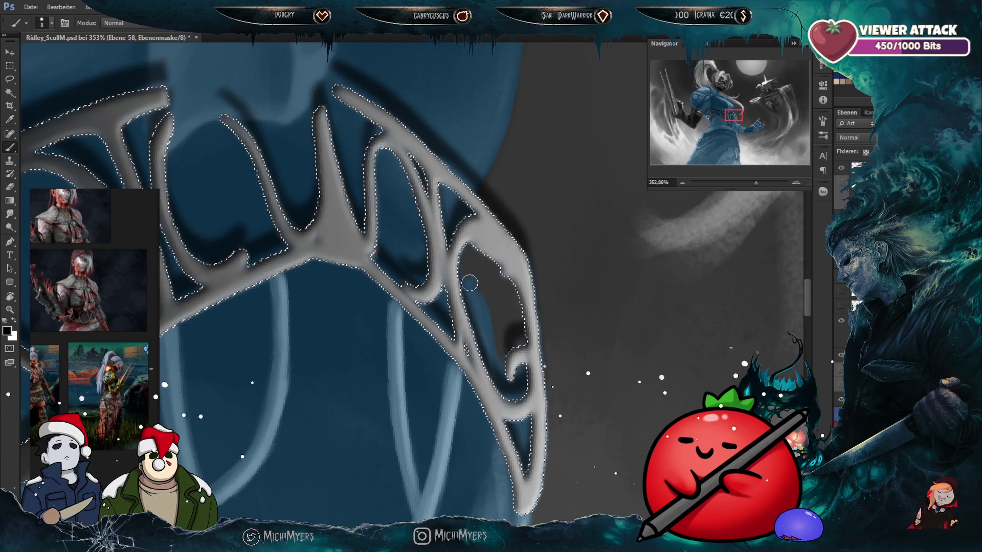
key("bracketright")
key("bracketleft")
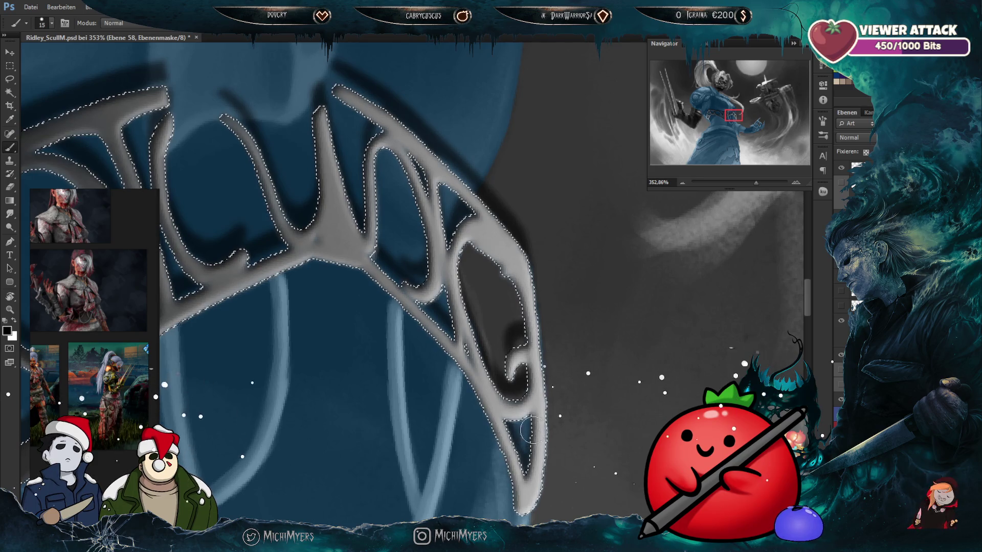
left_click_drag(515, 334, 540, 335)
key("bracketleft")
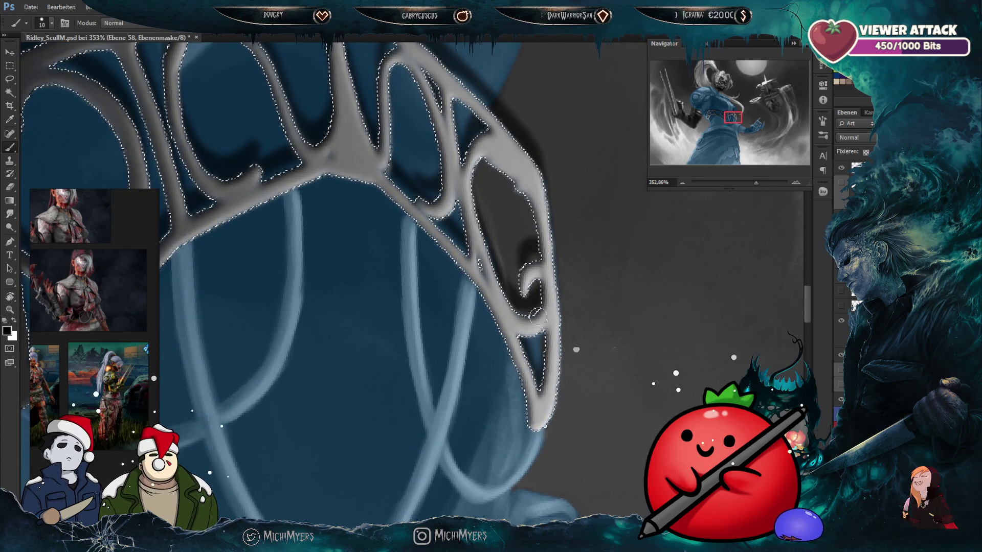
Step: Zoom to the belt's left end and rotate the canvas to a comfortable painting angle
scroll(543, 312, "down", 2)
scroll(547, 306, "down", 2)
scroll(553, 296, "down", 3)
scroll(558, 288, "down", 2)
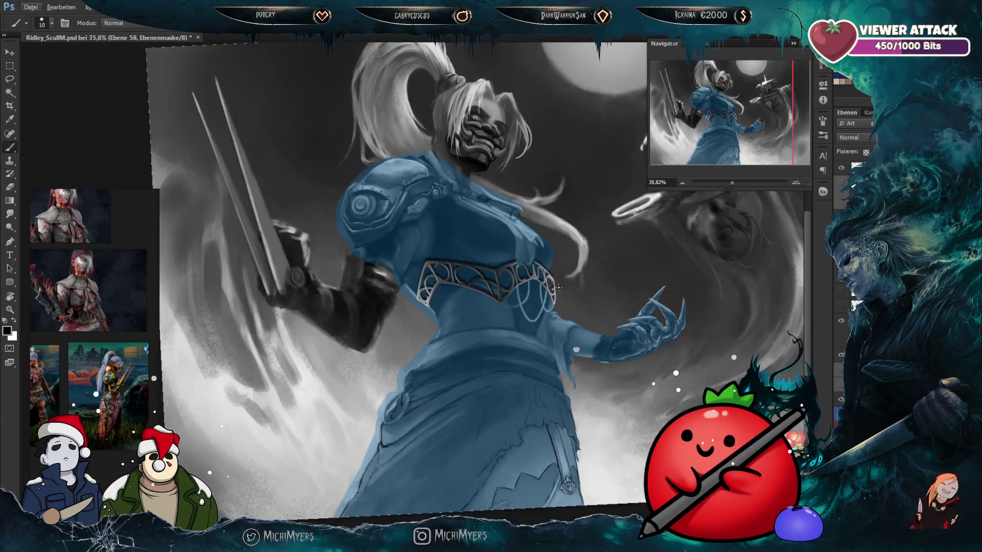
scroll(413, 283, "up", 2)
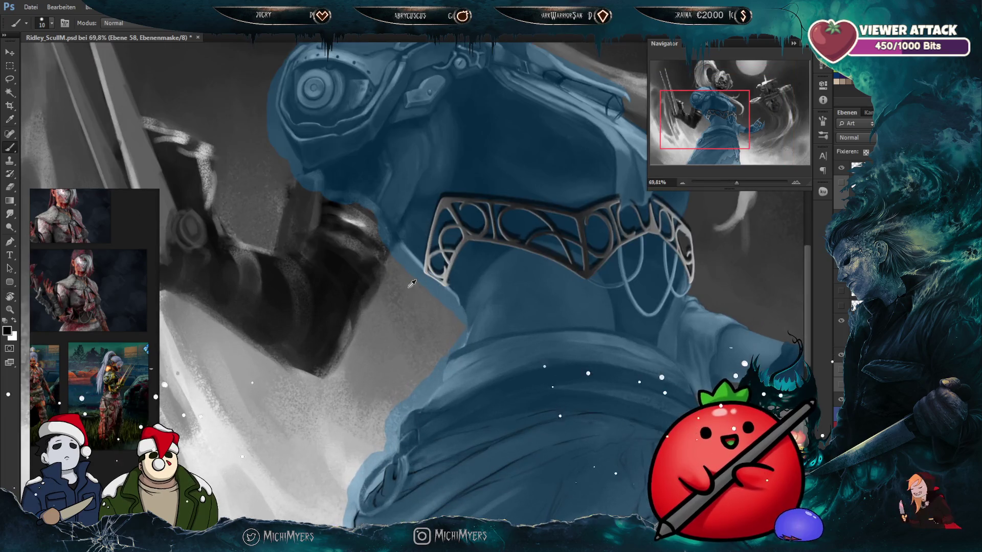
scroll(411, 279, "up", 2)
scroll(407, 261, "up", 2)
key("bracketright")
key("bracketright")
key("bracketright")
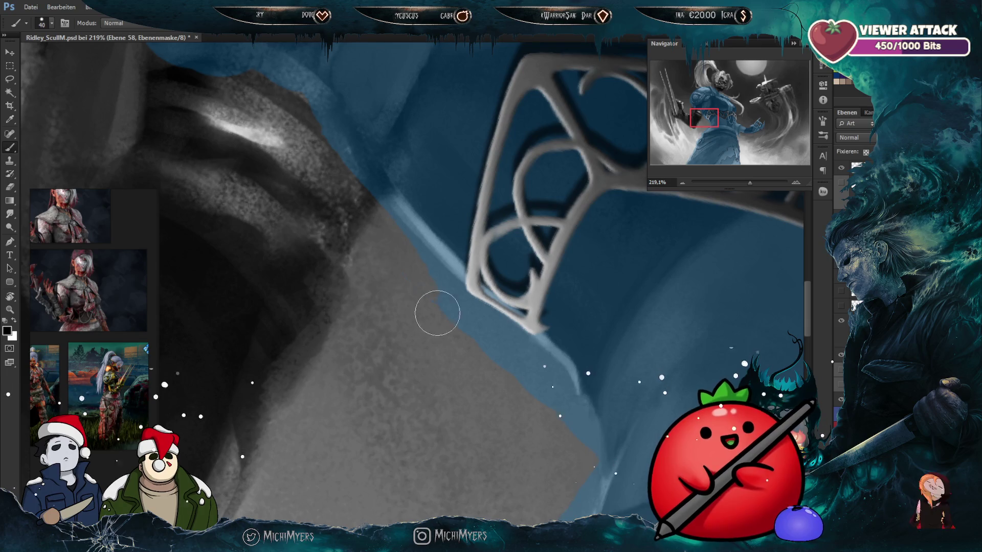
key("r")
mouse_move(506, 253)
left_mouse_down()
mouse_move(515, 312)
mouse_move(467, 202)
left_mouse_up()
key("b")
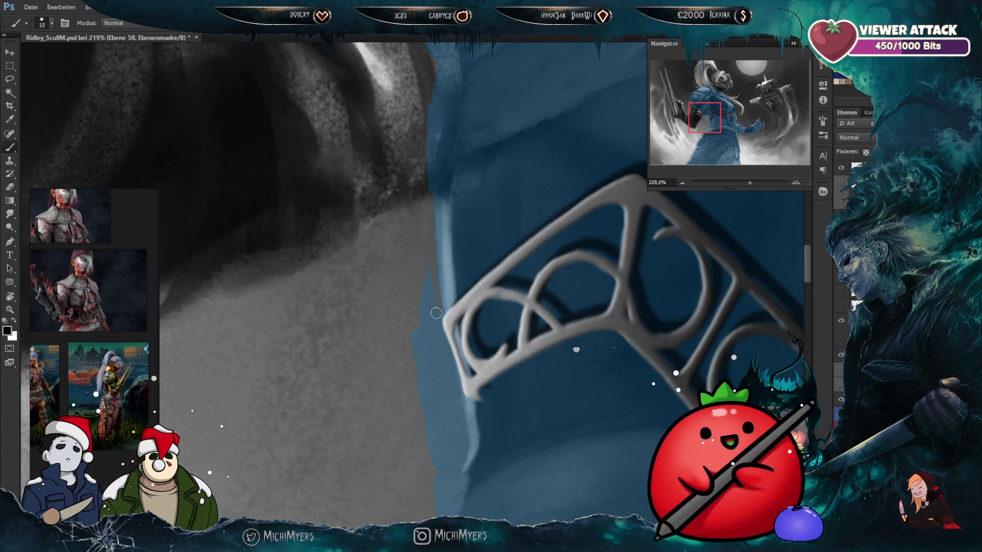
Step: Rotate to a shallower angle, refine the tunic edge, then hide the colour layer to judge values
key("bracketright")
key("bracketright")
key("bracketright")
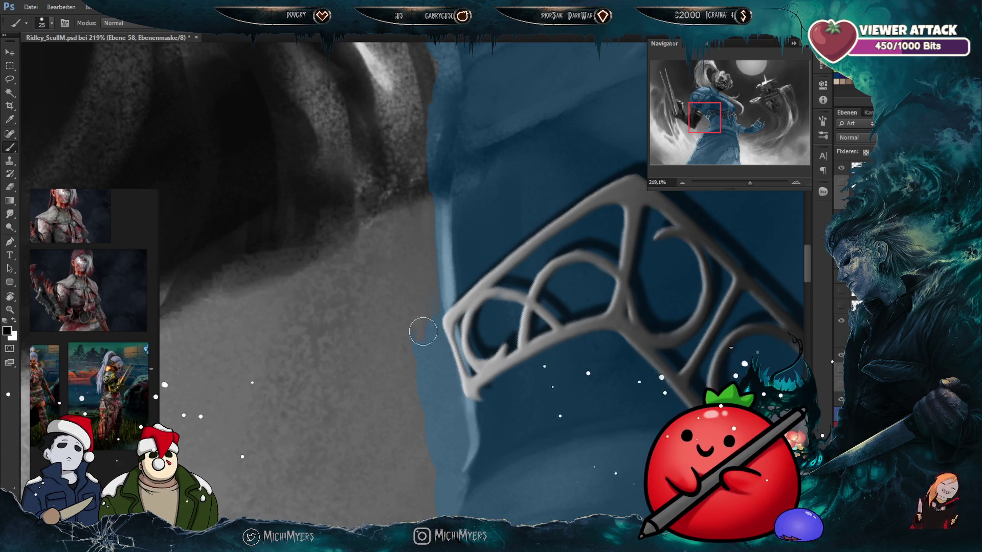
key("bracketleft")
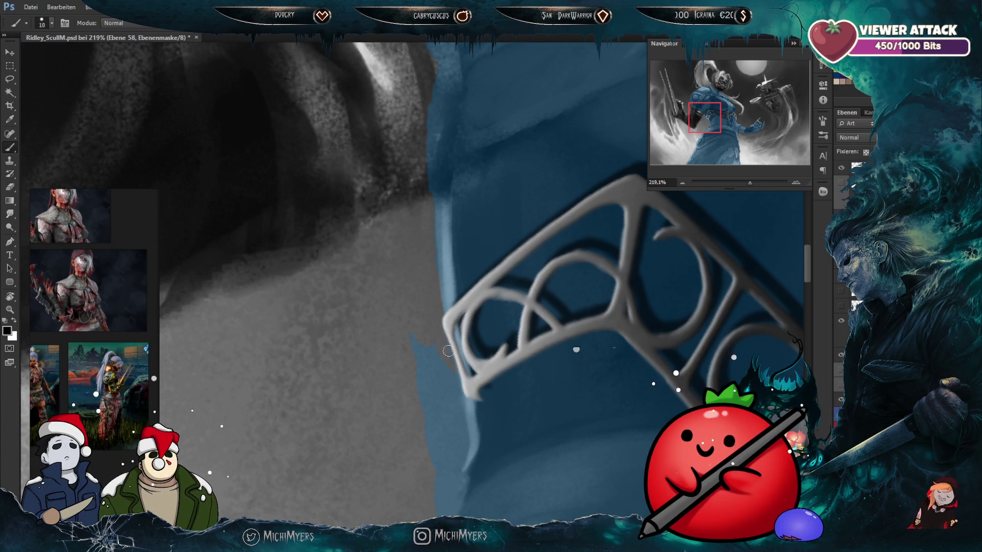
scroll(455, 378, "down", 3)
key("bracketright")
key("bracketright")
key("bracketright")
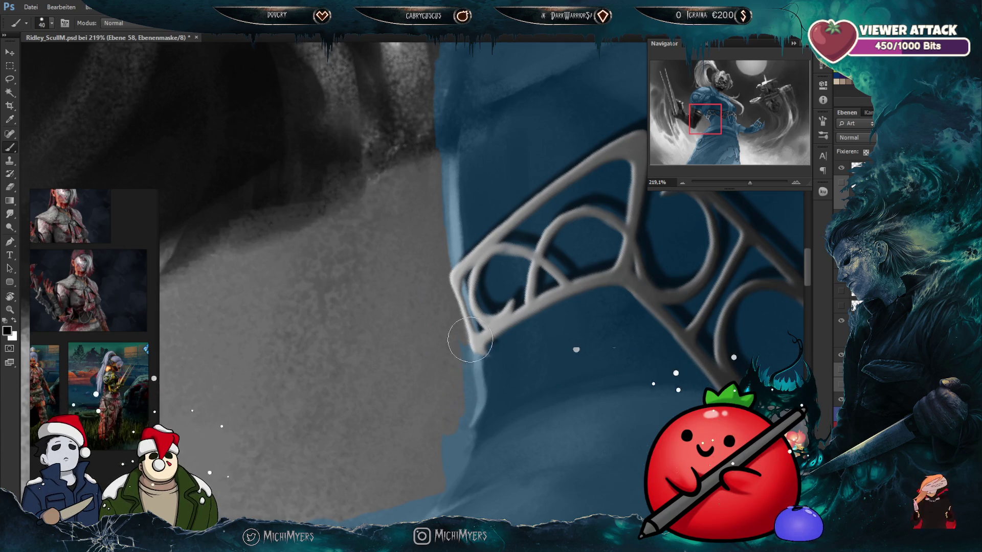
key("r")
left_click_drag(547, 377, 424, 265)
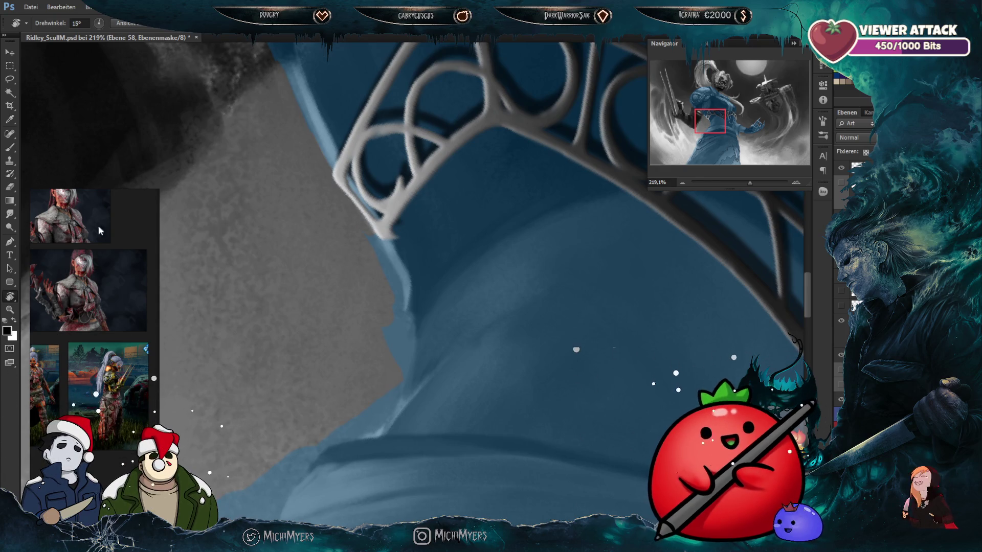
left_click(9, 148)
key("bracketleft")
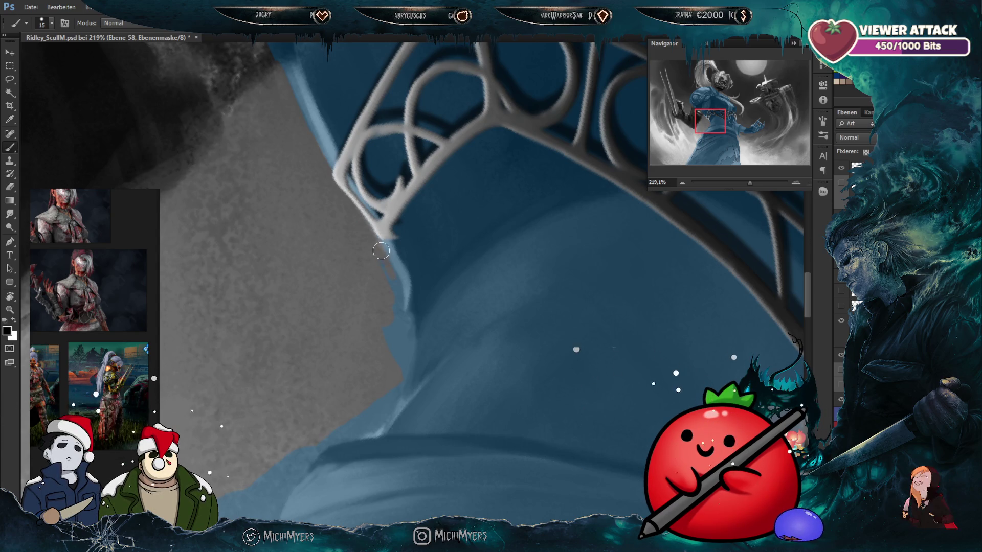
key("bracketleft")
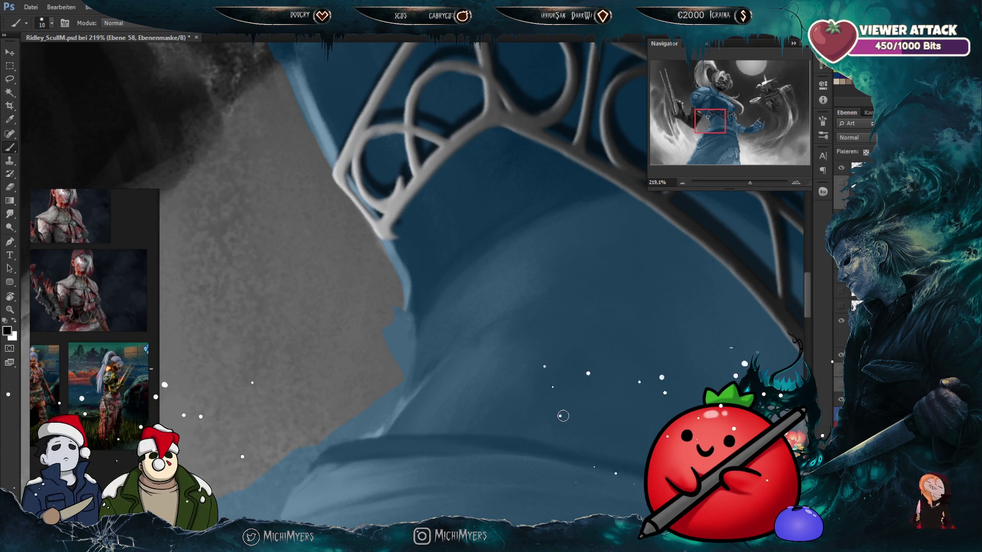
left_click(840, 400)
left_click(839, 403)
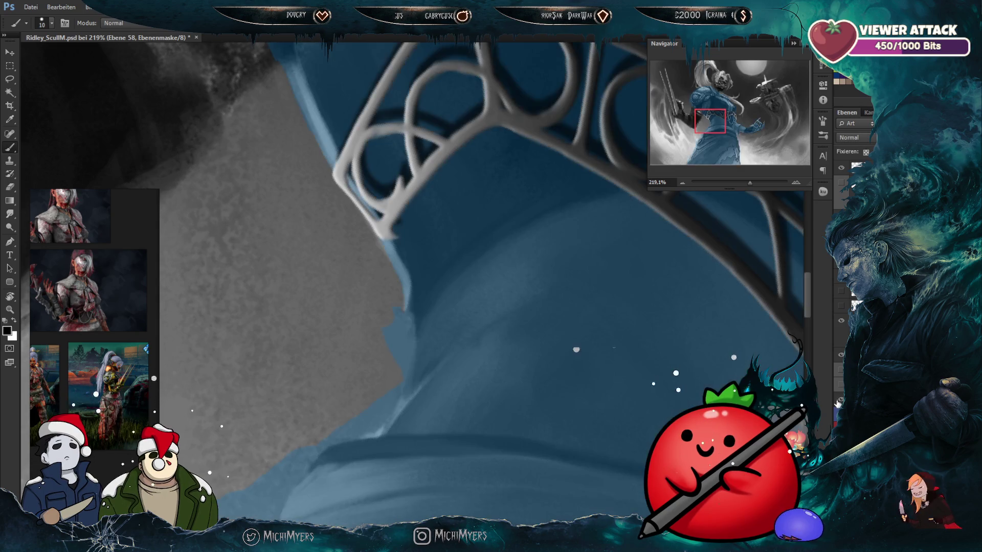
left_click(840, 401)
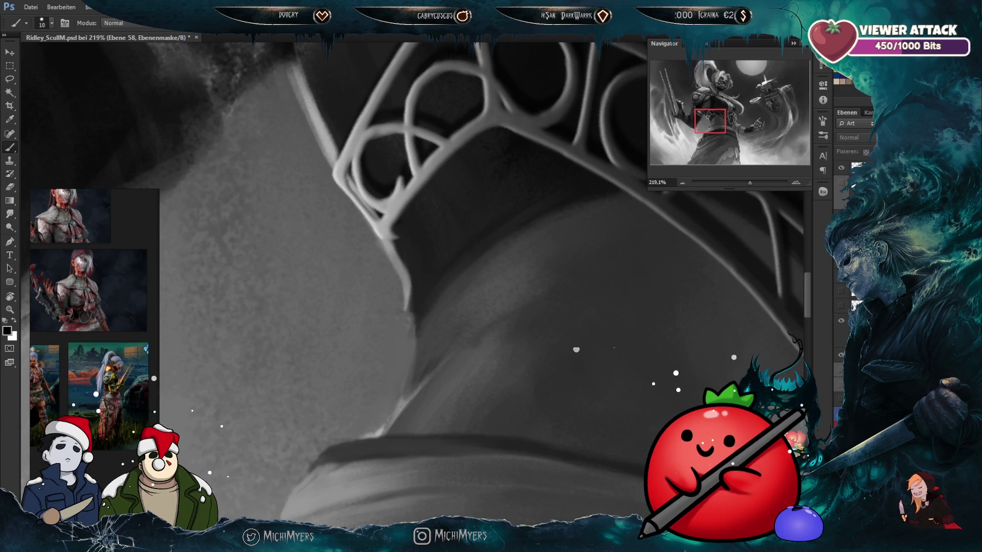
Step: Show the colour layer again and paint grey along the shoulder's mask edge at 321% zoom
scroll(511, 339, "down", 3)
scroll(461, 322, "up", 2)
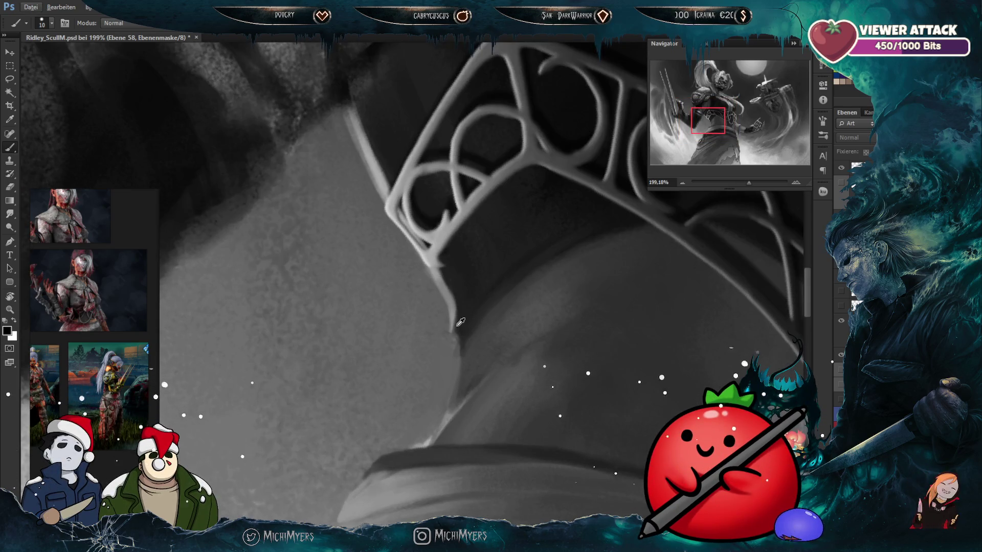
left_click(840, 400)
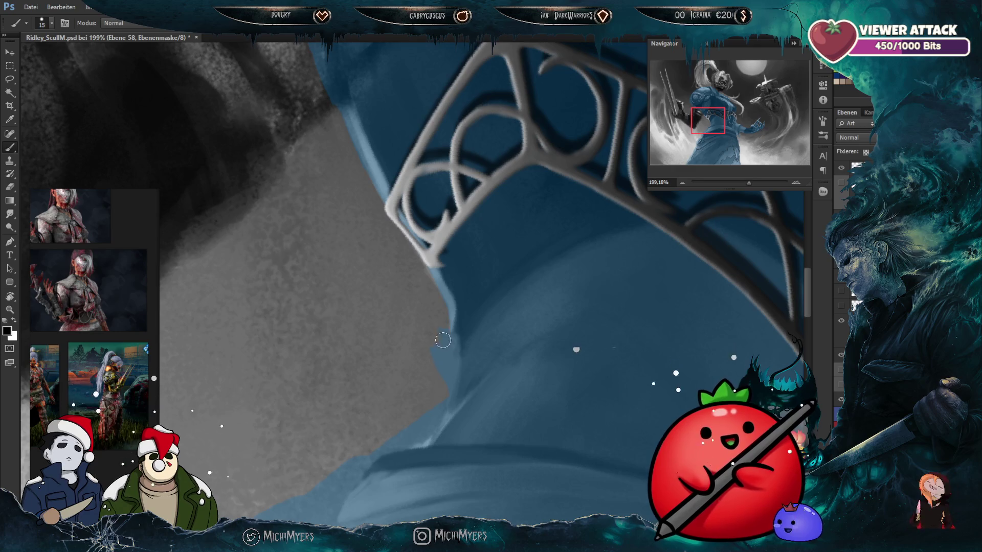
key("bracketright")
key("bracketright")
key("bracketright")
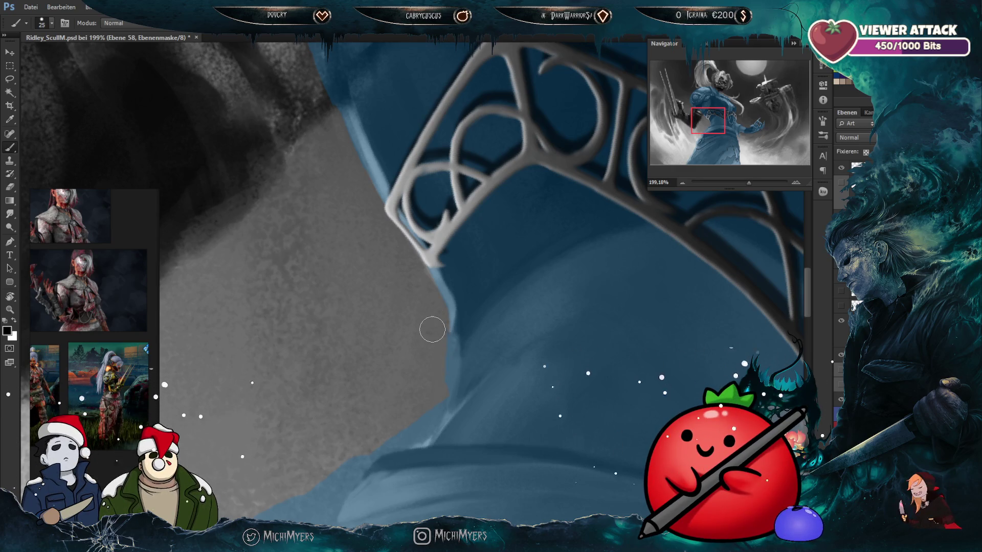
scroll(432, 329, "up", 3)
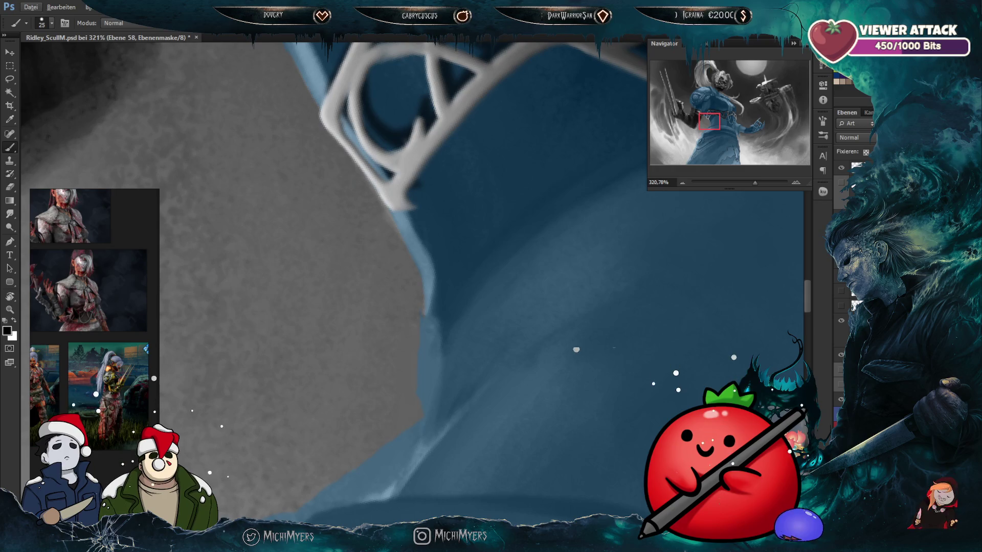
key("bracketleft")
key("bracketleft")
key("bracketleft")
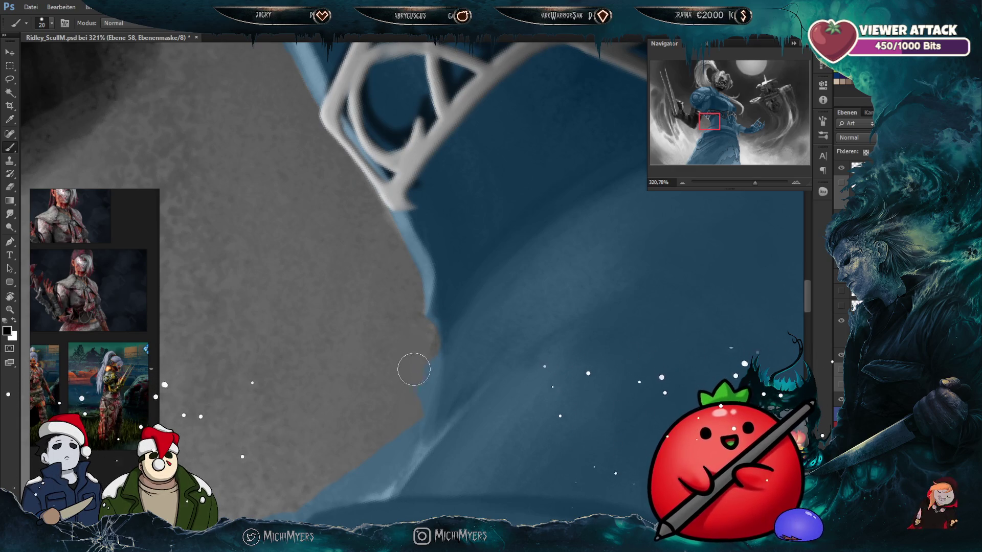
key("bracketright")
mouse_move(435, 344)
left_mouse_down()
mouse_move(460, 282)
mouse_move(445, 380)
mouse_move(452, 349)
left_mouse_up()
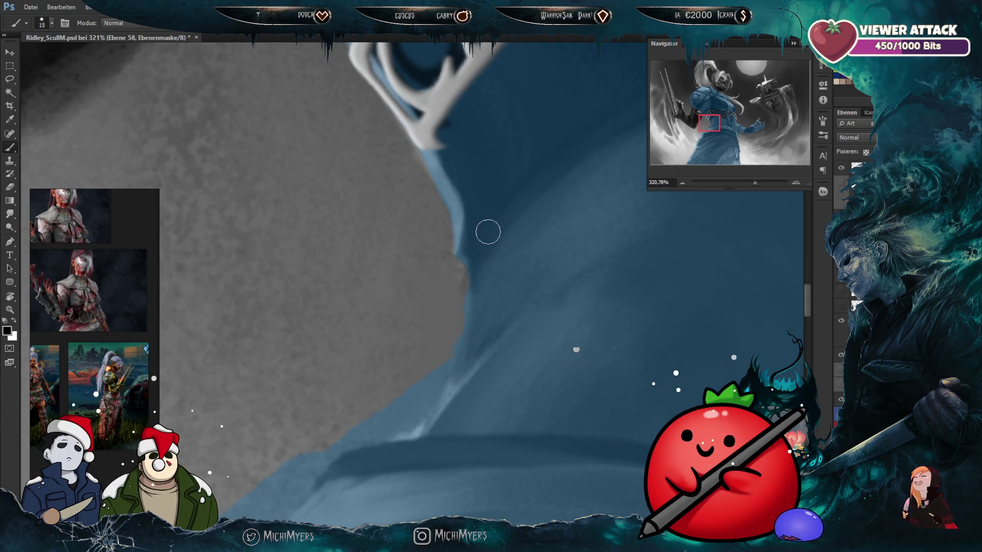
scroll(481, 287, "down", 1)
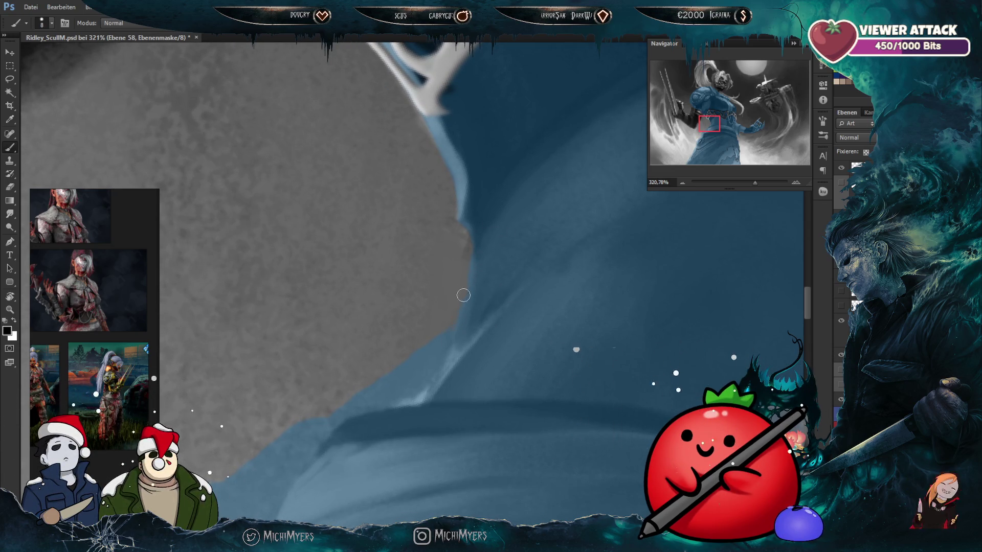
left_click_drag(453, 340, 457, 318)
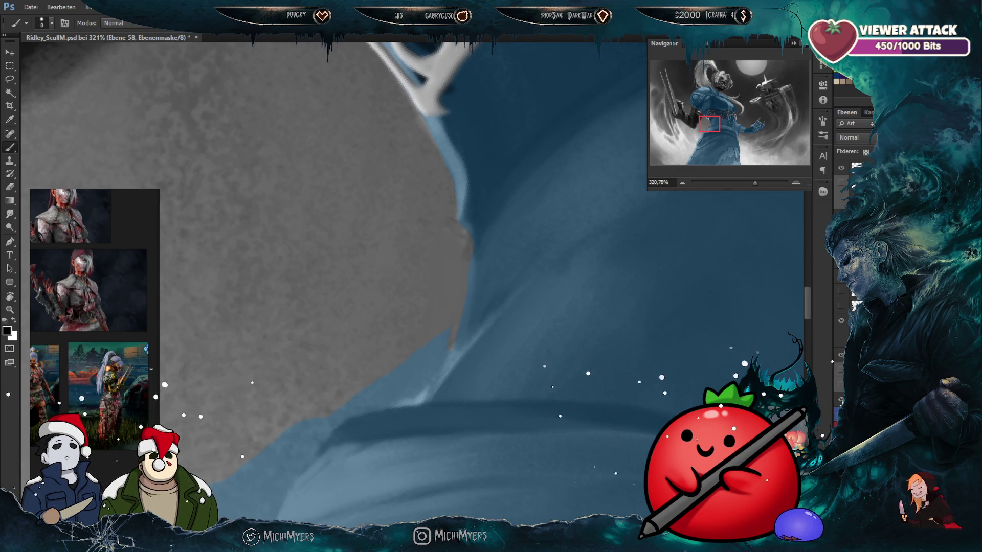
left_click(840, 402)
left_click(840, 399)
Step: Tilt the canvas and continue the mask edge down the shoulder, comparing with the colour layer hidden
key("bracketright")
key("bracketright")
key("bracketright")
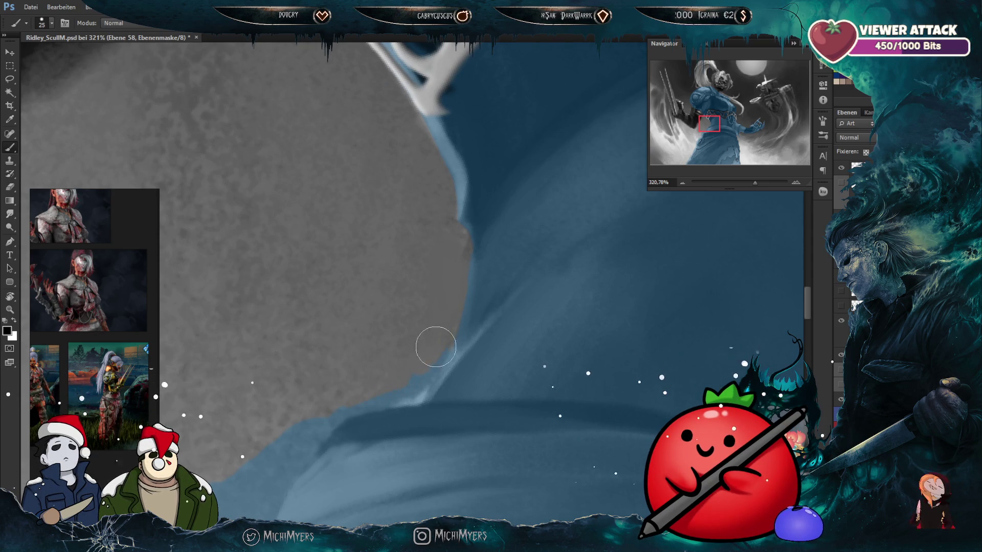
key("r")
left_click_drag(403, 365, 422, 286)
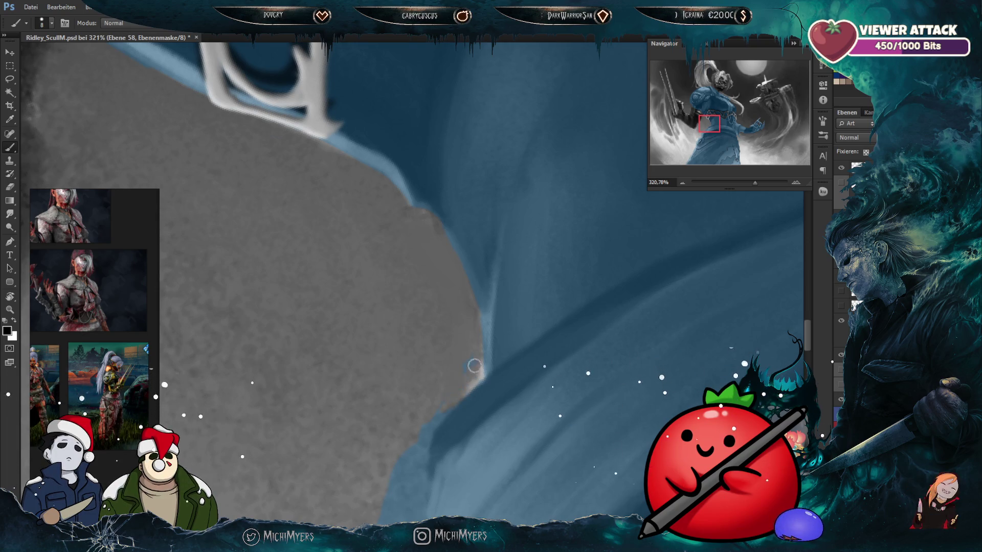
key("bracketright")
key("bracketright")
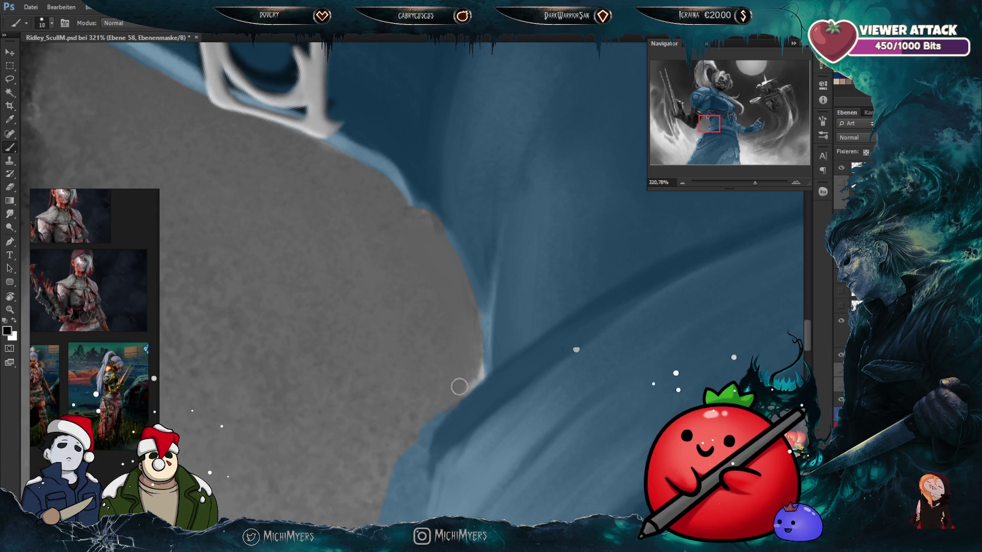
left_click_drag(464, 373, 490, 311)
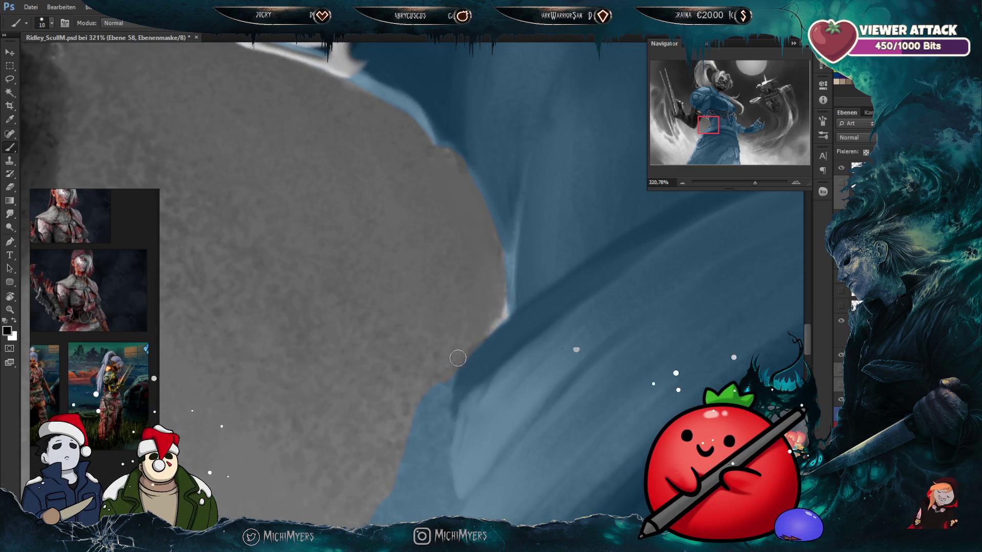
key("bracketright")
key("bracketright")
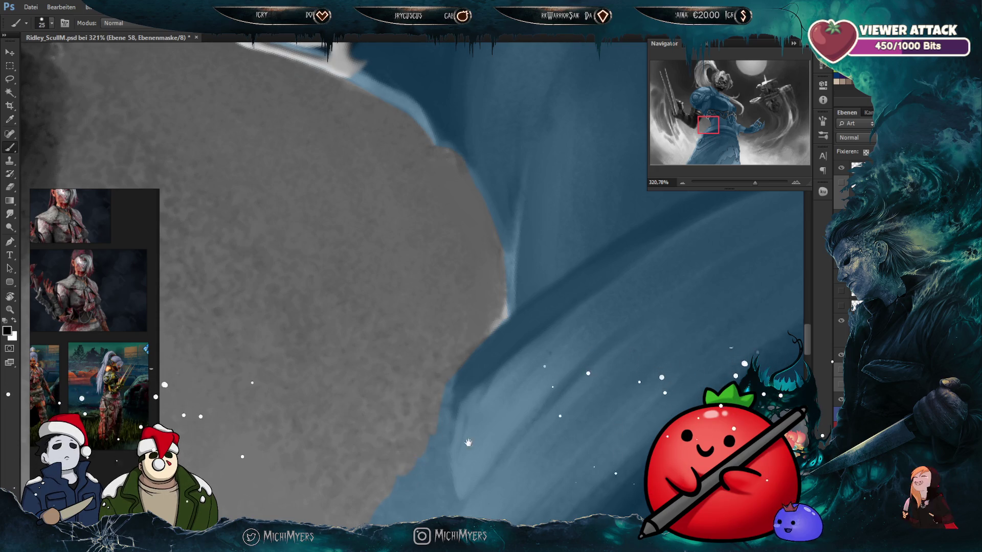
left_click_drag(465, 426, 514, 293)
key("bracketleft")
key("bracketleft")
key("bracketleft")
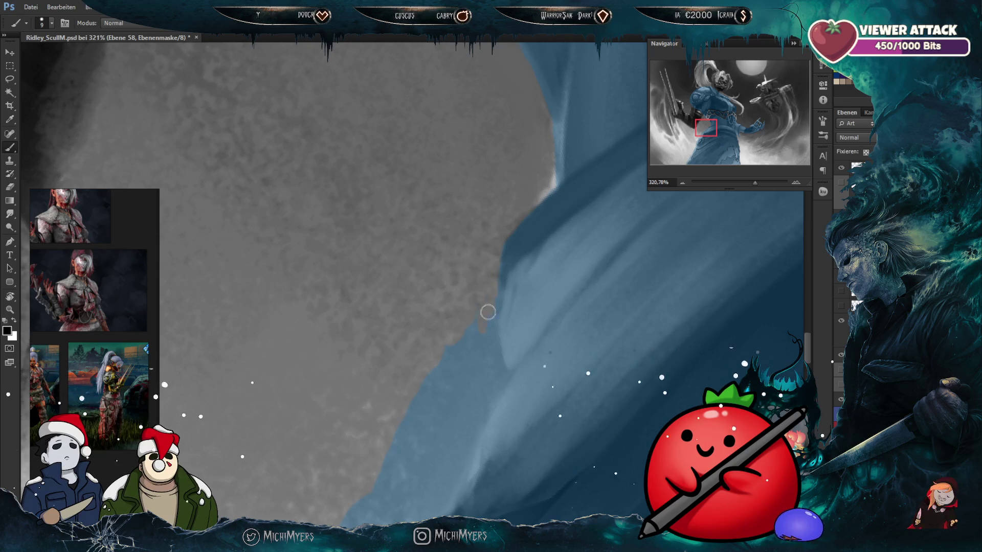
left_click(840, 403)
left_click(840, 402)
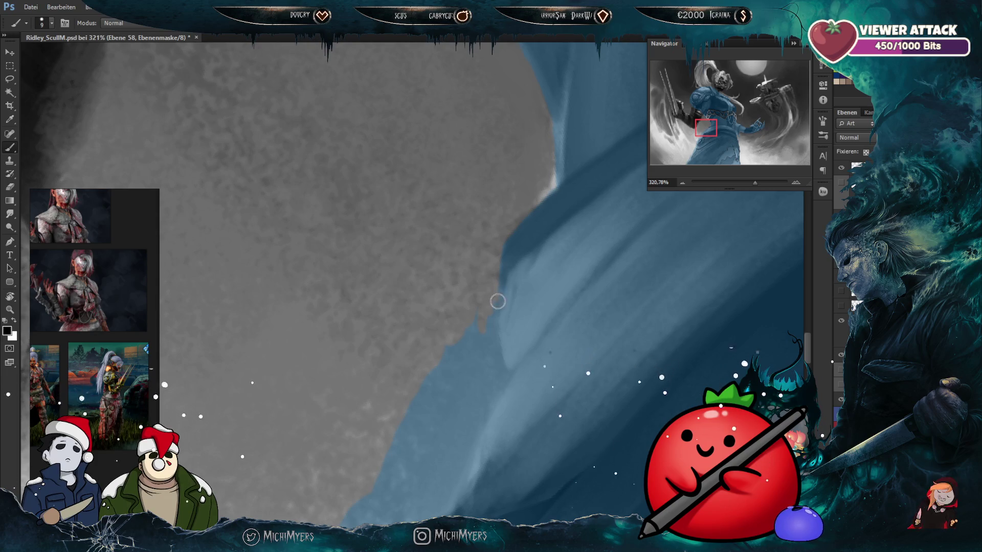
Step: Refine the mask edge further up along the shoulder and cloak with finer brush sizes
left_click_drag(510, 364, 515, 358)
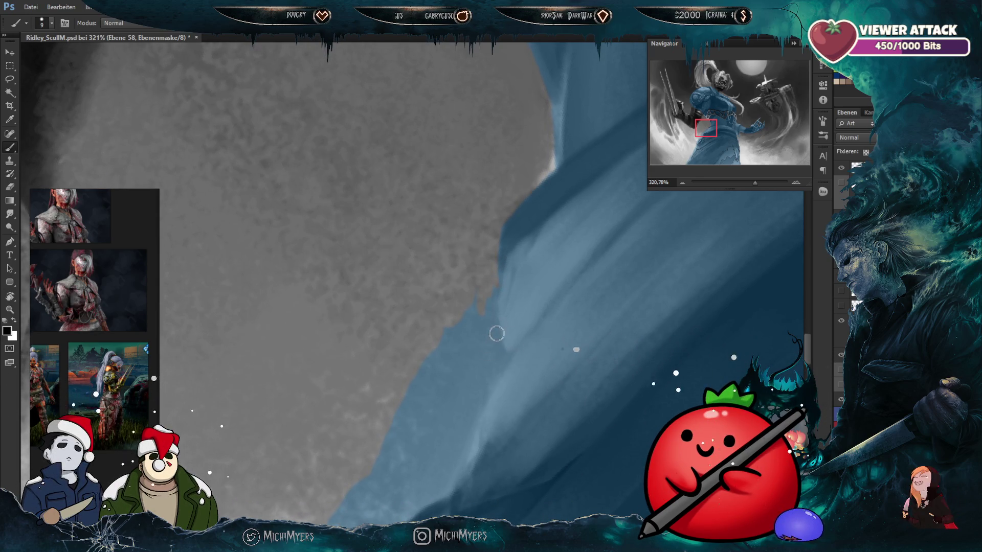
key("bracketright")
key("bracketright")
key("bracketleft")
key("bracketleft")
key("bracketleft")
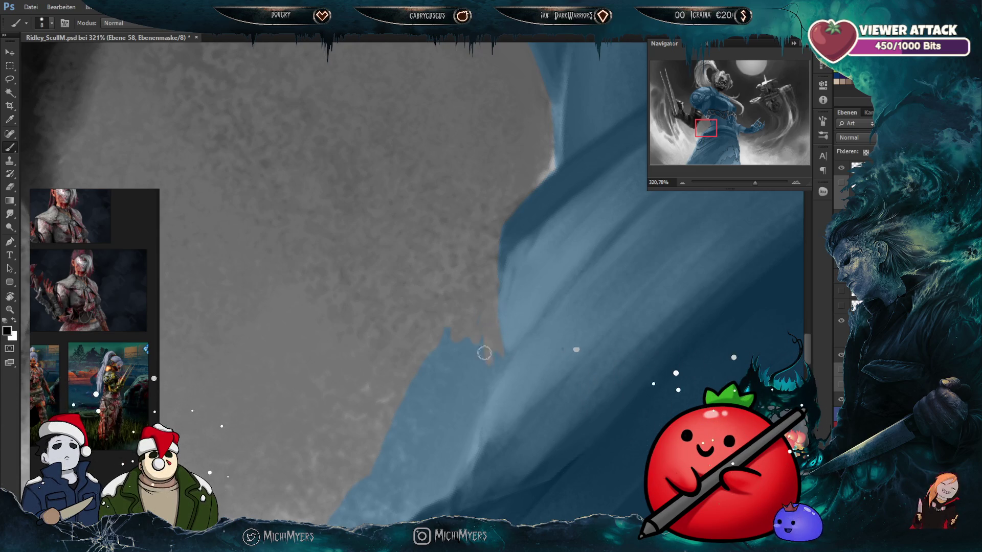
key("bracketright")
key("bracketright")
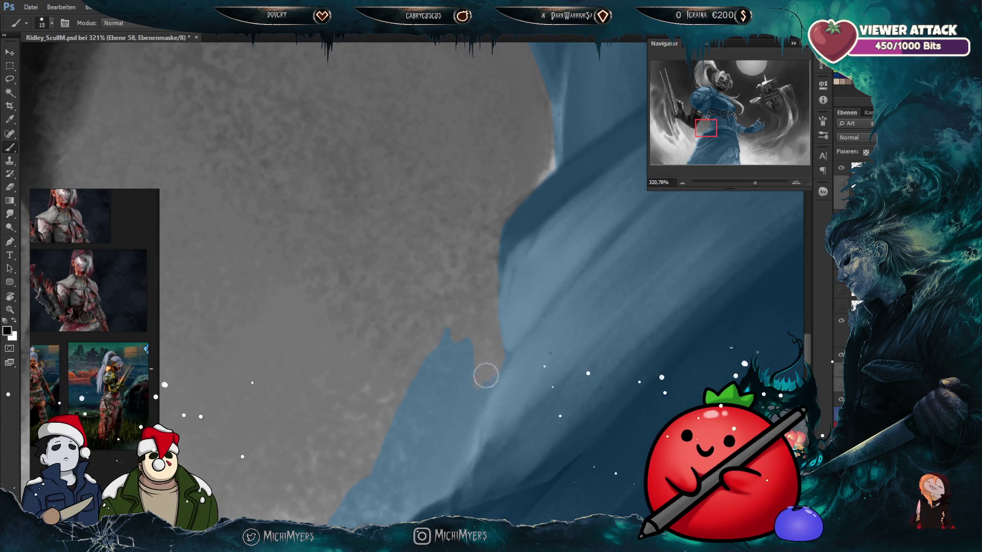
scroll(520, 253, "down", 2)
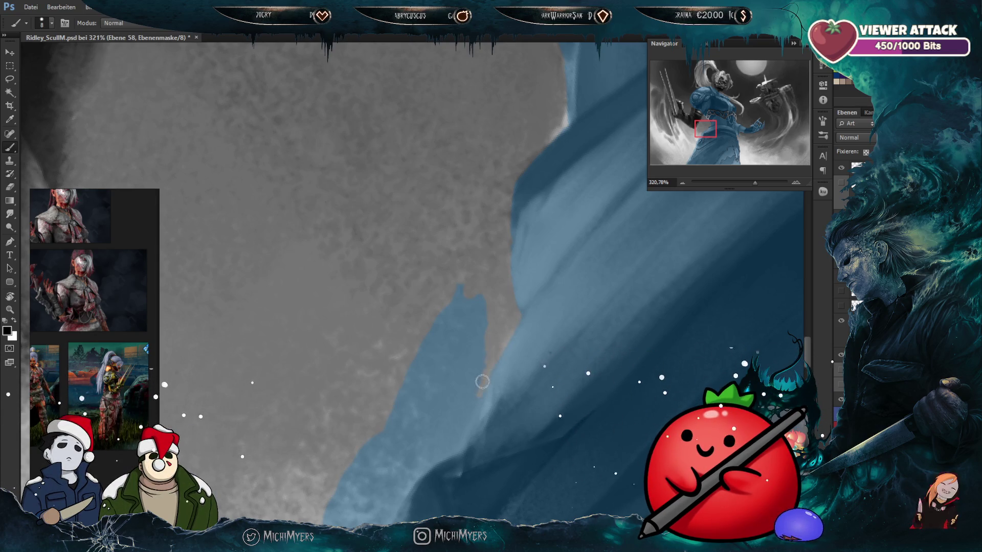
scroll(487, 386, "down", 2)
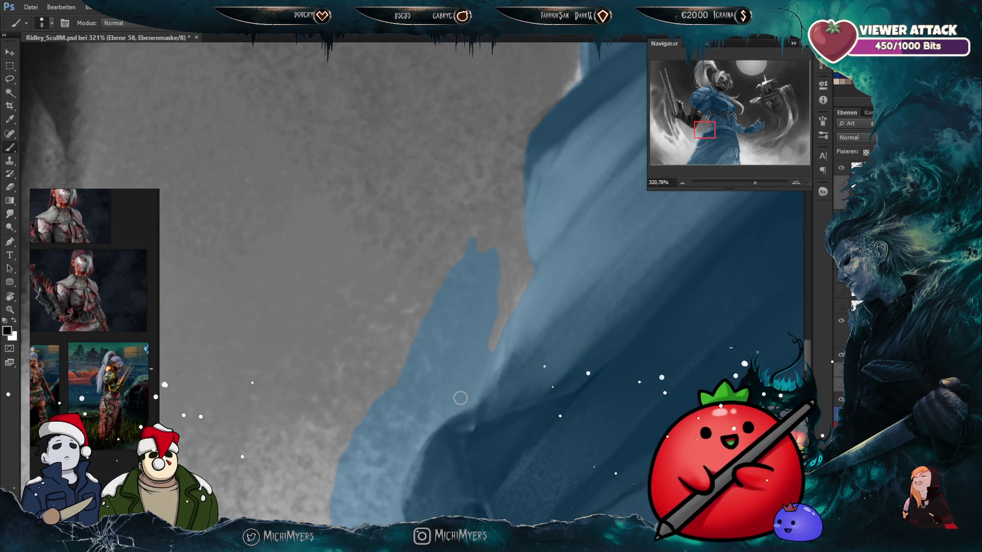
left_click_drag(535, 275, 543, 257)
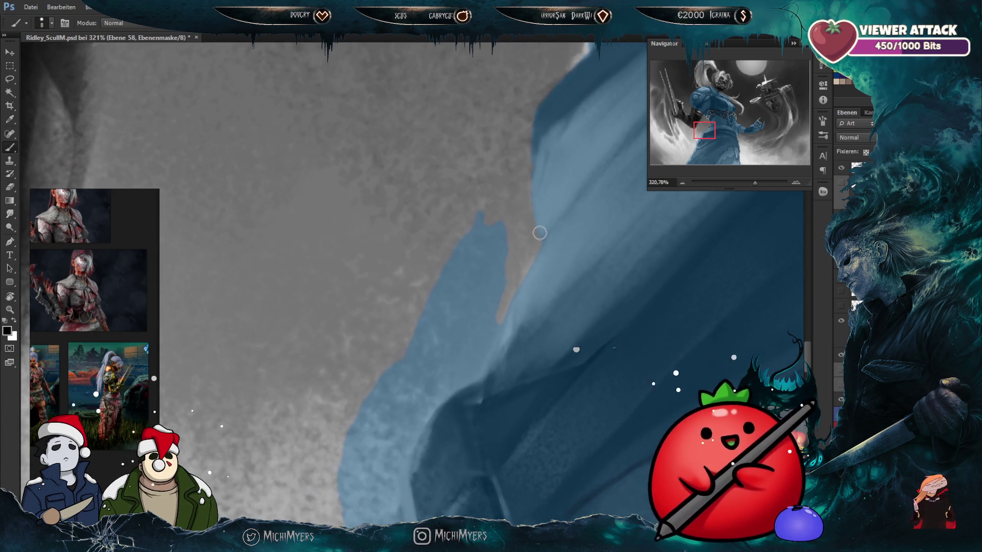
key("bracketright")
key("bracketright")
key("bracketright")
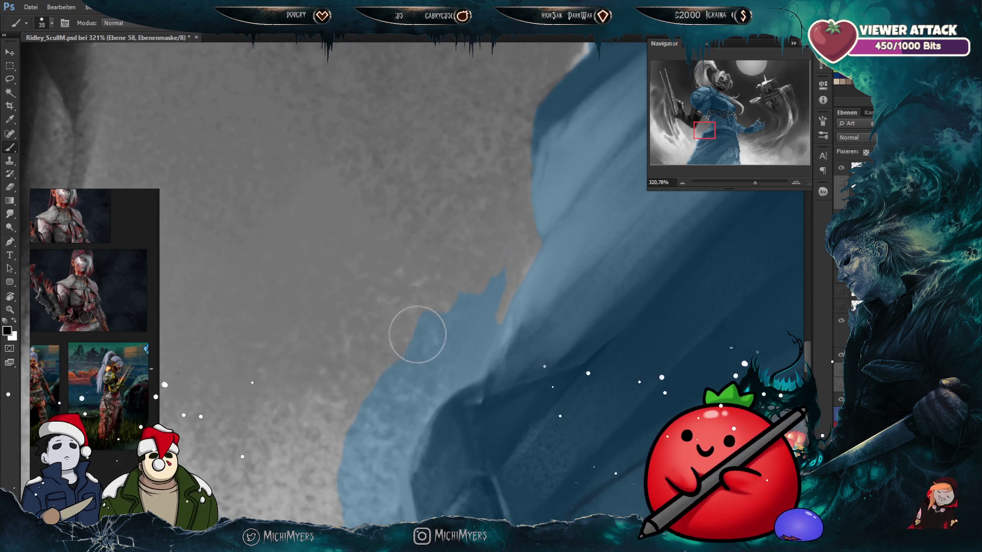
mouse_move(523, 341)
left_mouse_down()
mouse_move(486, 296)
mouse_move(406, 338)
left_mouse_up()
key("bracketleft")
key("bracketleft")
key("bracketleft")
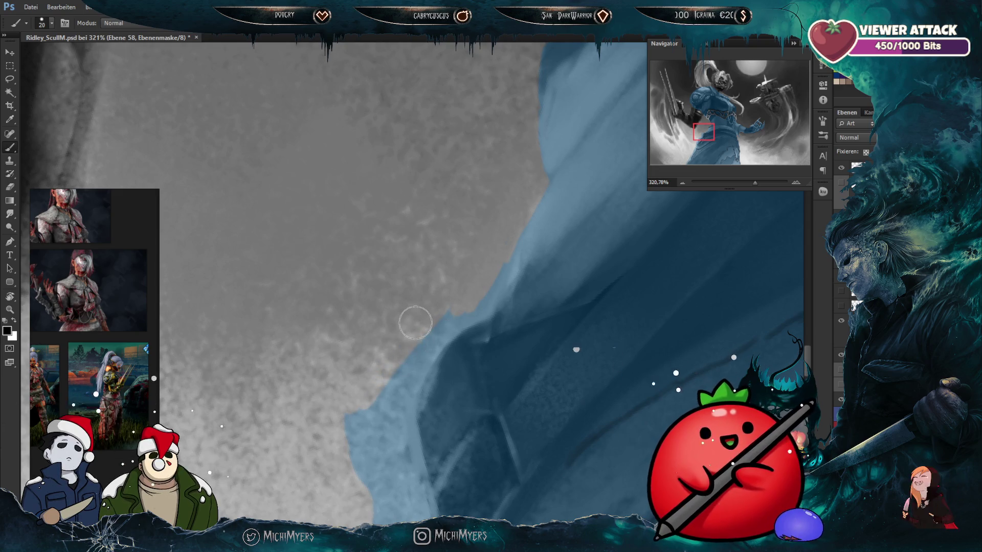
Step: Check the edge values in greyscale preview and rotate the view about -19°
left_click(842, 167)
left_click(841, 167)
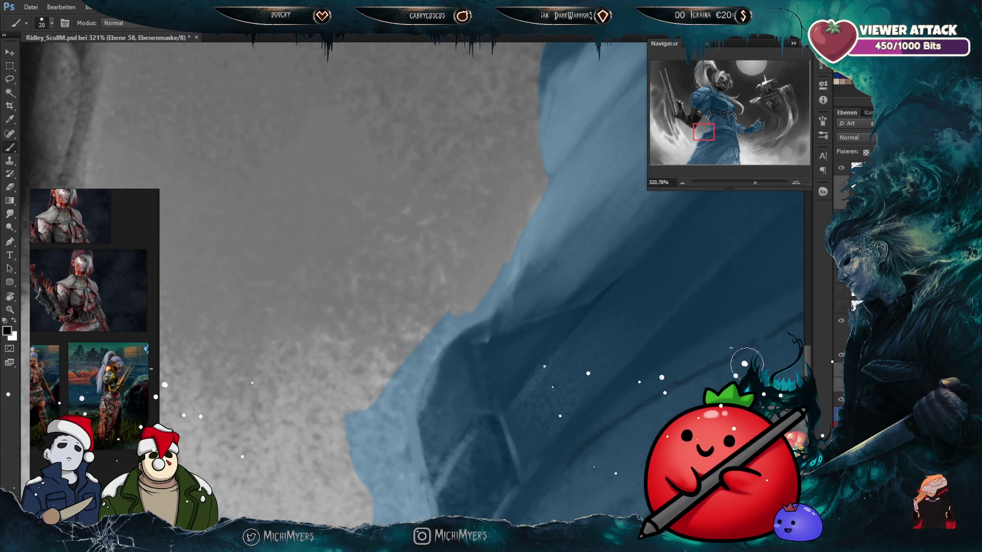
key("bracketleft")
key("bracketleft")
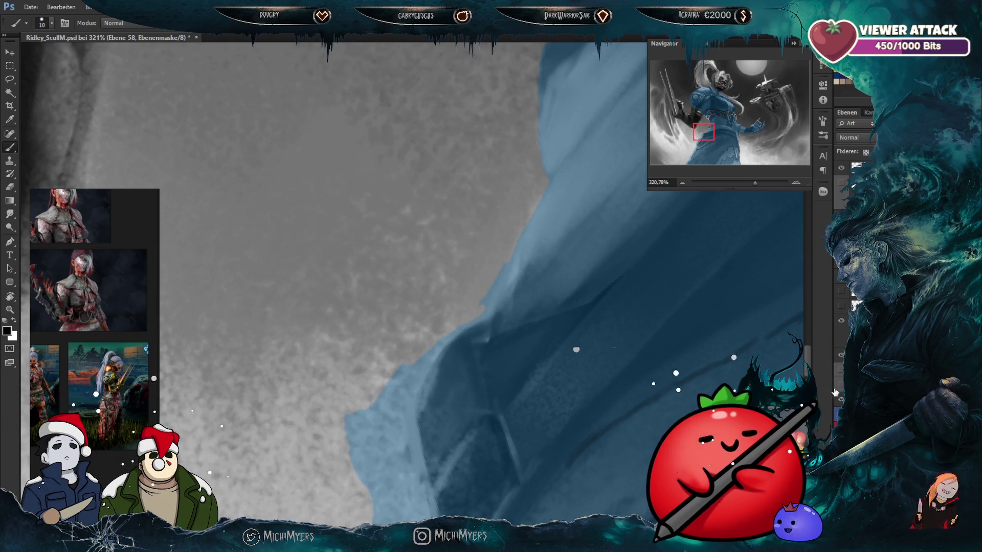
key("ctrl+y")
key("ctrl+y")
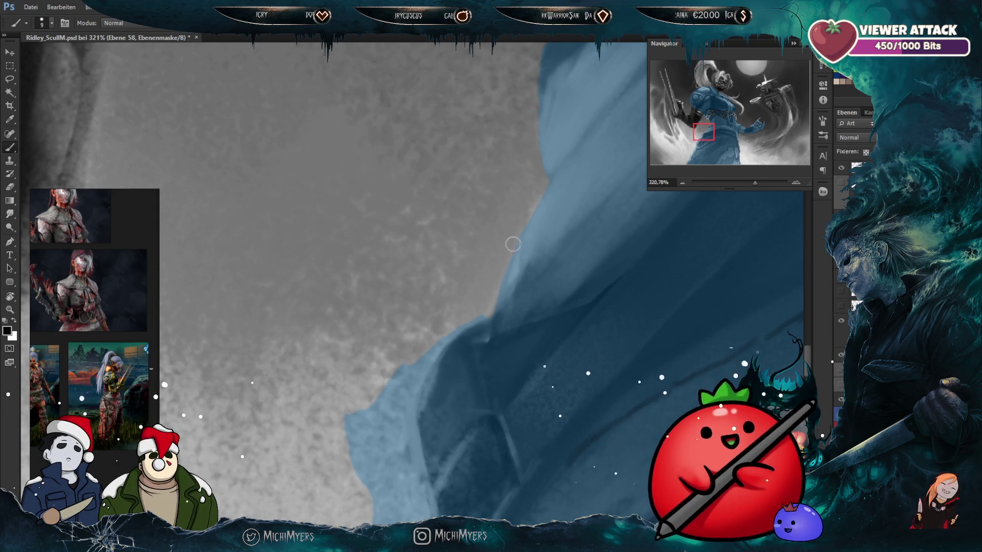
key("r")
left_click_drag(543, 333, 578, 351)
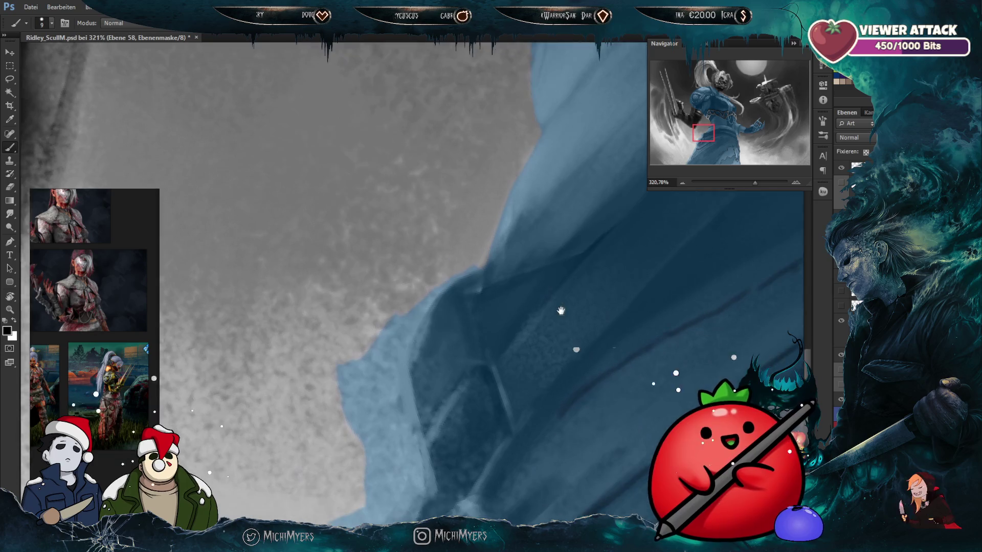
Step: Reset the view upright and paint grey over the light-blue strip along the figure's edge
key("Escape")
key("b")
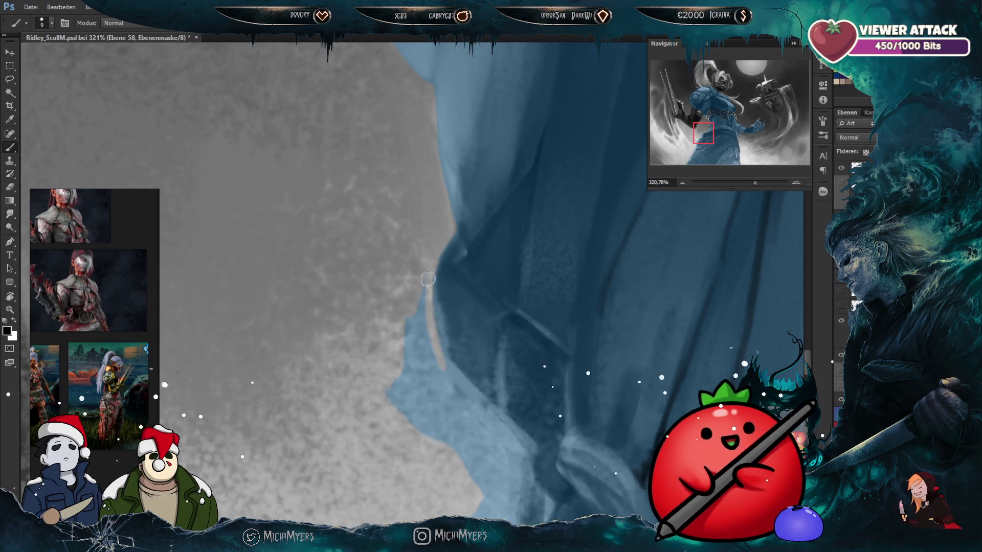
key("bracketright")
key("bracketright")
key("bracketright")
left_click_drag(417, 307, 431, 436)
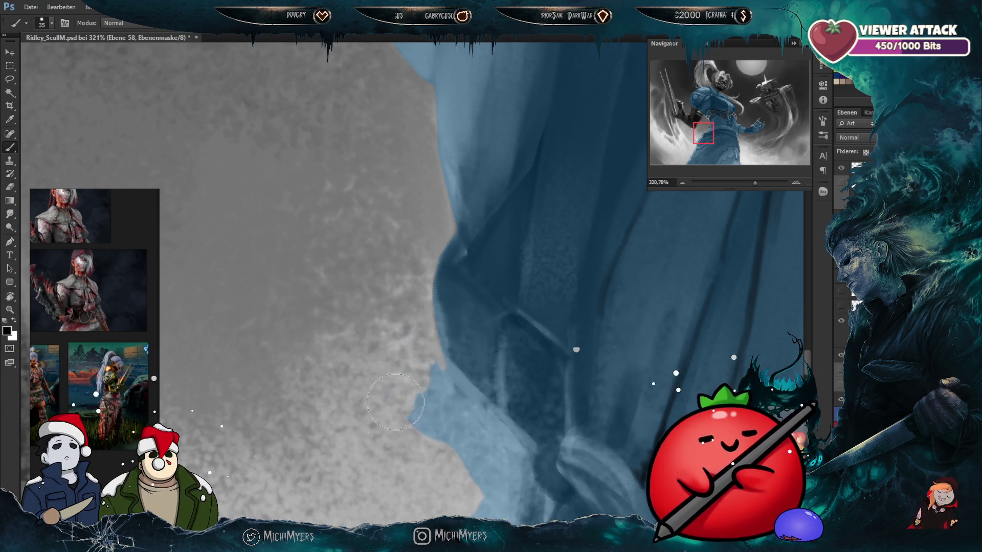
left_click_drag(516, 331, 529, 221)
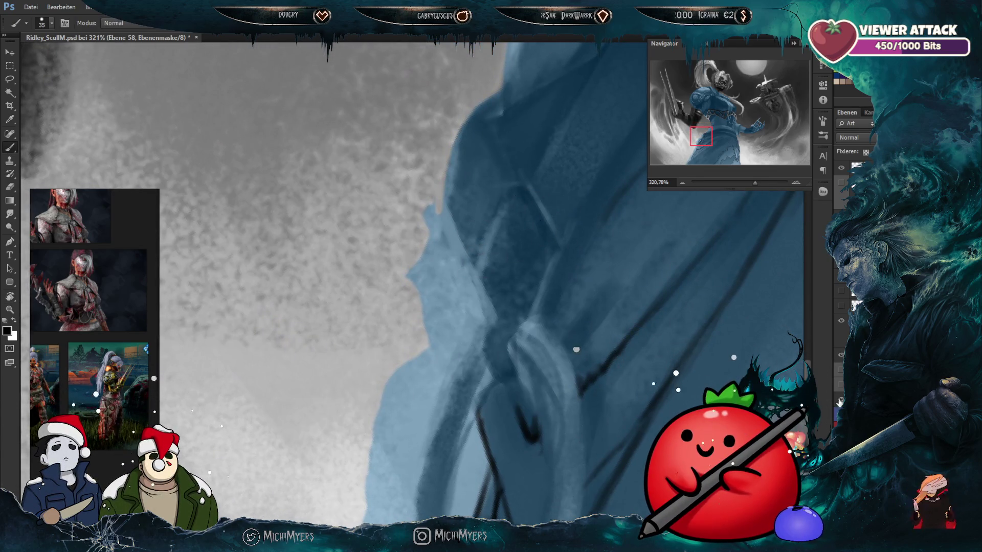
left_click(841, 338)
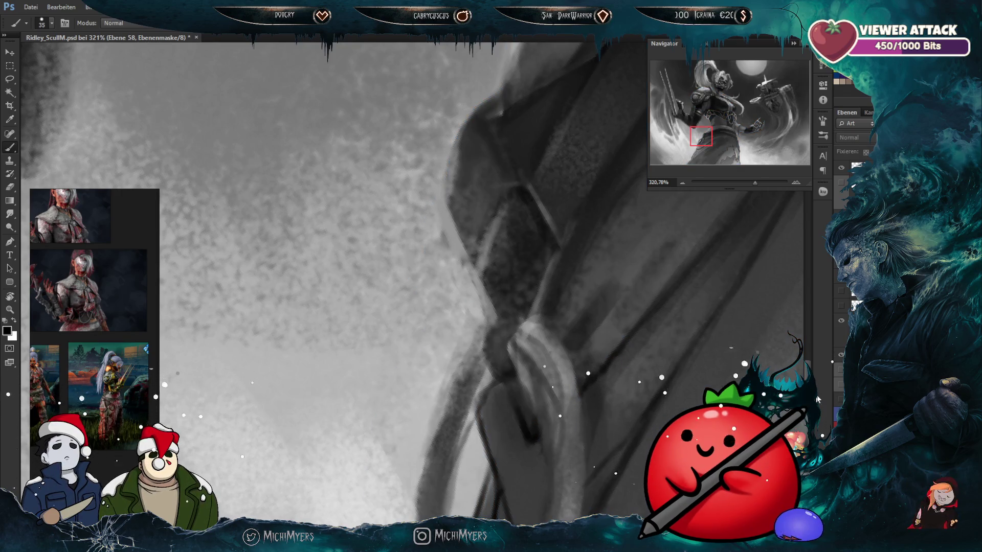
Step: Mask away the blue along the shoulder edge with a smaller brush, checking with the colour layer hidden
scroll(421, 354, "down", 3, "alt")
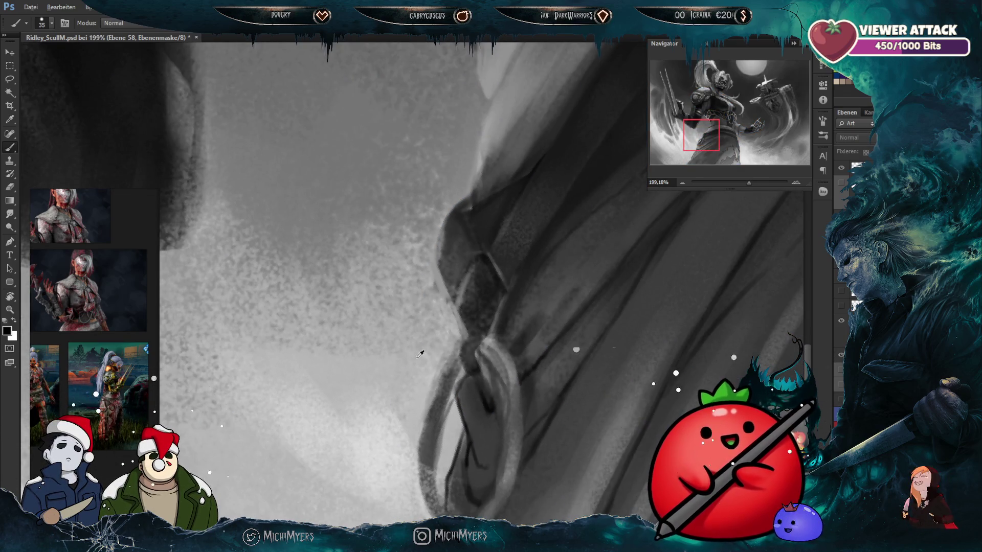
left_click(841, 402)
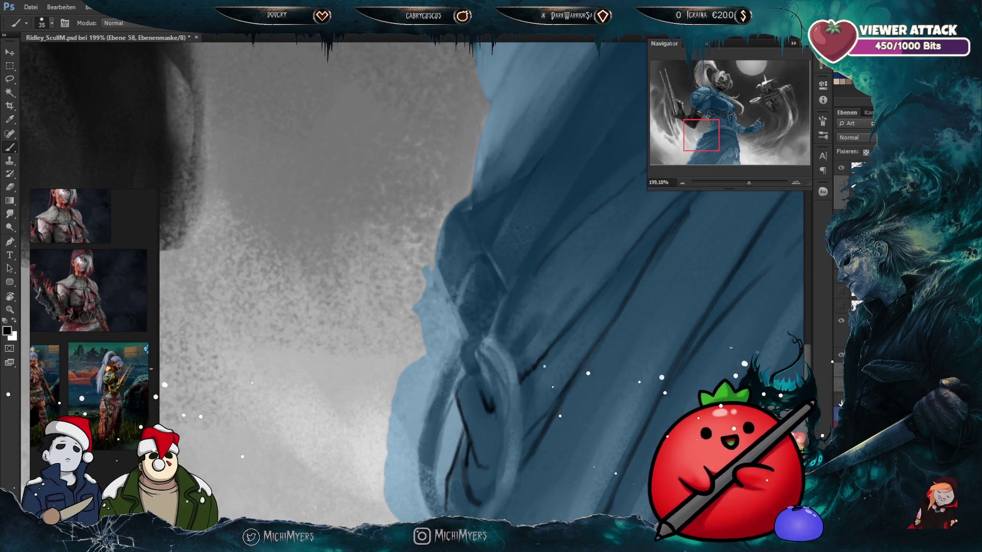
scroll(434, 328, "up", 3, "alt")
key("bracketleft")
left_click_drag(419, 364, 404, 298)
key("bracketleft")
key("bracketleft")
key("bracketleft")
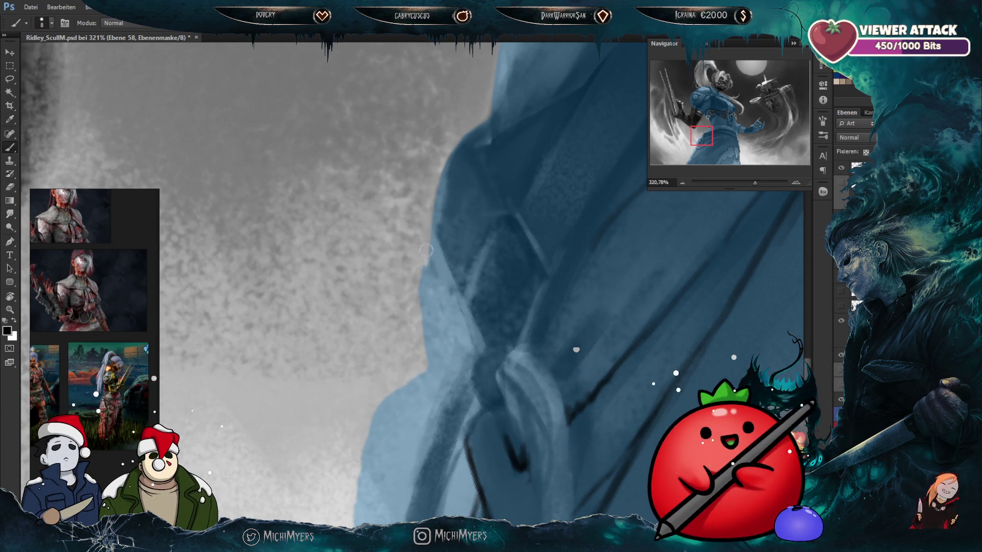
left_click(840, 399)
left_click(839, 399)
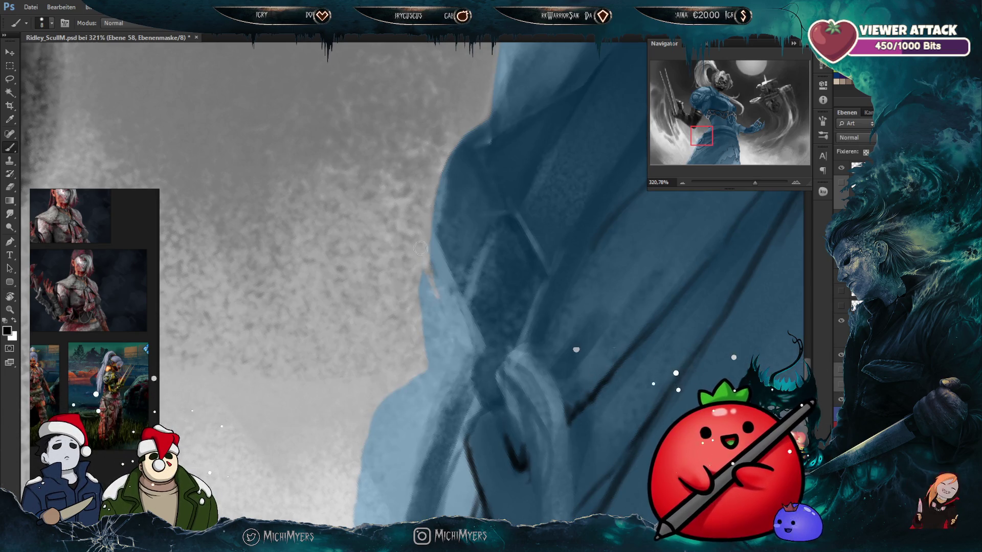
Step: Cover the remaining blue on the figure's lower left edge and view the result in grayscale
left_click_drag(416, 249, 426, 318)
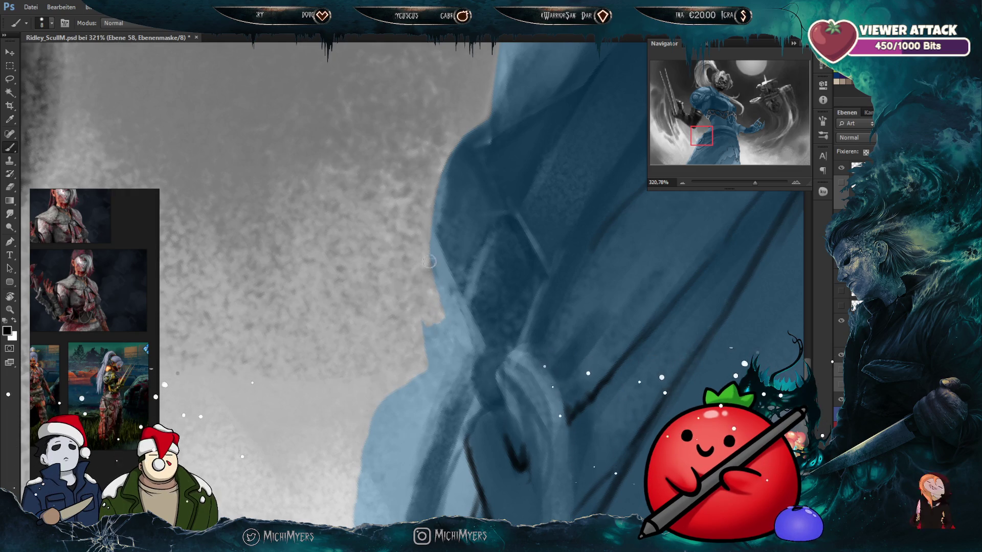
left_click(839, 400)
left_click(840, 400)
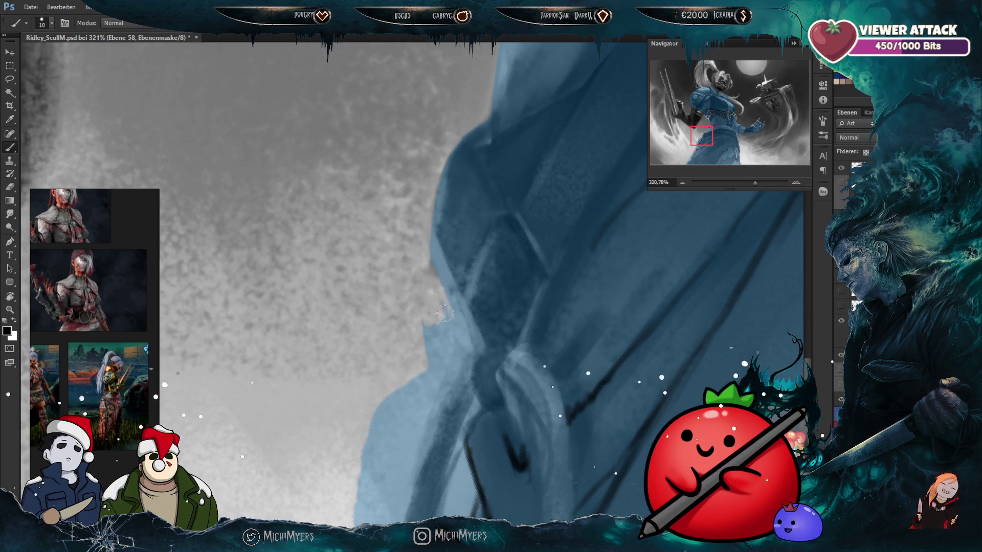
left_click_drag(434, 289, 428, 356)
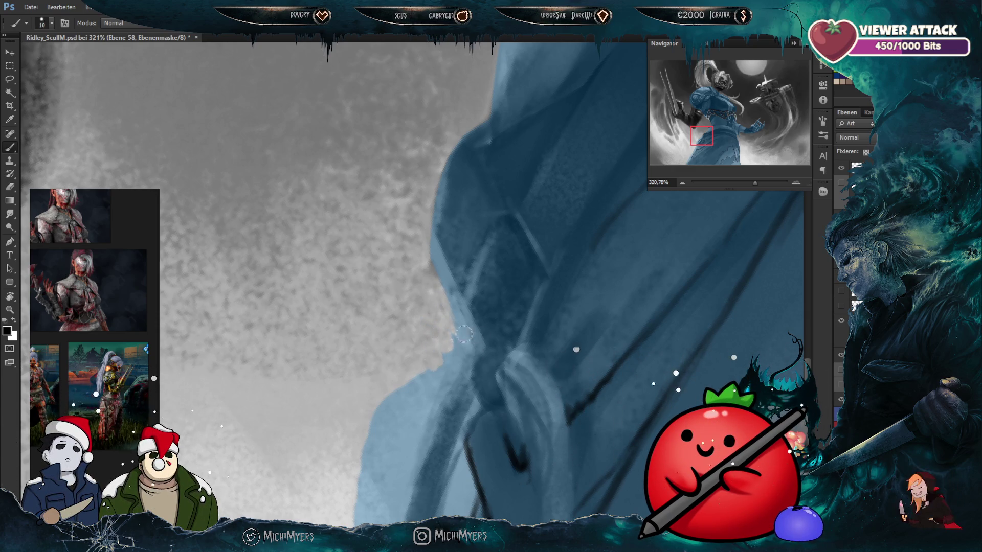
scroll(463, 335, "down", 3)
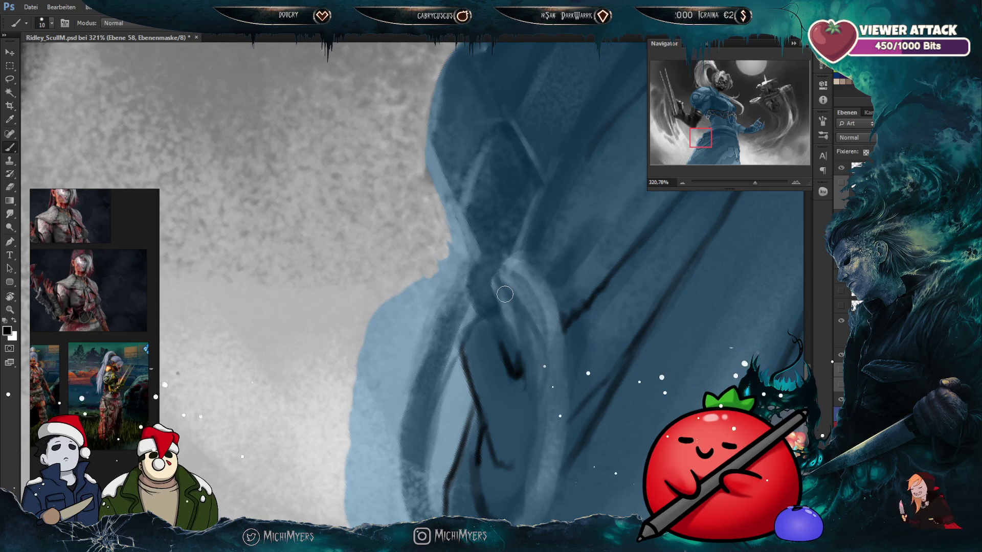
key("ctrl+y")
key("ctrl+y")
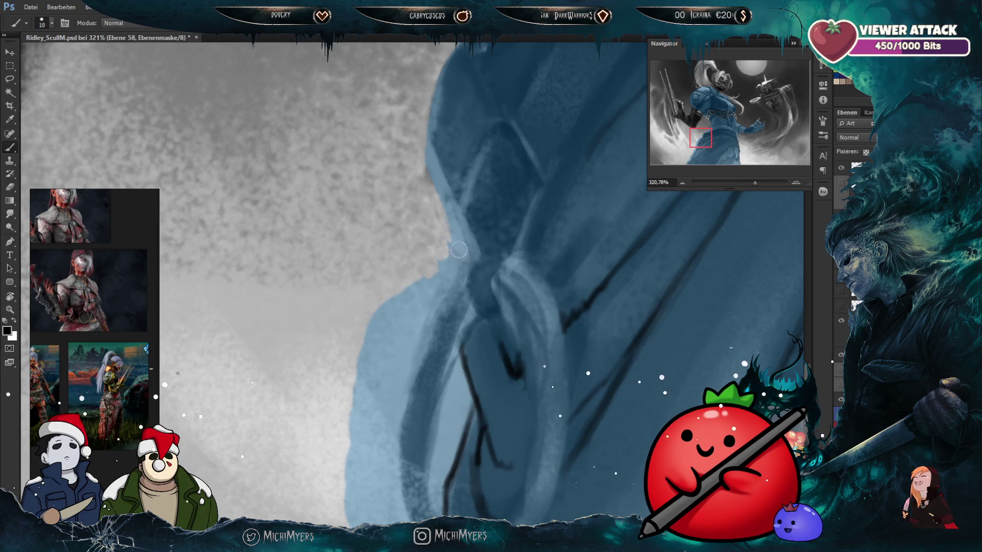
key("ctrl+y")
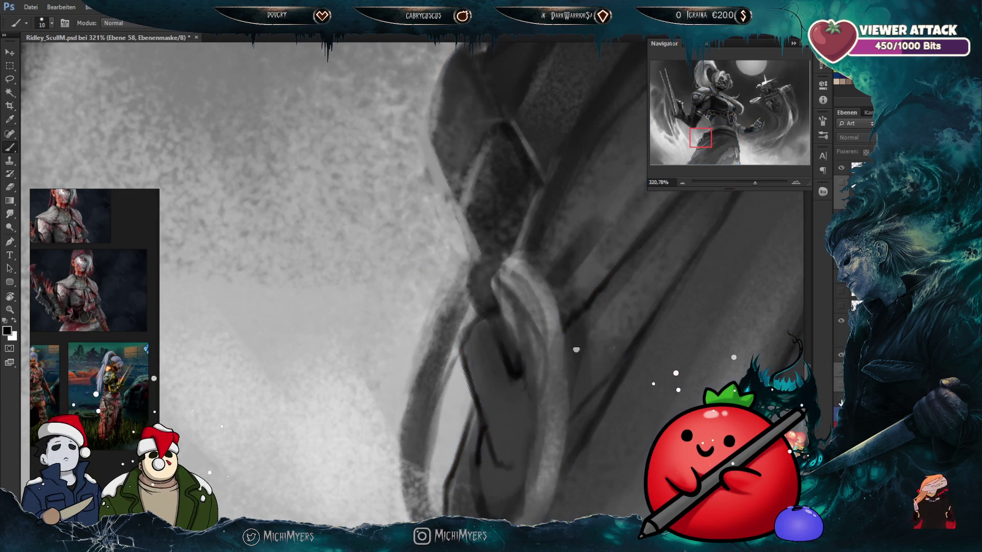
Step: Return to colour view and cover the figure's blue edge down toward the lower left with grey
scroll(619, 341, "down", 3)
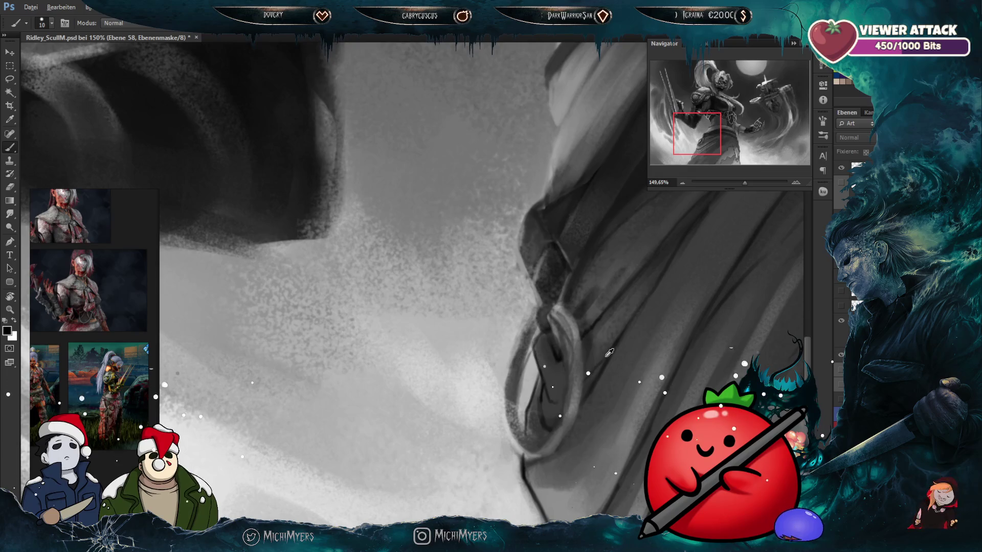
key("ctrl+y")
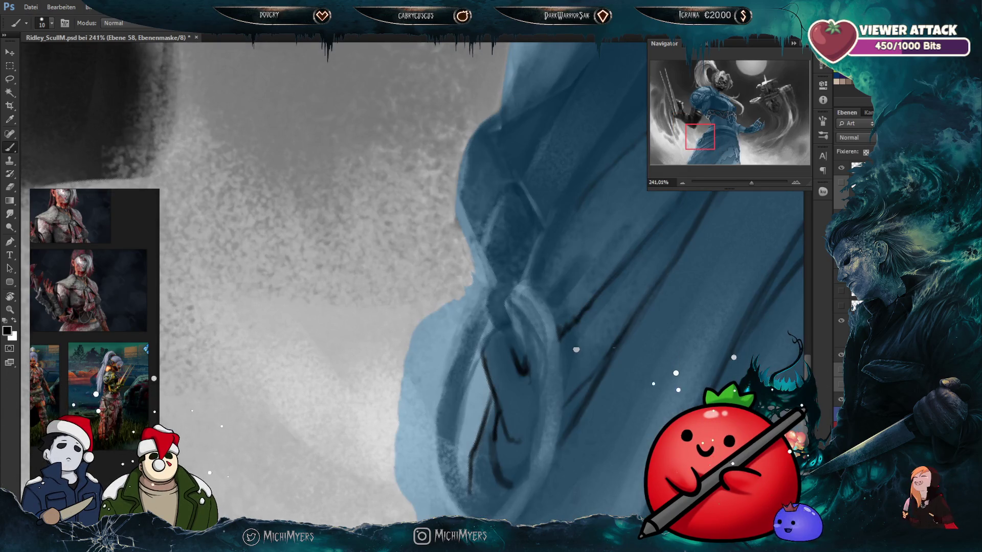
scroll(437, 240, "up", 1)
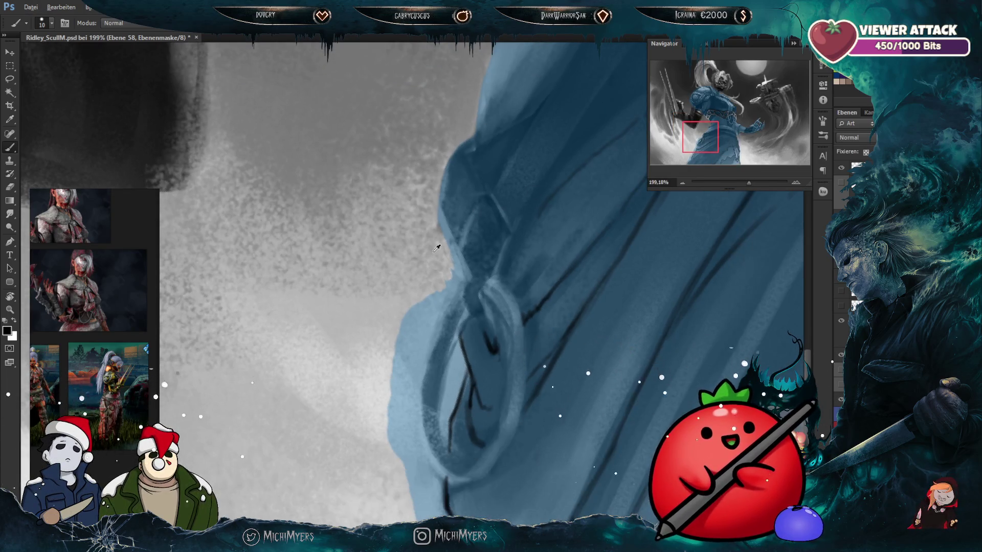
scroll(437, 240, "up", 1)
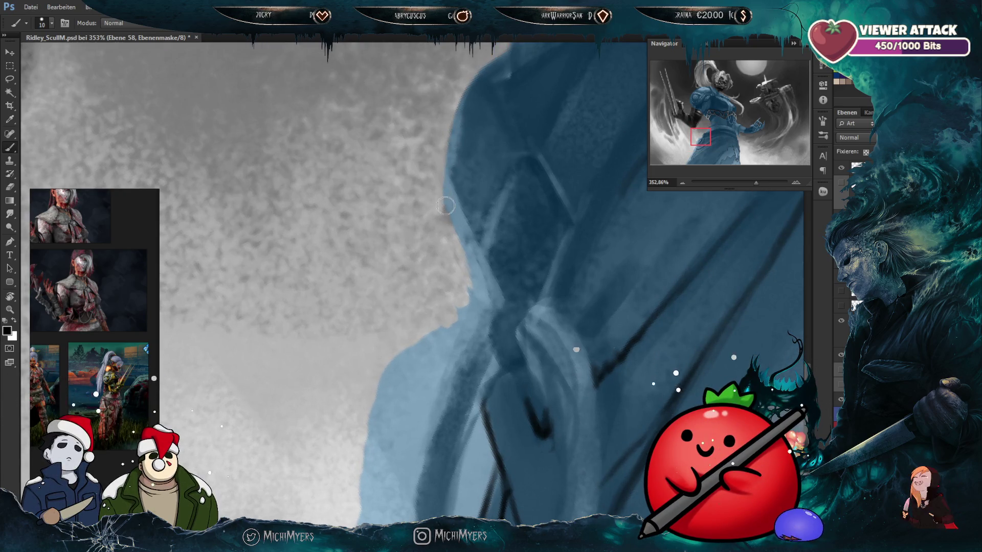
left_click_drag(478, 284, 460, 250)
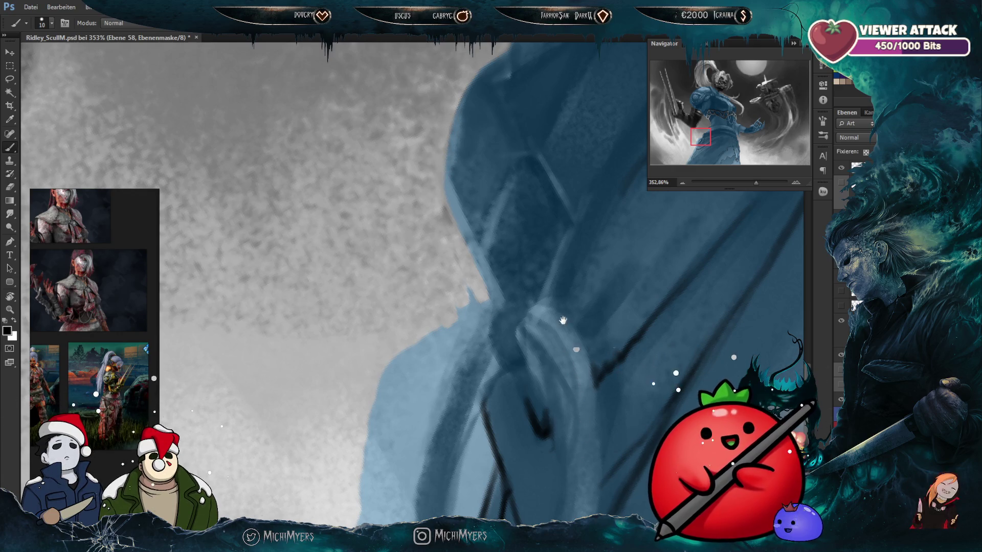
left_click_drag(478, 291, 486, 277)
key("bracketright")
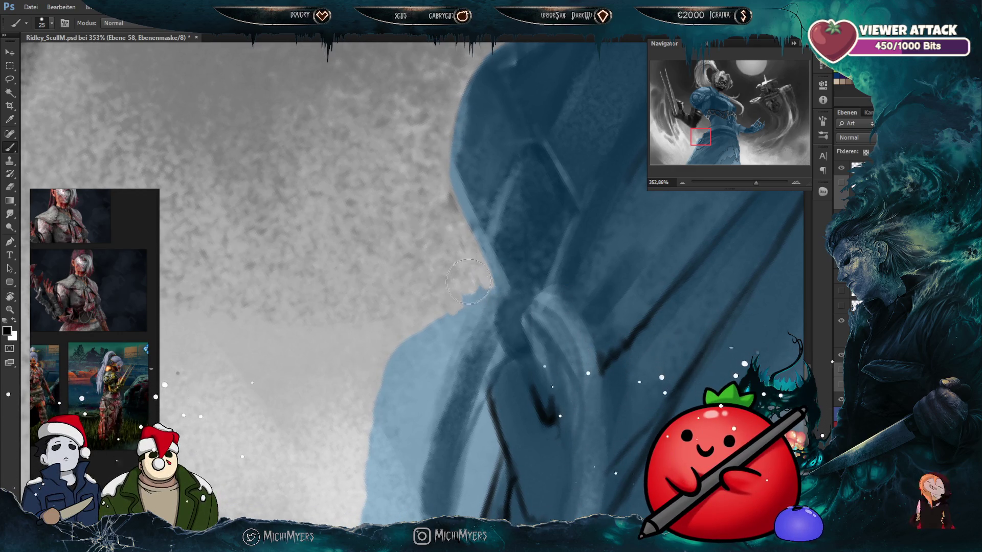
key("bracketleft")
key("bracketleft")
key("bracketleft")
key("bracketleft")
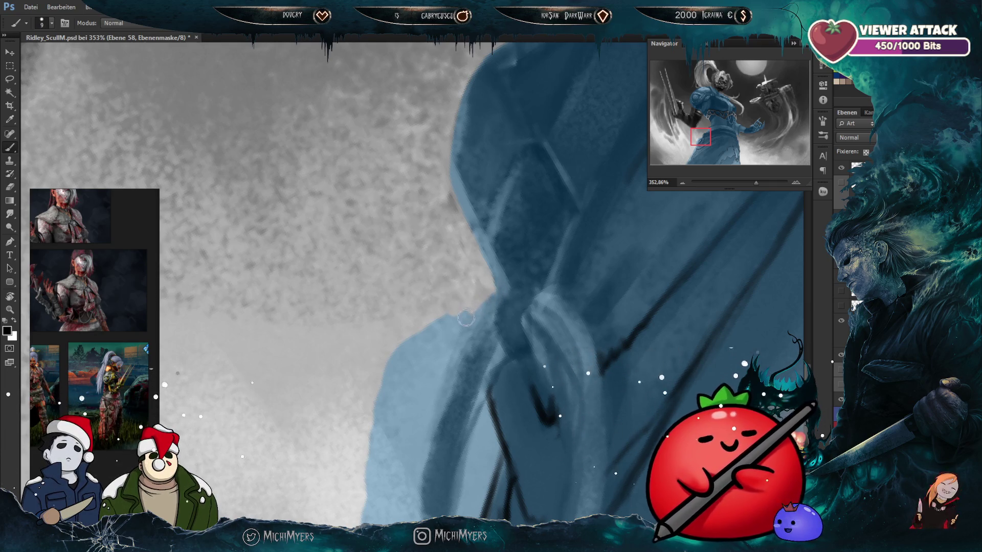
key("bracketright")
key("bracketright")
key("bracketright")
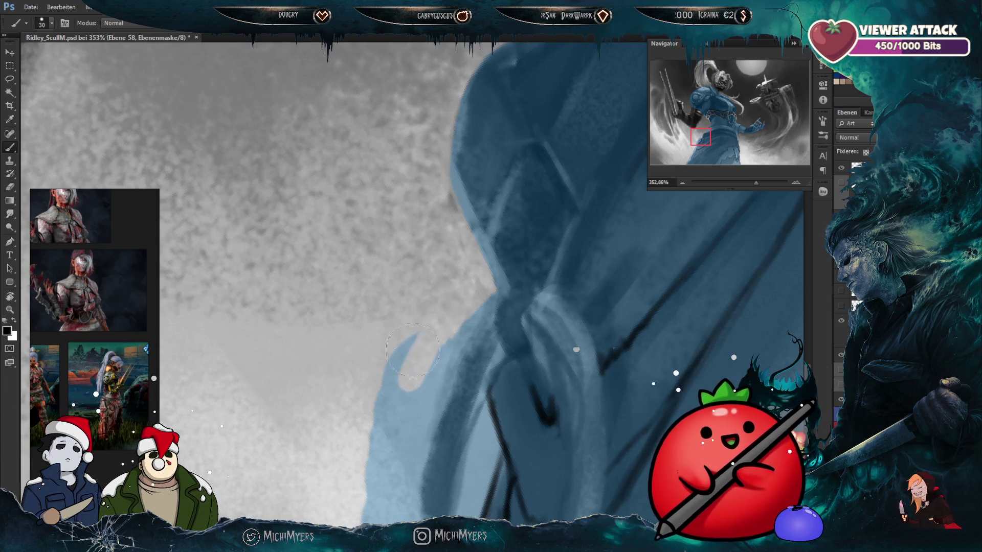
left_click_drag(377, 385, 357, 471)
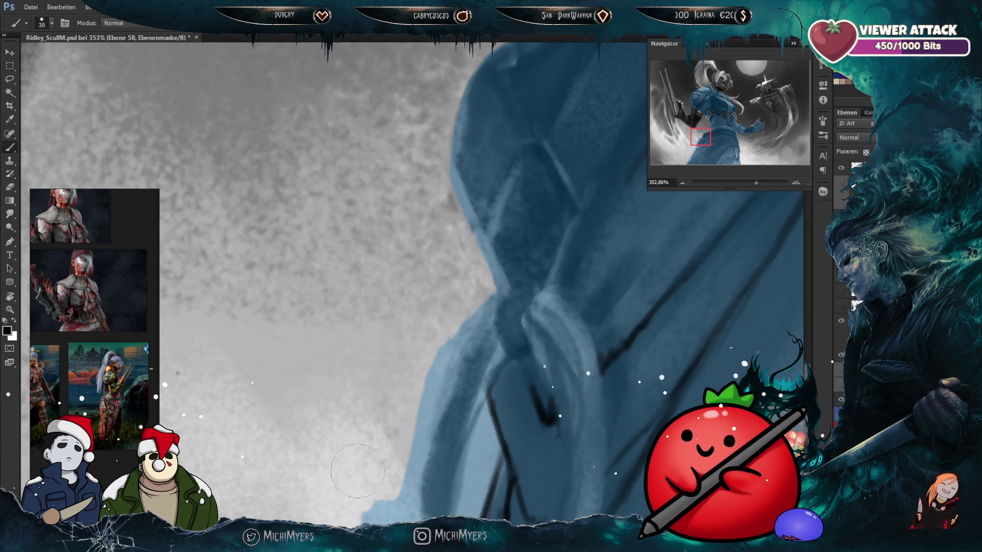
Step: Clean the blue edge and the light-blue patch beside the collar ring
scroll(512, 299, "down", 5)
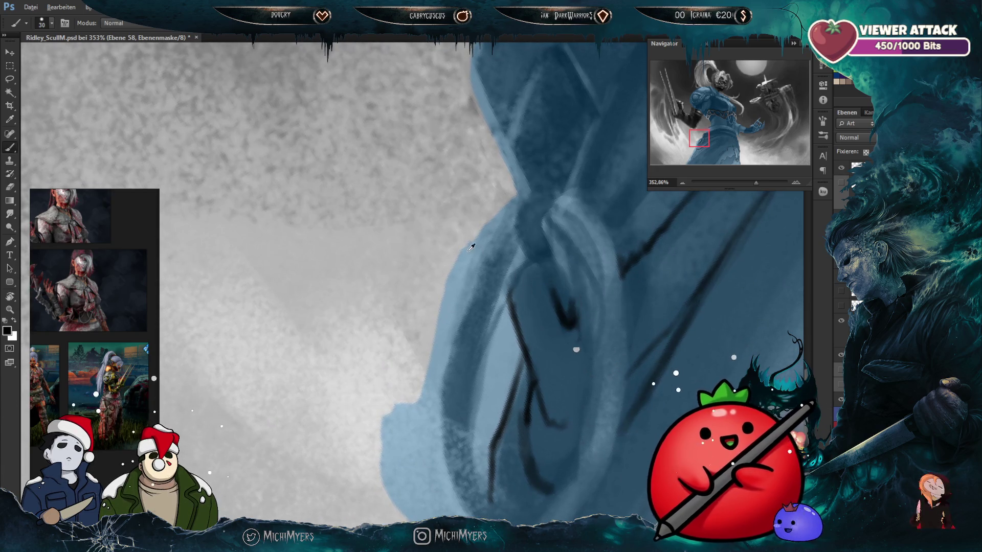
left_click_drag(559, 273, 488, 263)
scroll(487, 263, "up", 3)
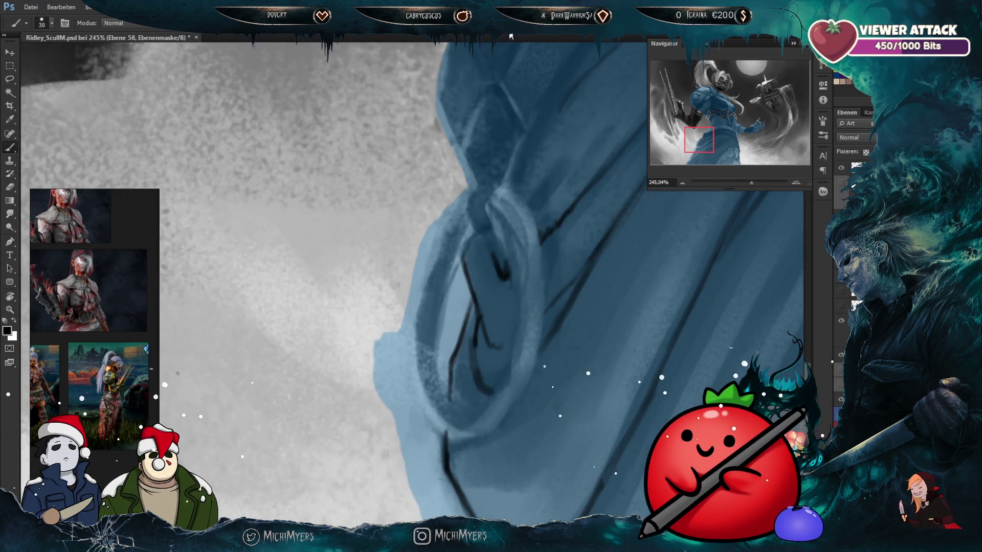
key("bracketleft")
key("bracketleft")
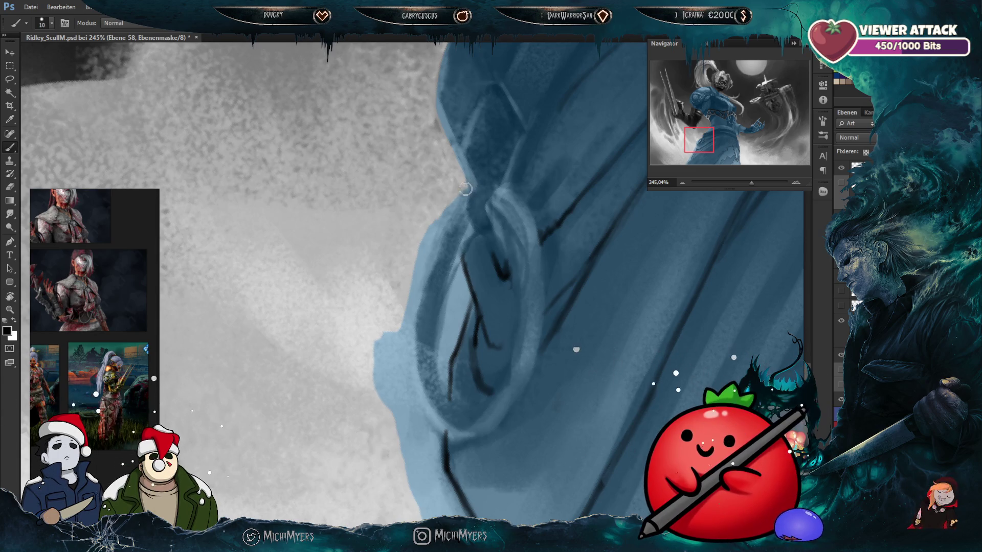
left_click_drag(449, 207, 418, 253)
key("bracketright")
key("bracketright")
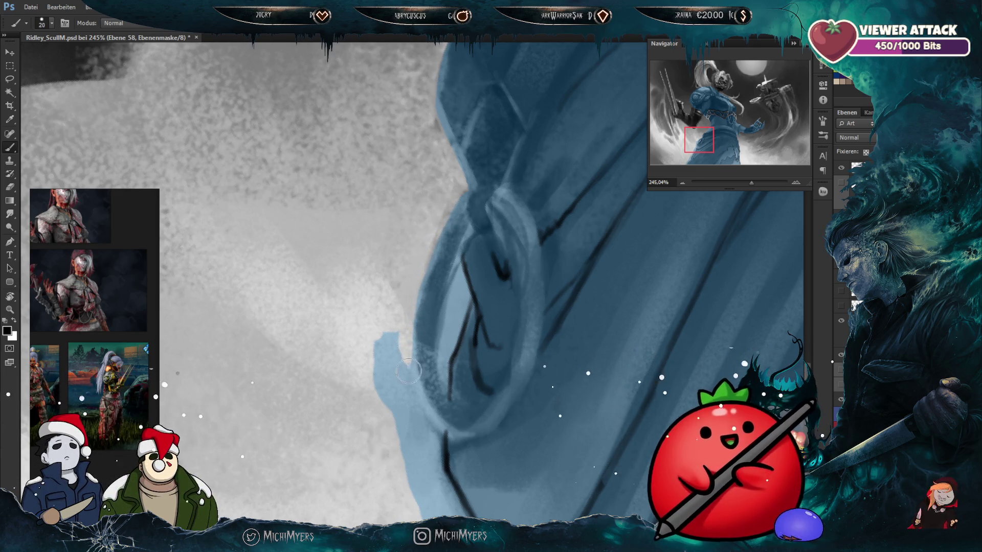
key("bracketleft")
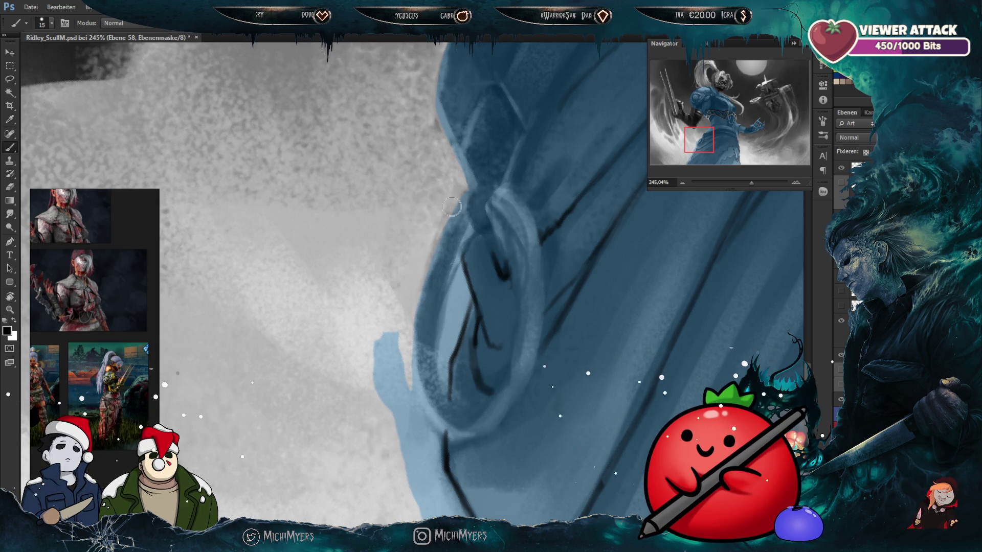
key("bracketright")
key("bracketright")
key("bracketright")
left_click_drag(381, 335, 404, 415)
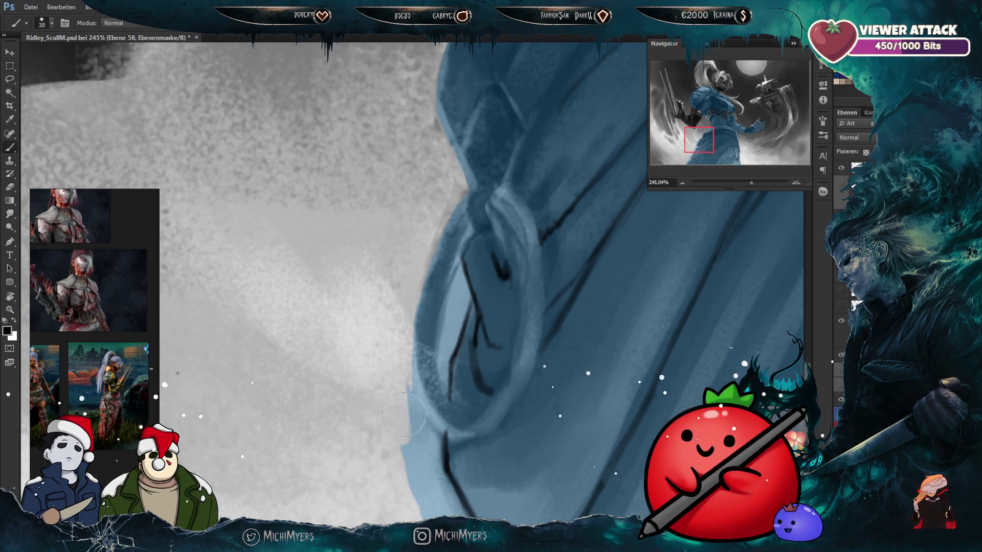
Step: Cover the blue edge near the chest and tidy the chest outline with a smaller brush
scroll(517, 294, "down", 4)
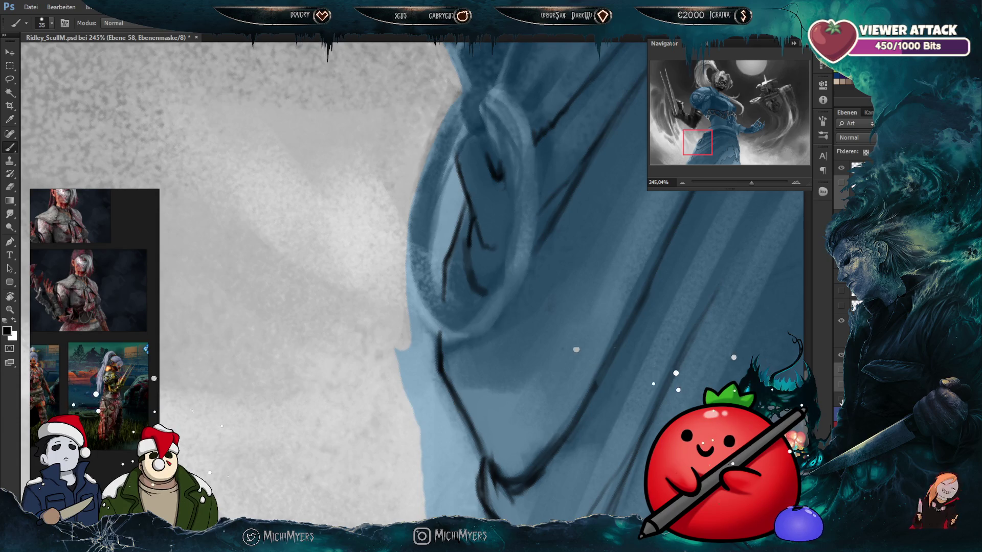
key("bracketleft")
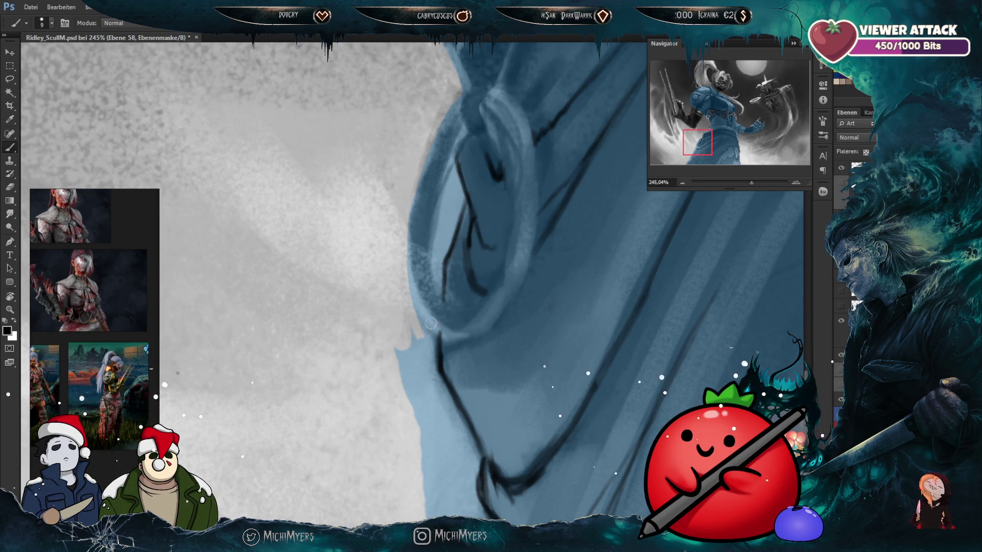
scroll(431, 323, "up", 1)
scroll(453, 304, "up", 1)
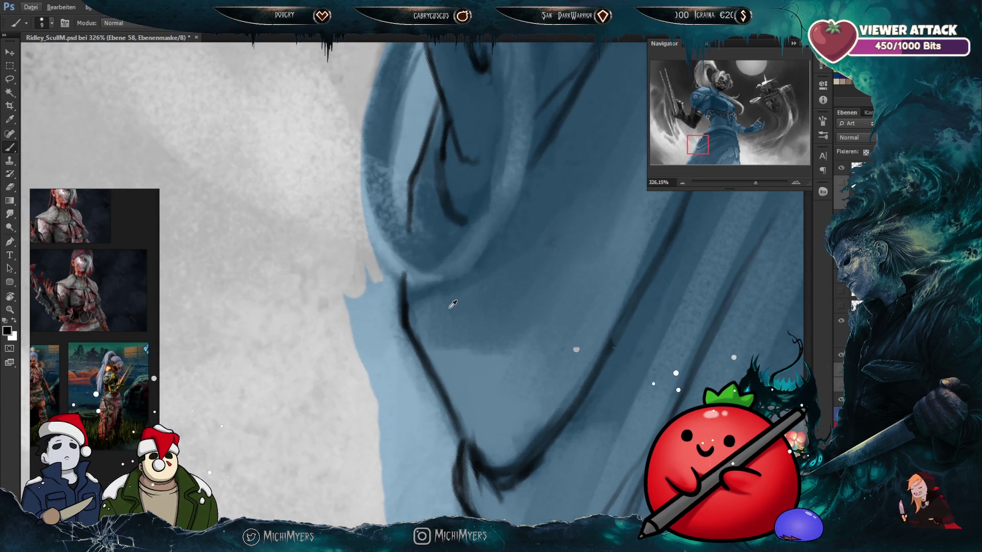
mouse_move(369, 273)
left_mouse_down()
mouse_move(358, 327)
mouse_move(396, 292)
left_mouse_up()
key("bracketleft")
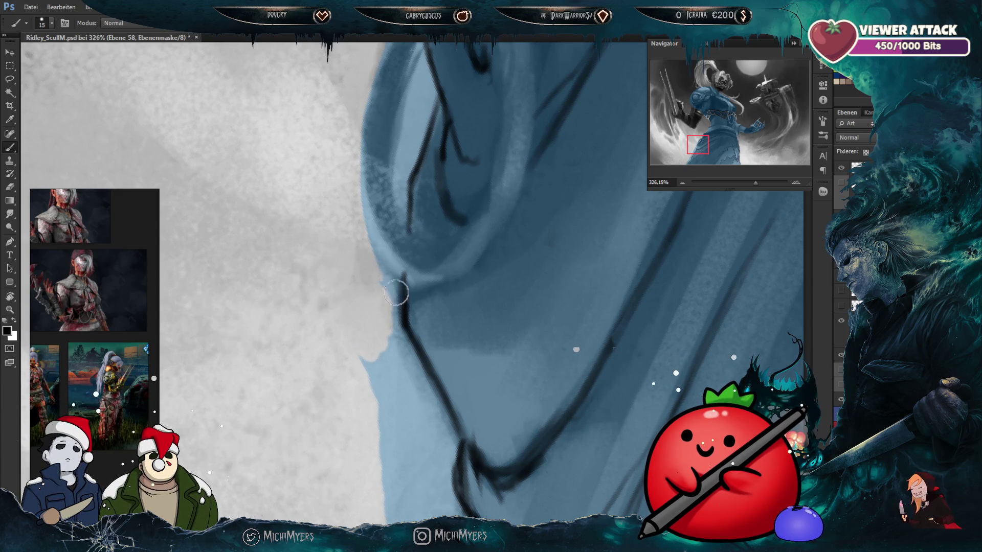
key("bracketleft")
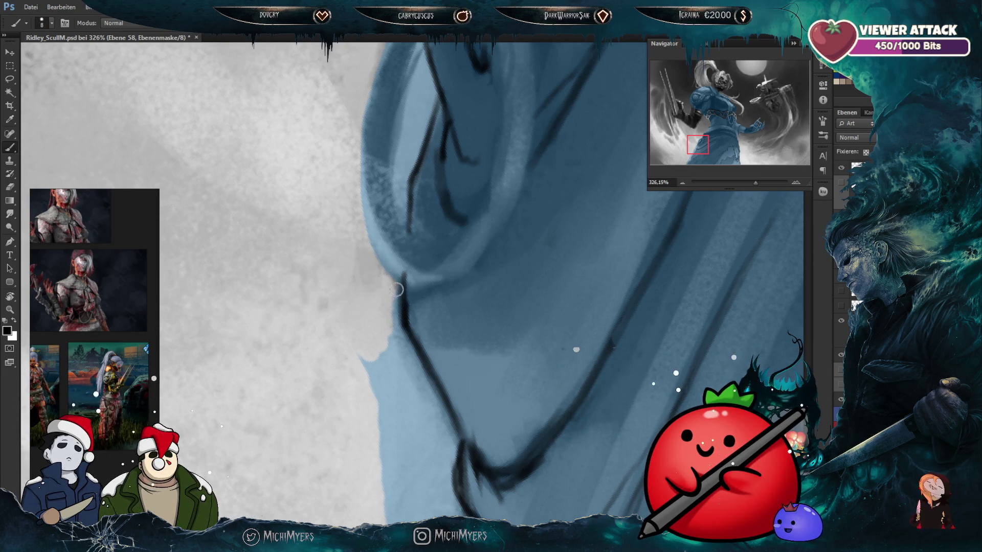
left_click_drag(398, 311, 390, 328)
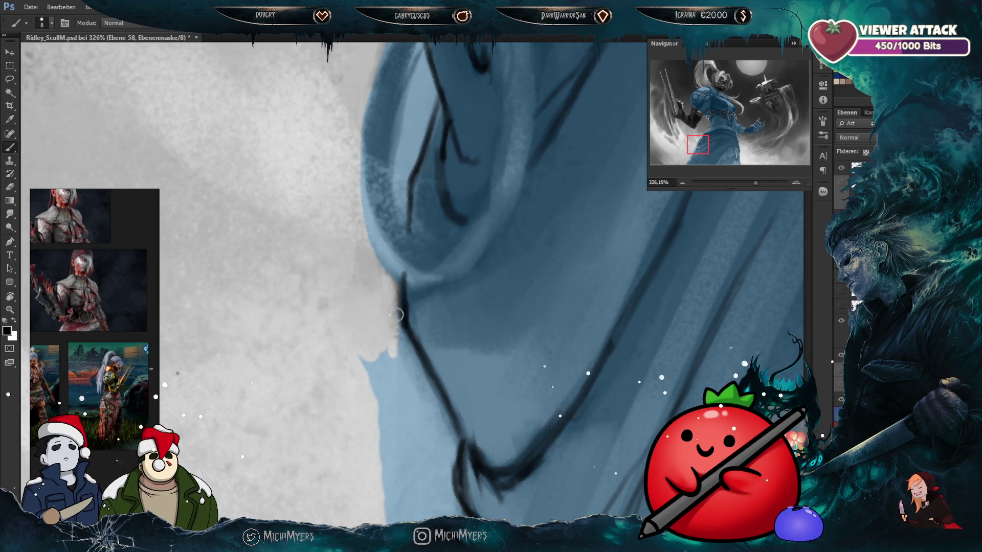
scroll(415, 366, "up", 3)
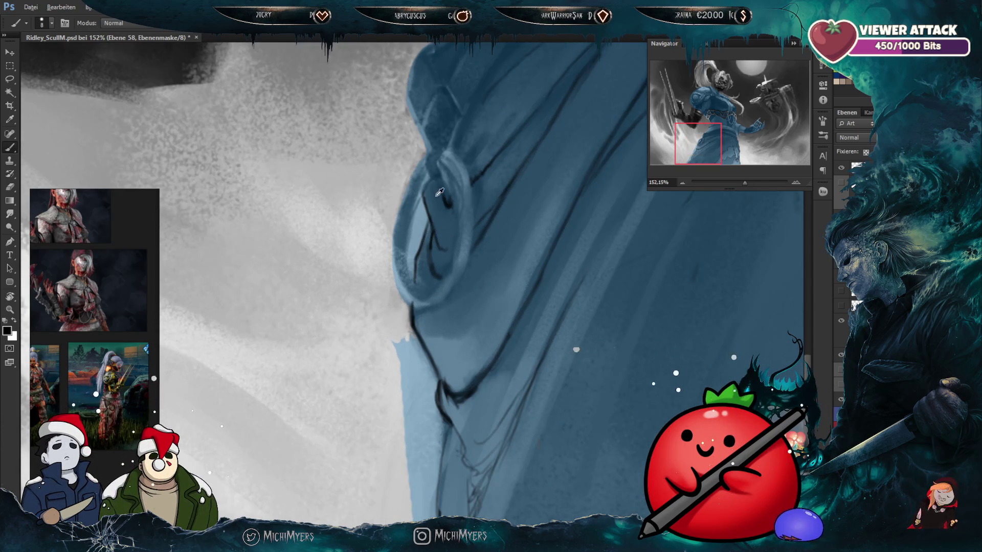
Step: Paint light grey on the mask along the ring's inner edge
key("ctrl+z")
key("ctrl+z")
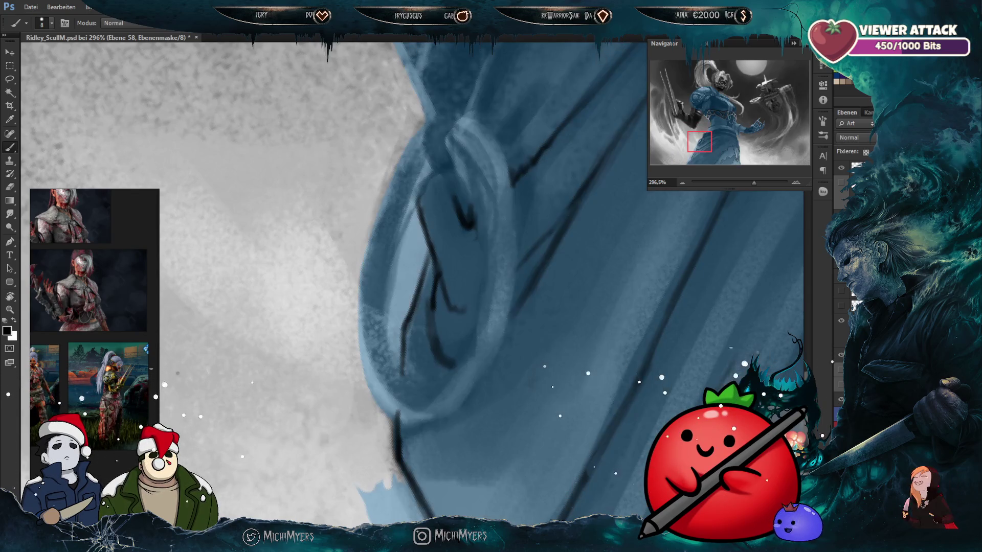
left_click_drag(415, 207, 412, 245)
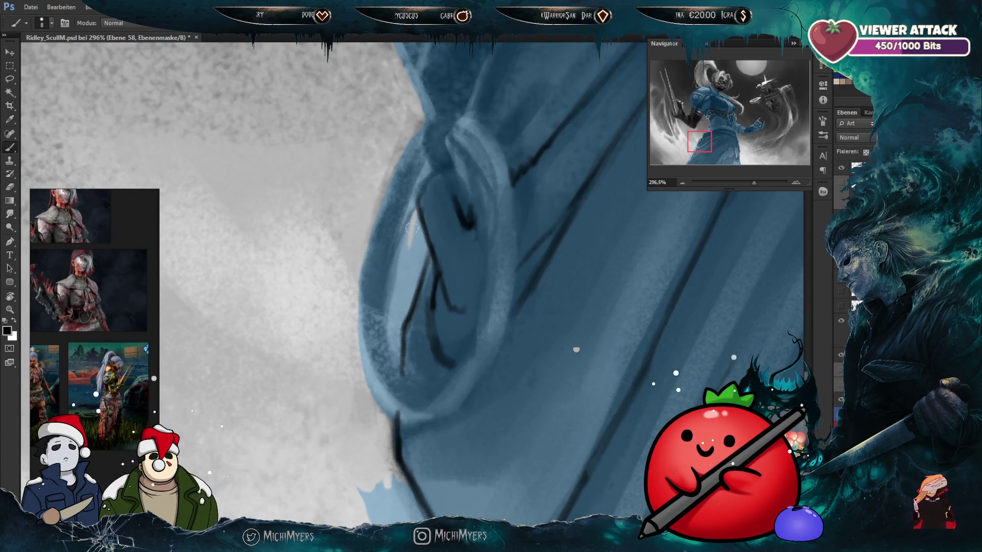
mouse_move(399, 299)
left_mouse_down()
mouse_move(404, 261)
mouse_move(411, 306)
left_mouse_up()
key("bracketright")
key("bracketright")
mouse_move(424, 271)
left_mouse_down()
mouse_move(418, 216)
mouse_move(415, 225)
left_mouse_up()
key("bracketleft")
key("bracketleft")
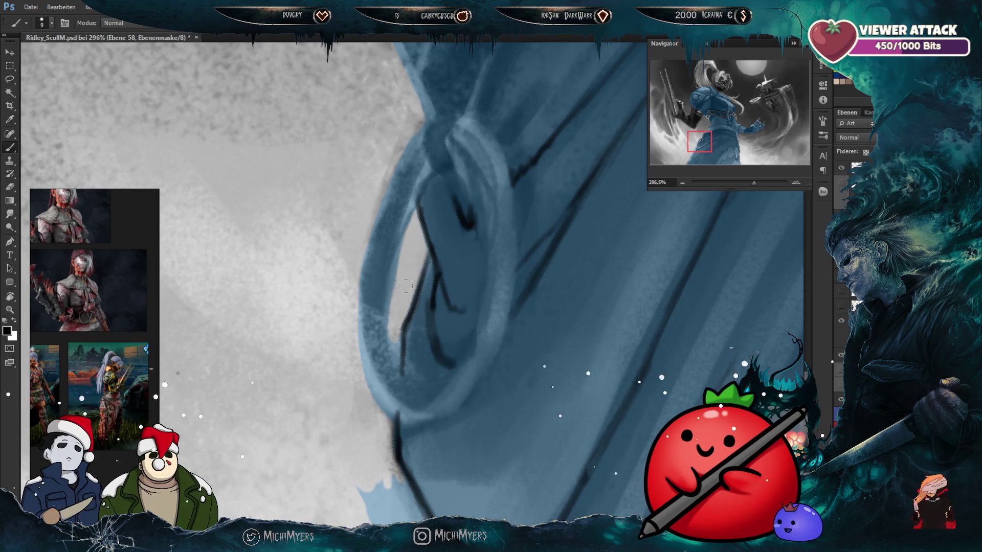
left_click_drag(406, 238, 399, 255)
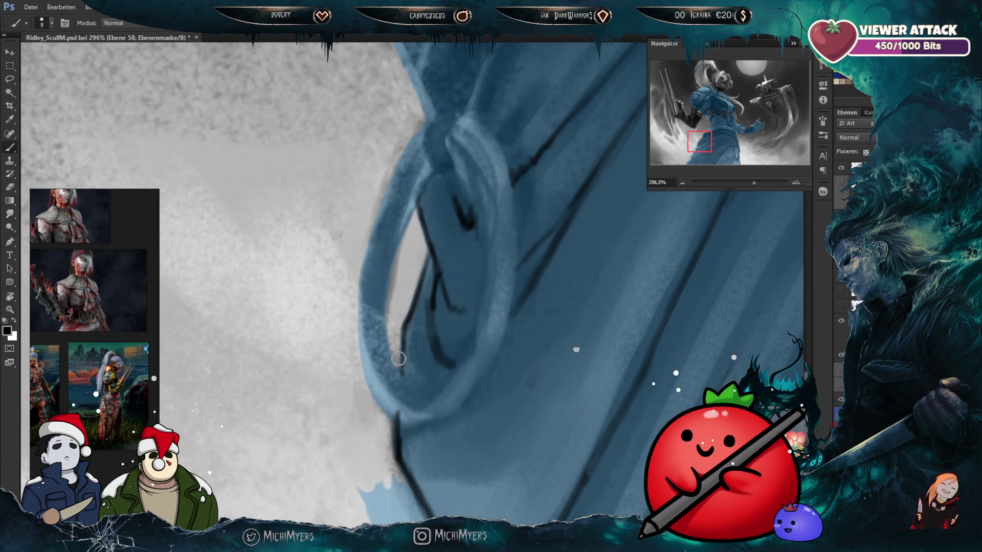
Step: Paint grey mask over the blue showing below the jawline
left_click_drag(492, 370, 527, 276)
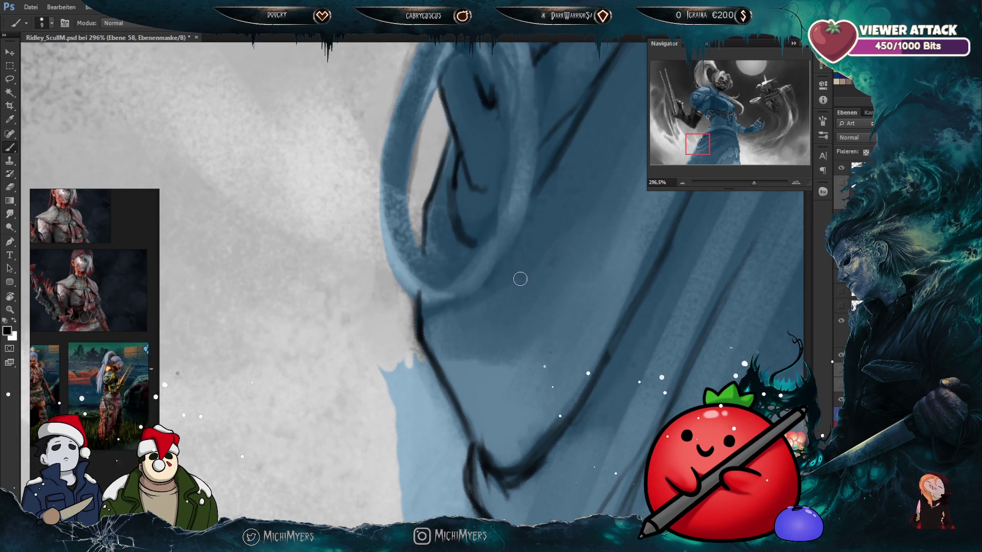
scroll(508, 344, "right", 3)
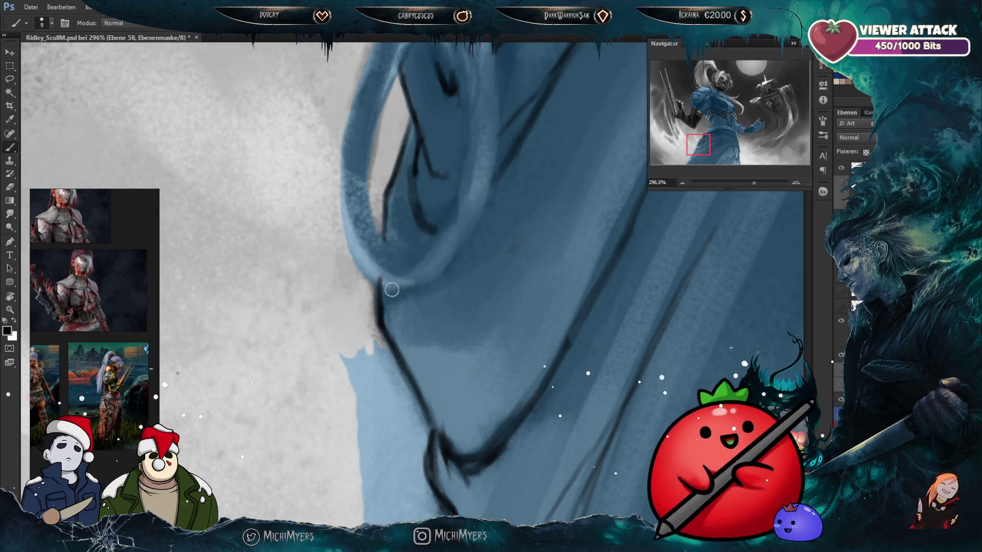
left_click_drag(451, 376, 450, 309)
key("bracketright")
key("bracketright")
key("bracketright")
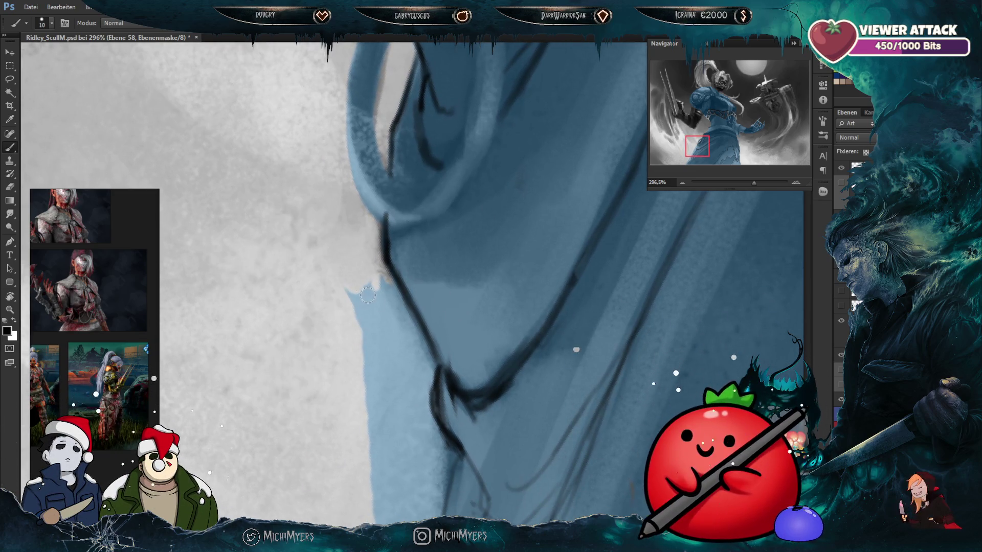
mouse_move(366, 322)
left_mouse_down()
mouse_move(364, 287)
mouse_move(388, 293)
left_mouse_up()
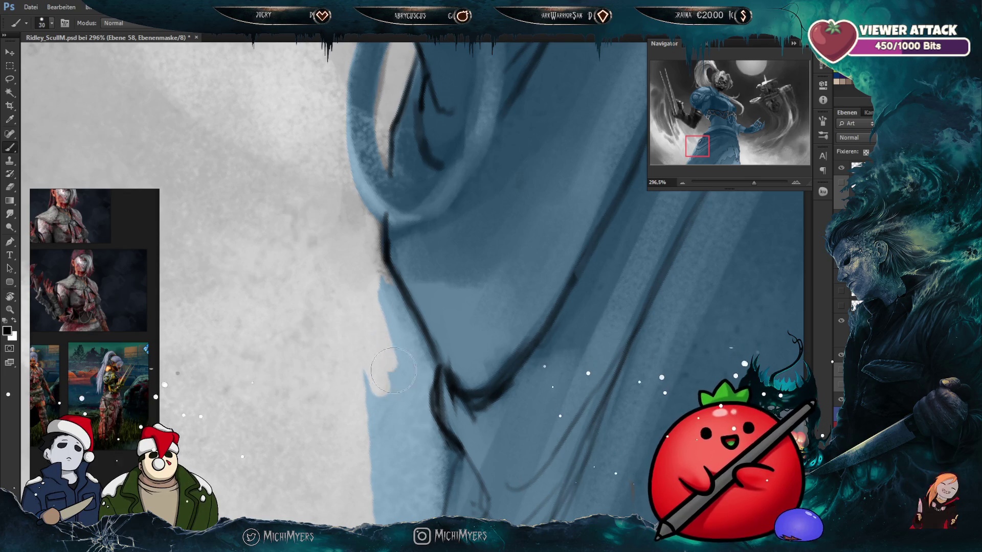
key("bracketleft")
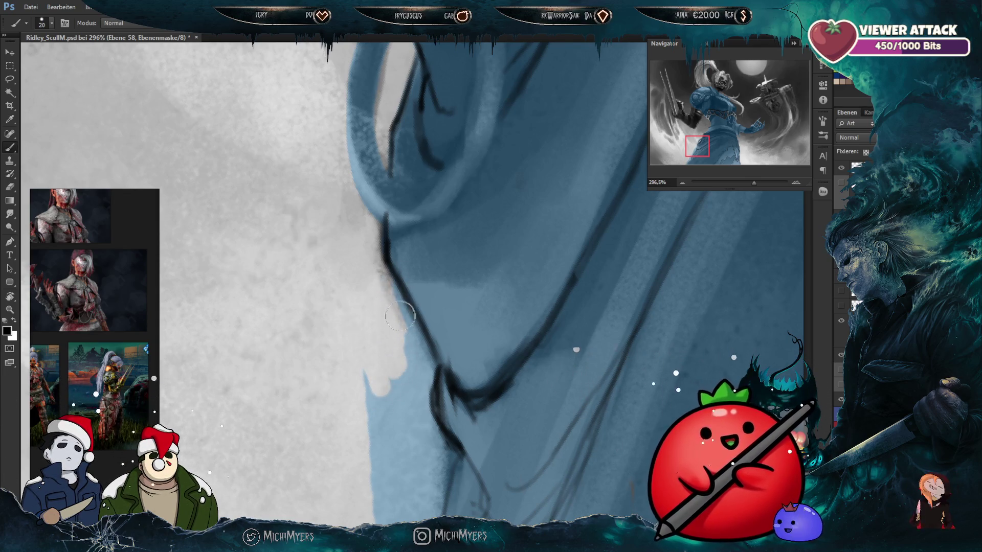
key("bracketleft")
mouse_move(450, 356)
left_mouse_down()
mouse_move(442, 299)
mouse_move(448, 337)
left_mouse_up()
Step: Repaint the chin corner edge and cover the blue spill beside the jawline with grey
key("bracketleft")
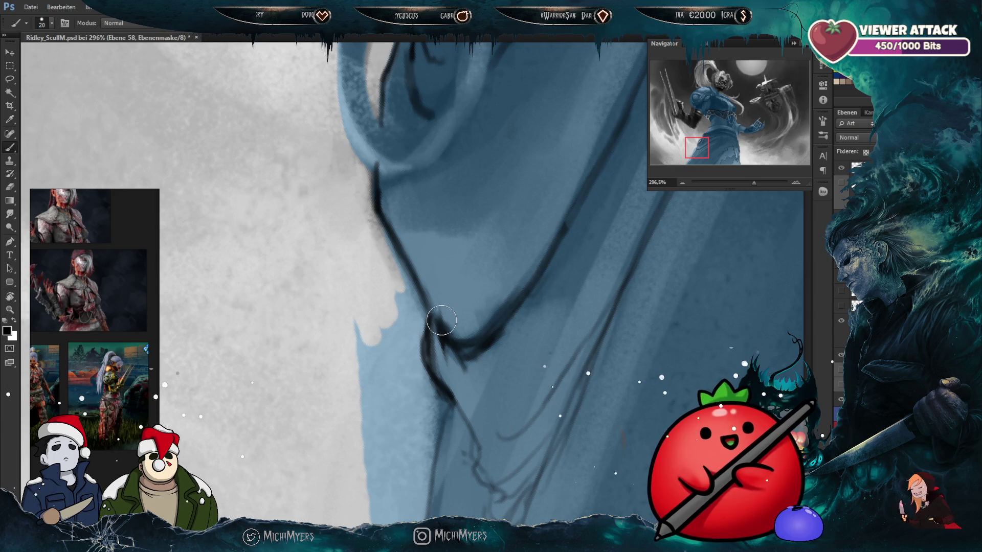
mouse_move(432, 302)
left_mouse_down()
mouse_move(393, 241)
mouse_move(417, 312)
mouse_move(399, 294)
left_mouse_up()
key("bracketleft")
key("bracketleft")
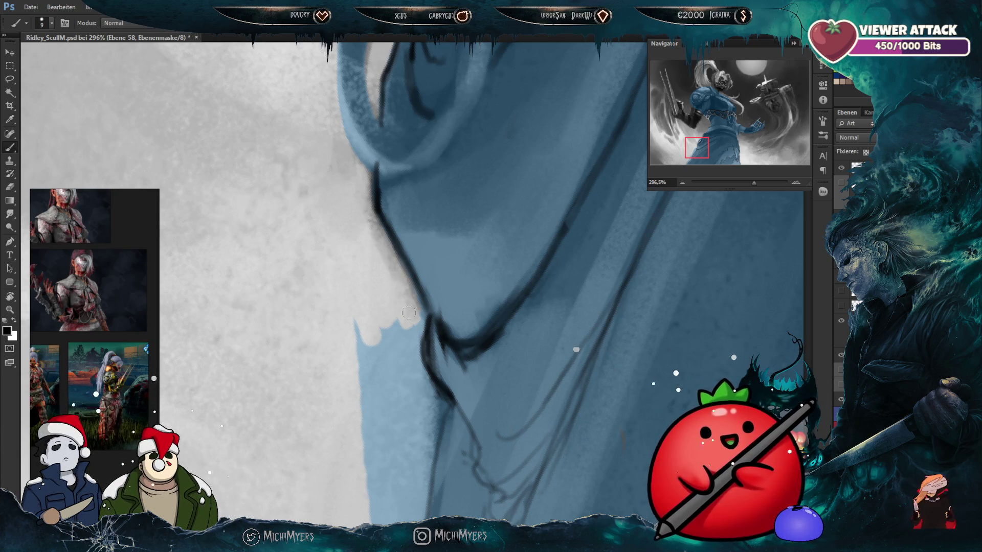
left_click_drag(429, 315, 426, 284)
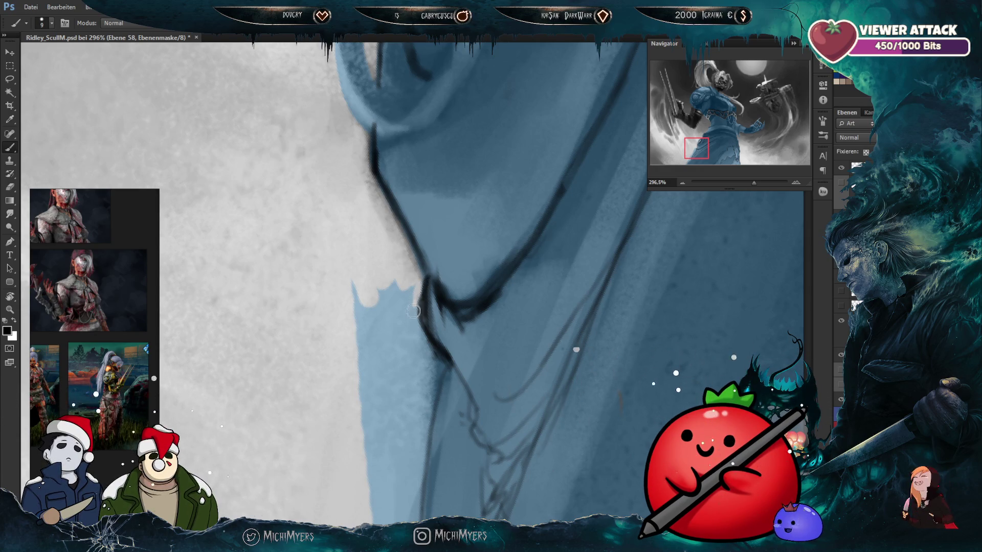
key("bracketright")
key("bracketright")
key("bracketright")
mouse_move(406, 328)
left_mouse_down()
mouse_move(390, 288)
mouse_move(402, 326)
mouse_move(427, 353)
left_mouse_up()
key("bracketleft")
key("bracketleft")
key("bracketleft")
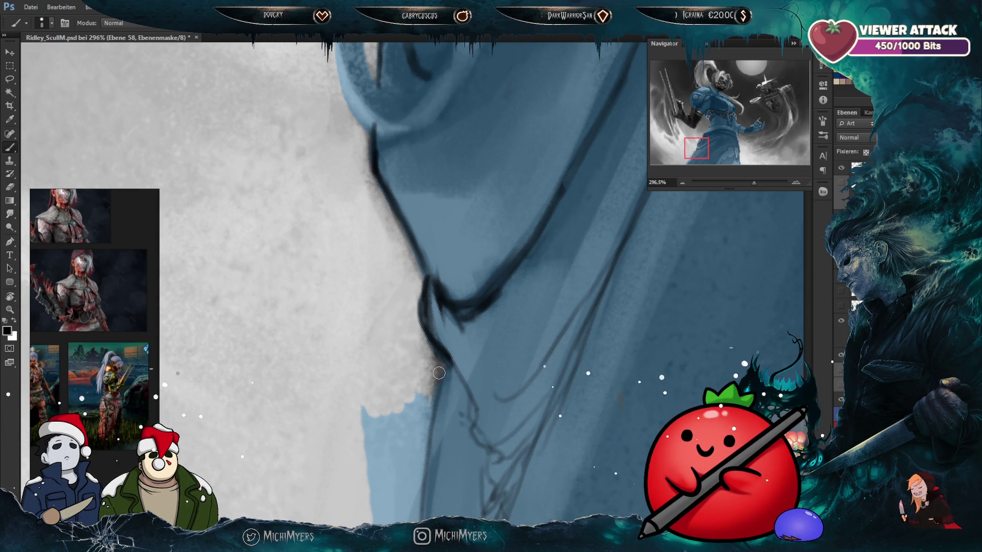
left_click_drag(435, 407, 487, 243)
key("bracketright")
key("bracketright")
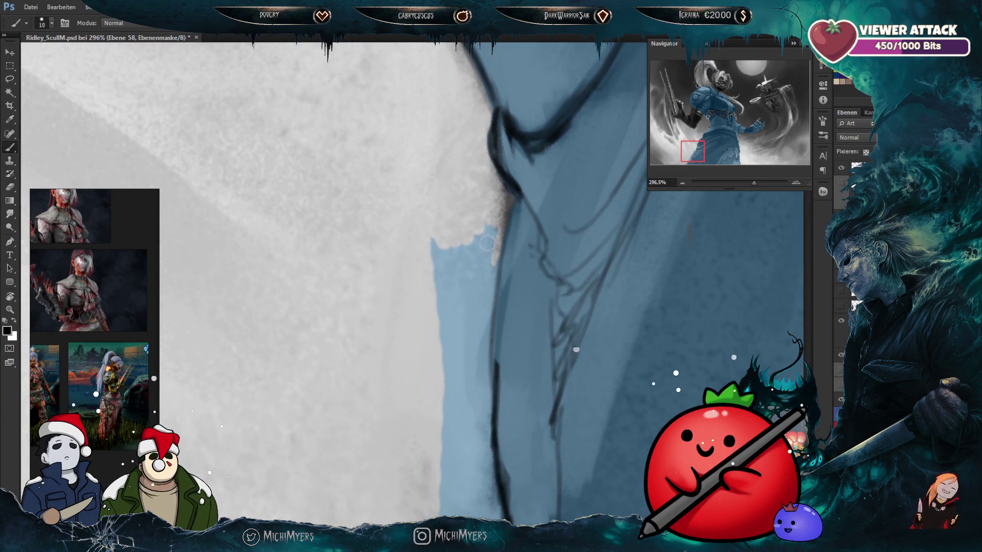
Step: Cover the blue strip along the body's edge with grey mask paint
key("bracketright")
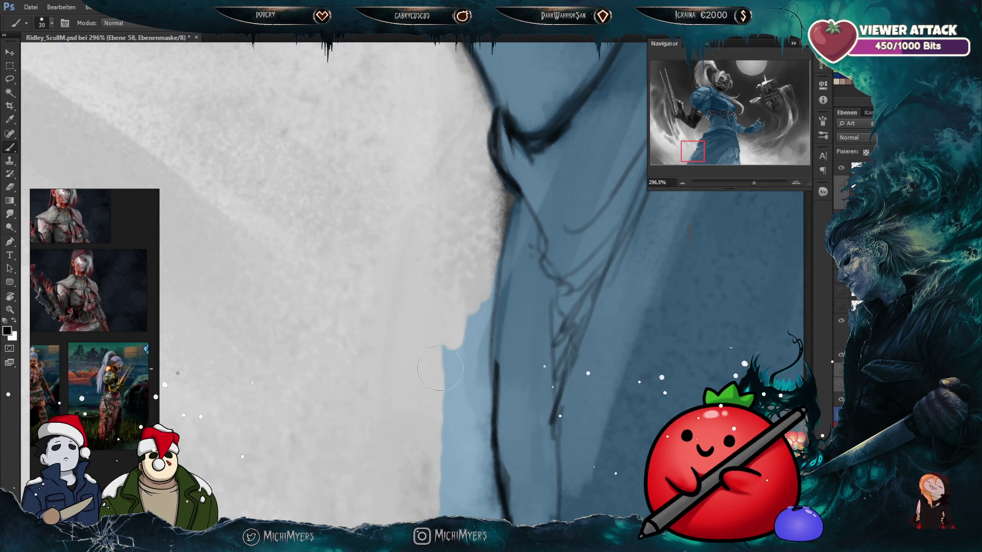
left_click_drag(486, 250, 462, 446)
left_click_drag(523, 374, 487, 317)
key("bracketleft")
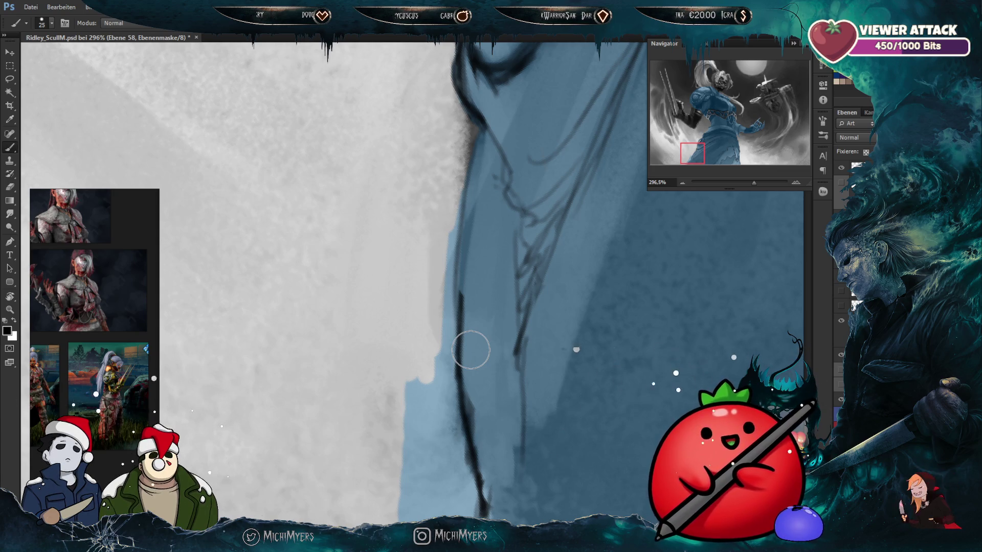
key("bracketleft")
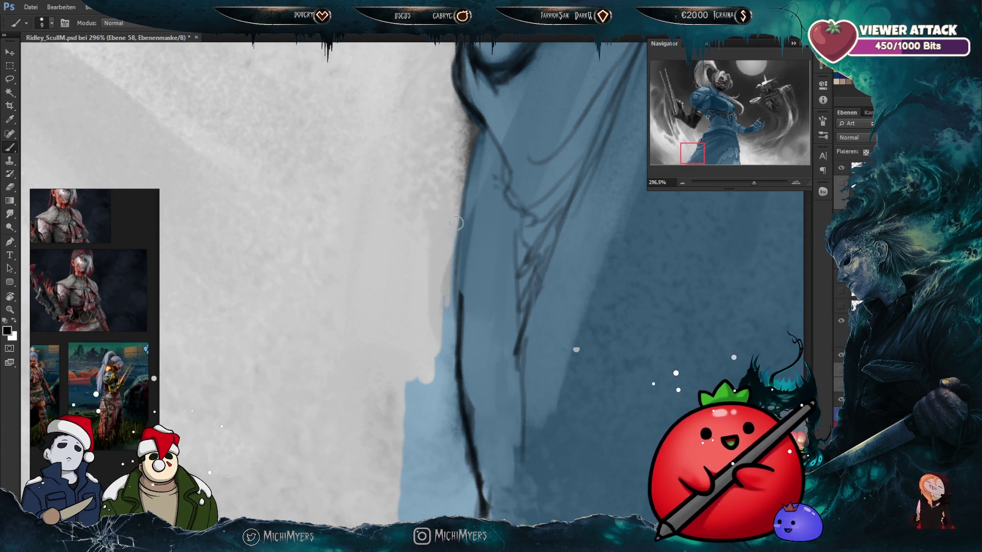
mouse_move(450, 304)
left_mouse_down()
mouse_move(436, 314)
mouse_move(461, 306)
mouse_move(445, 378)
mouse_move(479, 294)
mouse_move(450, 352)
mouse_move(444, 420)
mouse_move(478, 307)
mouse_move(454, 440)
left_mouse_up()
key("bracketright")
key("bracketleft")
key("bracketleft")
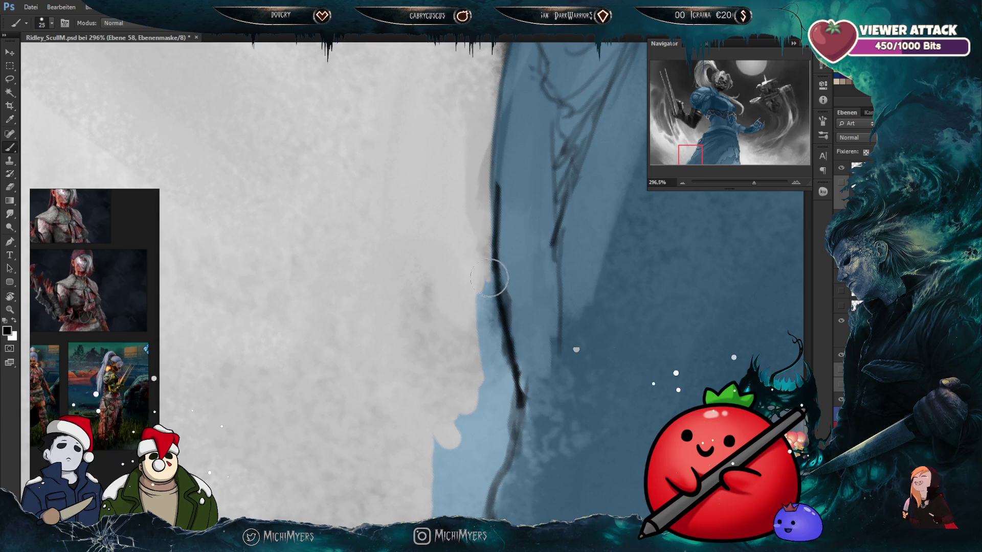
mouse_move(492, 286)
left_mouse_down()
mouse_move(493, 391)
mouse_move(489, 276)
mouse_move(500, 340)
left_mouse_up()
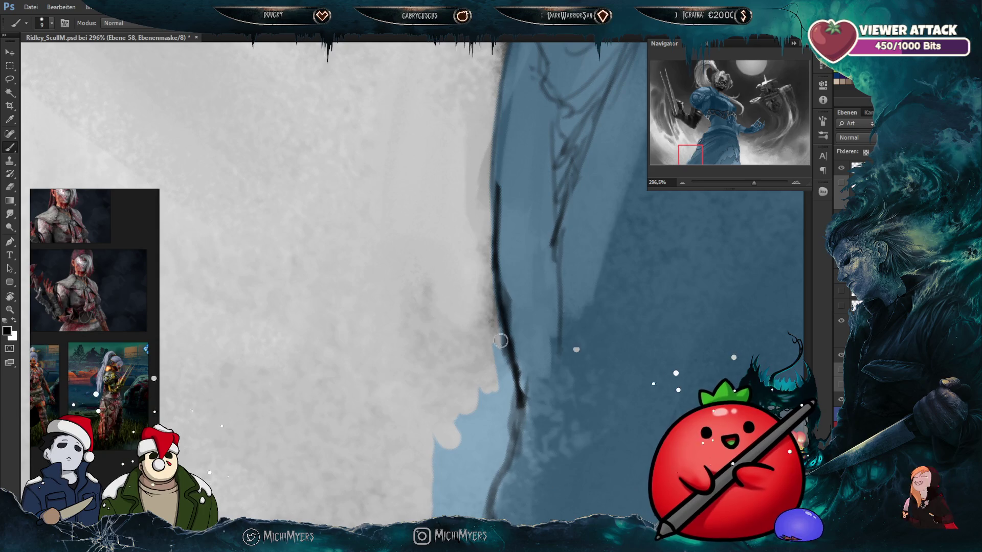
left_click_drag(501, 377, 497, 344)
Step: Refine the blue edge further down and grey out the strip near the bottom
key("bracketleft")
left_click_drag(507, 388, 528, 306)
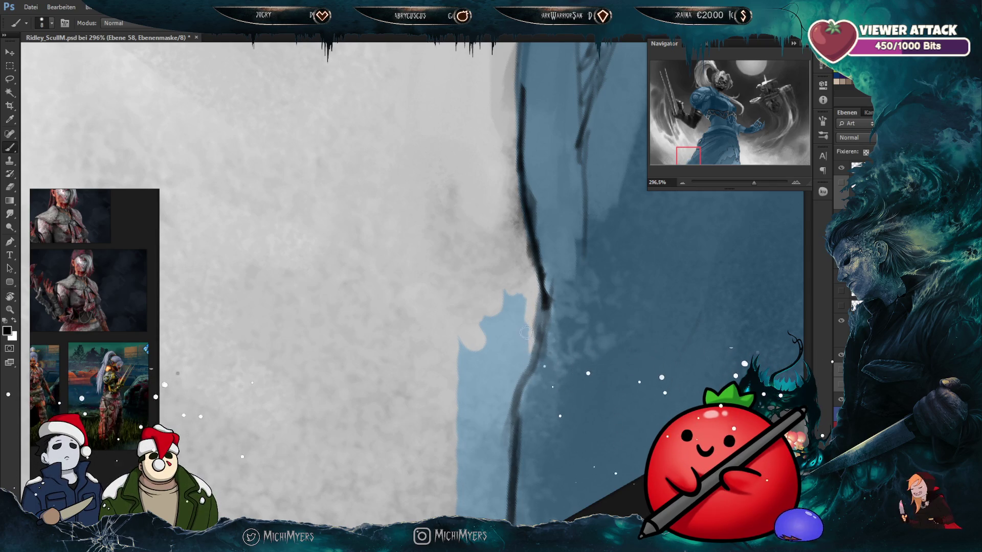
left_click_drag(526, 358, 505, 436)
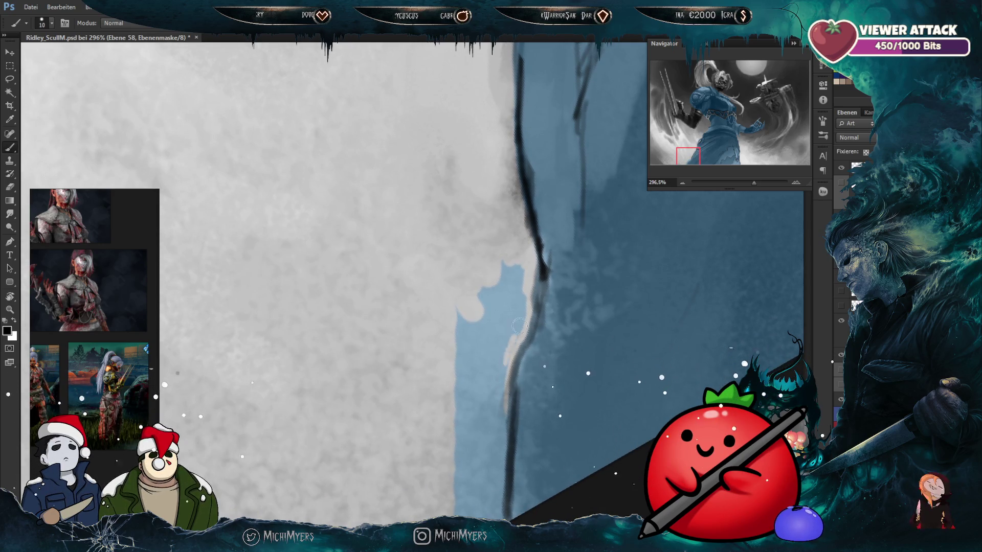
key("bracketright")
mouse_move(522, 289)
left_mouse_down()
mouse_move(492, 327)
mouse_move(455, 337)
mouse_move(473, 378)
mouse_move(506, 344)
left_mouse_up()
mouse_move(543, 394)
left_mouse_down()
mouse_move(533, 313)
mouse_move(491, 289)
mouse_move(478, 371)
mouse_move(431, 362)
left_mouse_up()
key("bracketleft")
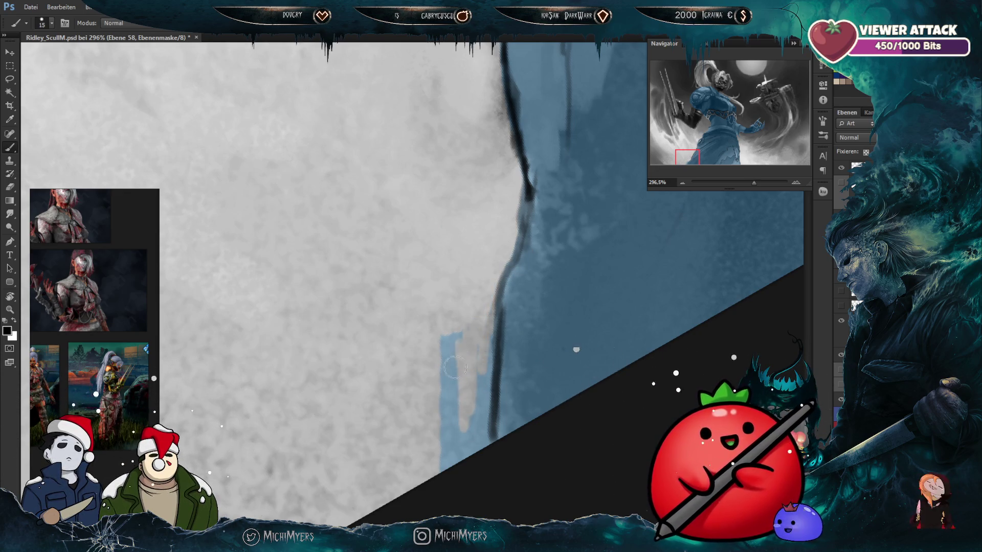
key("bracketright")
mouse_move(453, 362)
left_mouse_down()
mouse_move(455, 385)
mouse_move(476, 360)
mouse_move(487, 391)
left_mouse_up()
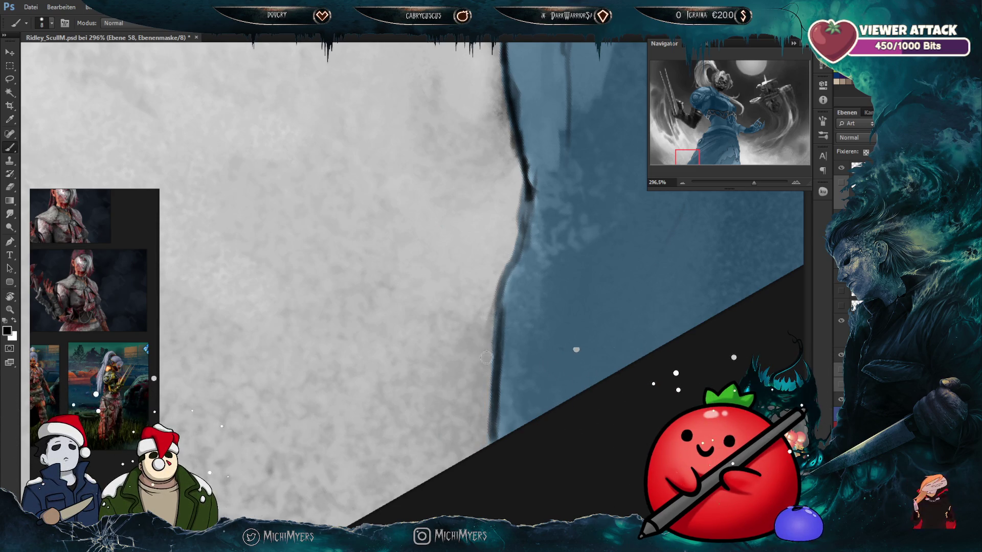
scroll(460, 301, "down", 5)
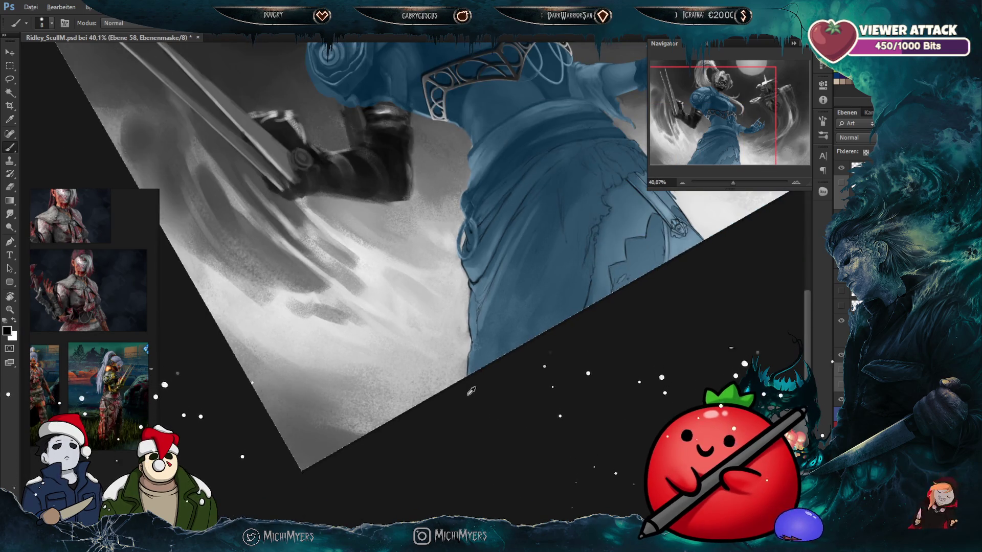
Step: Reframe and rotate the view on the shoulder, then target the layer's pixels instead of its mask
scroll(548, 192, "down", 2)
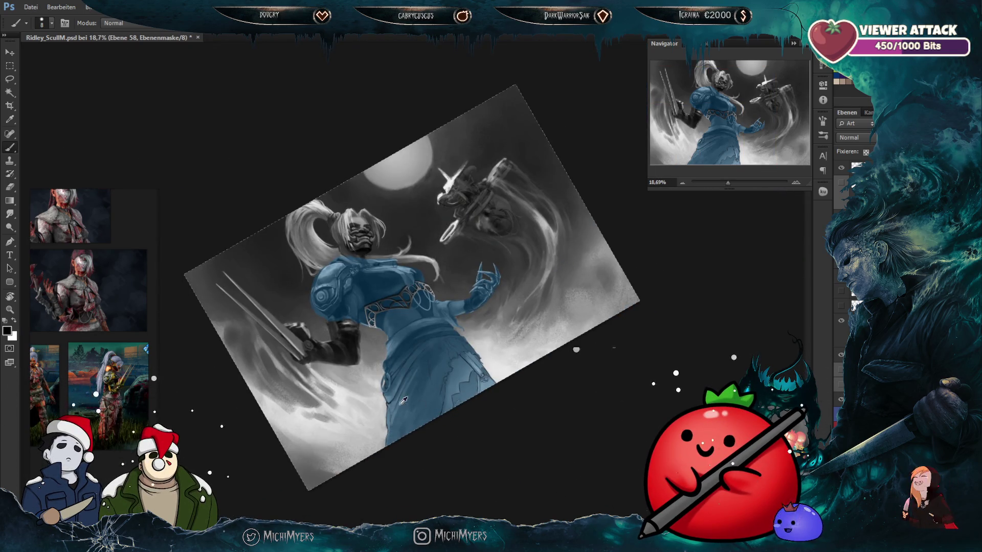
scroll(403, 400, "up", 6)
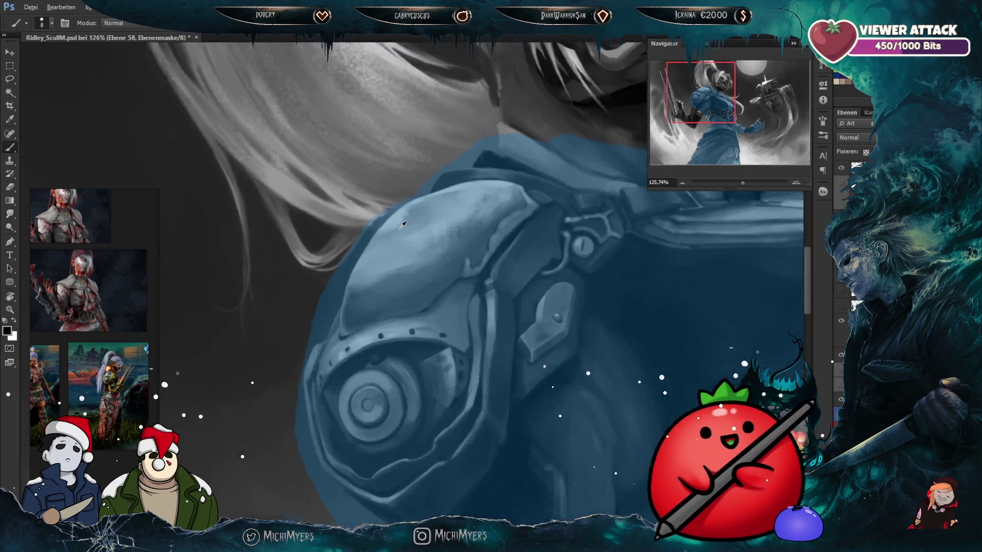
scroll(402, 225, "up", 1)
scroll(374, 209, "up", 1)
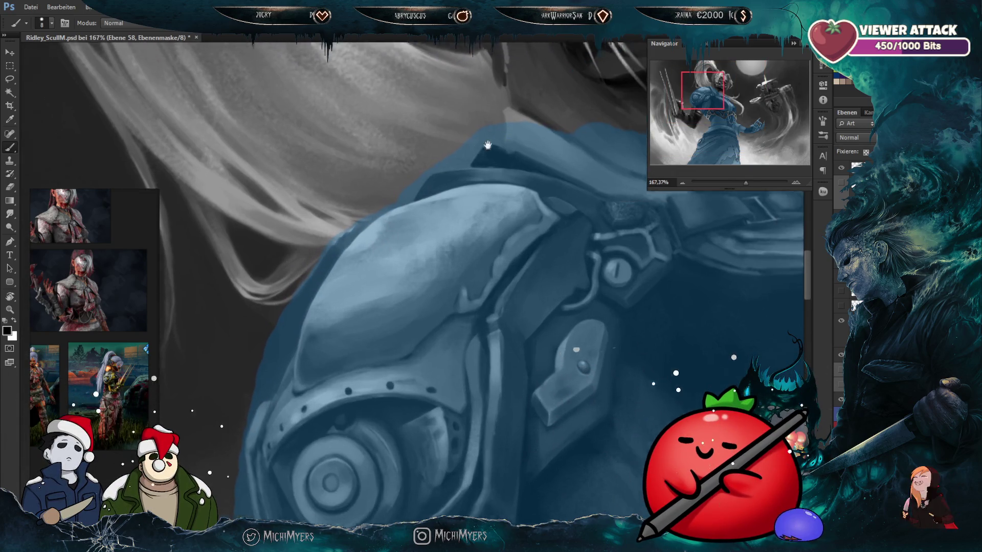
left_click_drag(557, 125, 330, 176)
left_click_drag(406, 274, 406, 285)
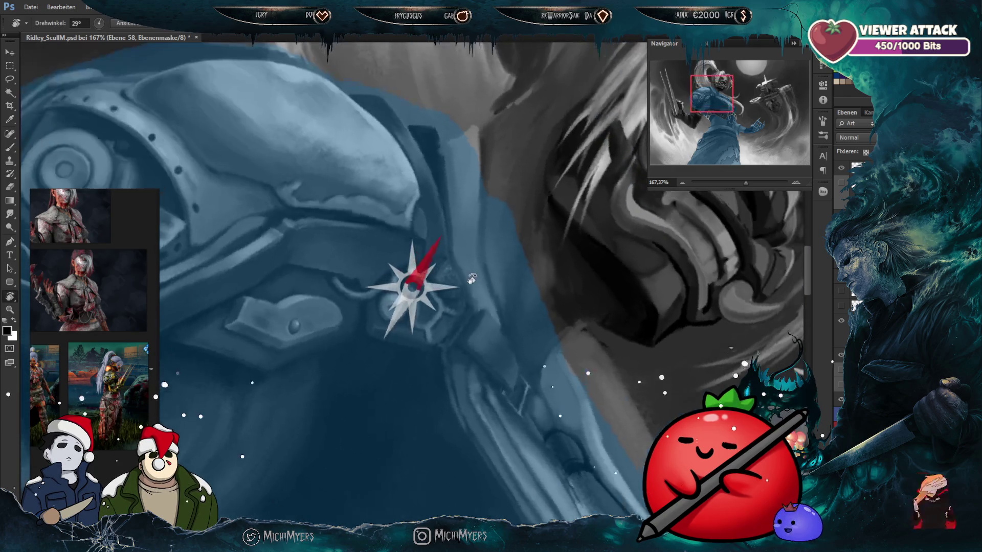
scroll(569, 214, "up", 1)
scroll(568, 215, "down", 2)
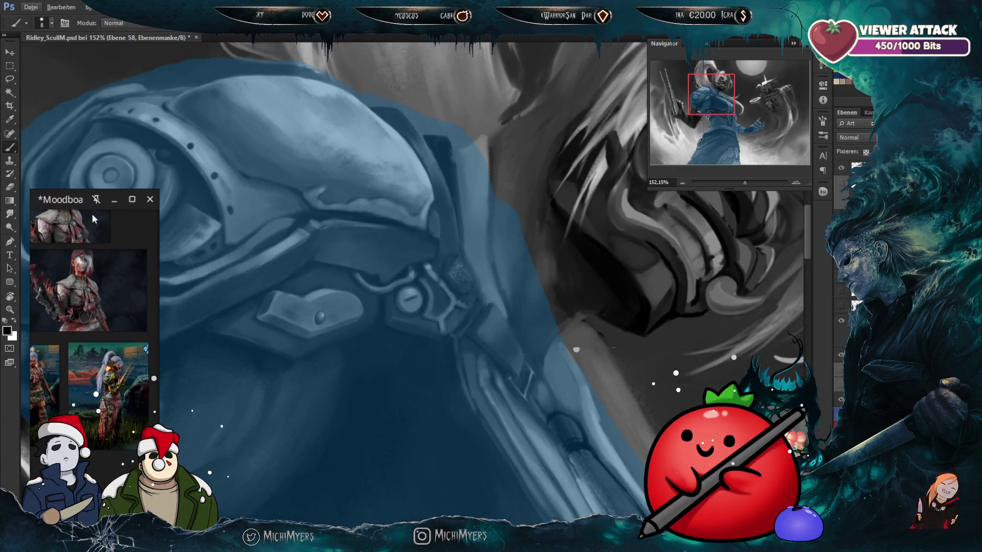
key("ctrl+2")
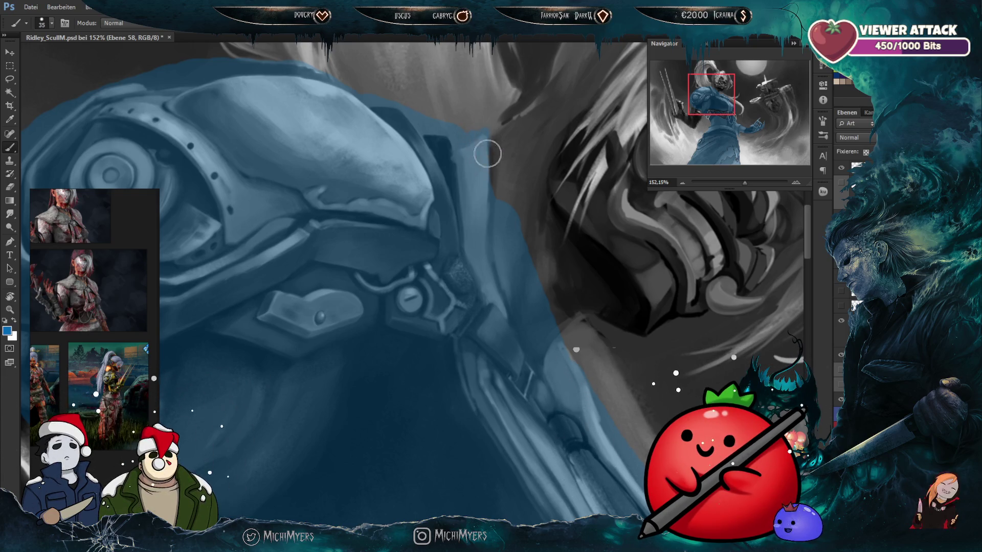
scroll(375, 192, "down", 2)
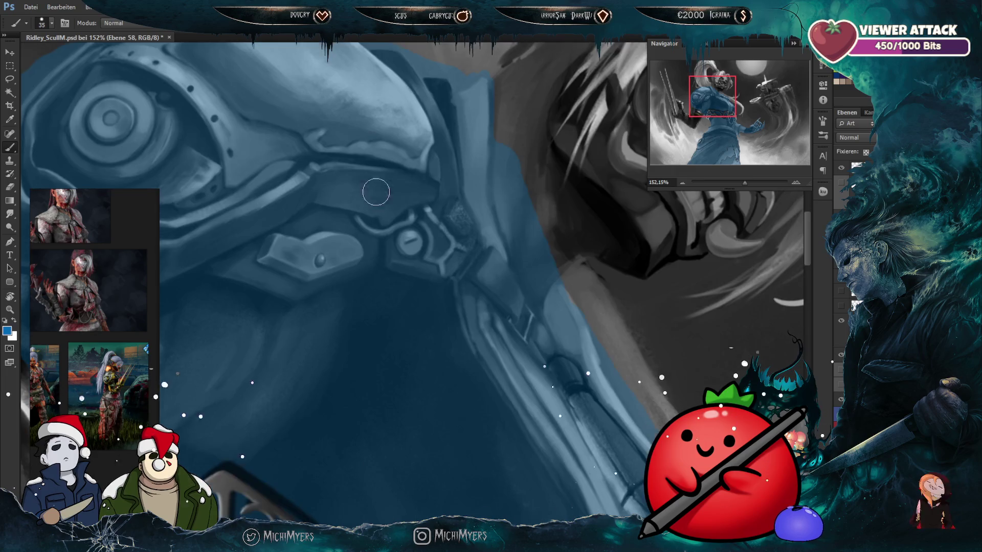
Step: Toggle the mask overlay, then return to painting the blue layer's pixels with a smaller brush
key("ctrl+backslash")
scroll(588, 270, "down", 3)
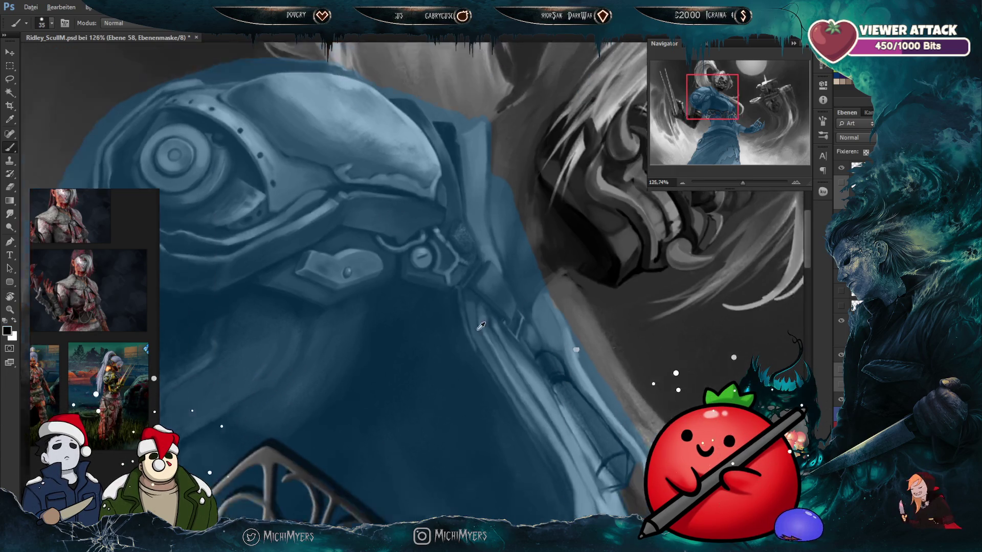
scroll(614, 382, "up", 3)
scroll(629, 379, "up", 2)
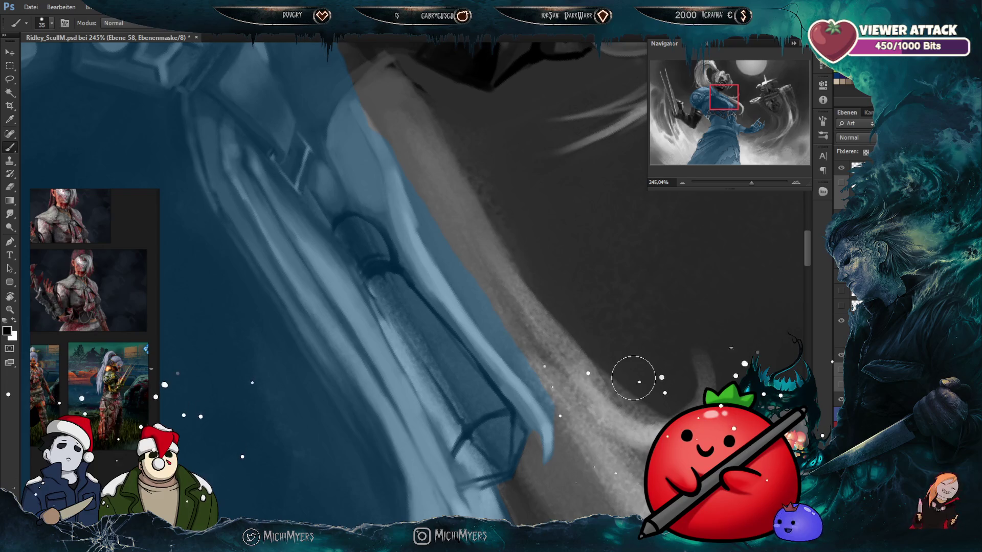
key("ctrl+2")
key("bracketleft")
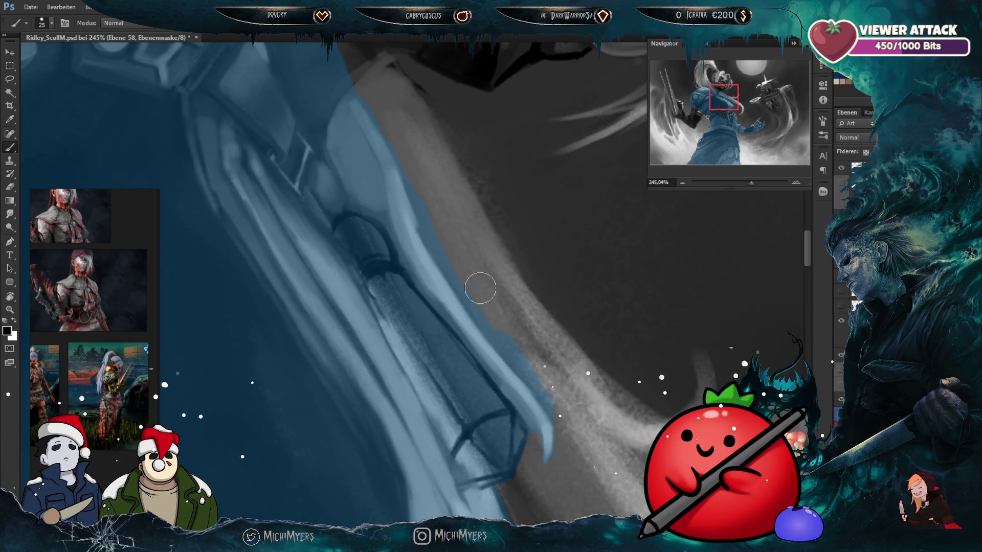
key("bracketleft")
key("bracketleft")
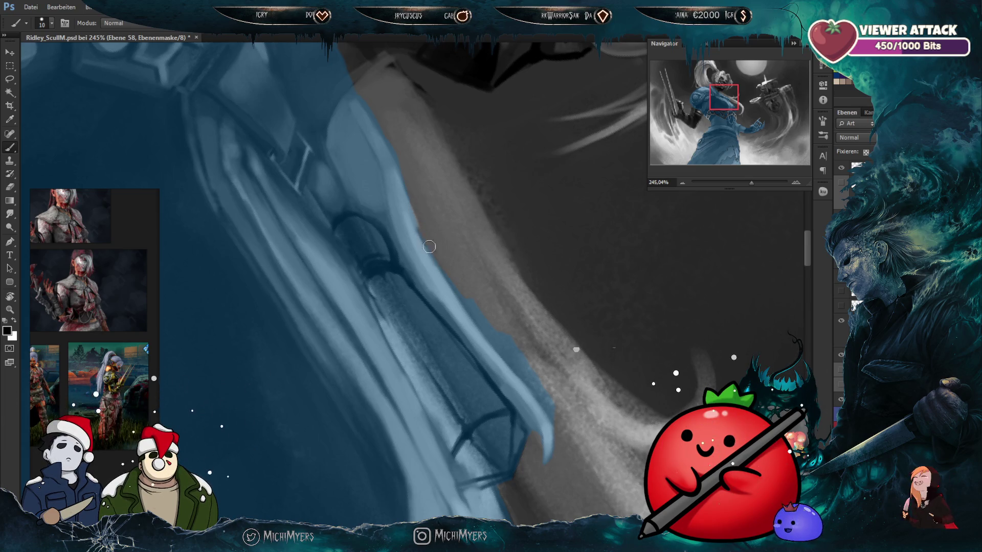
Step: Touch up the claw edge against the grey arm, then zoom in to 359% near the mask
left_click_drag(447, 259, 424, 220)
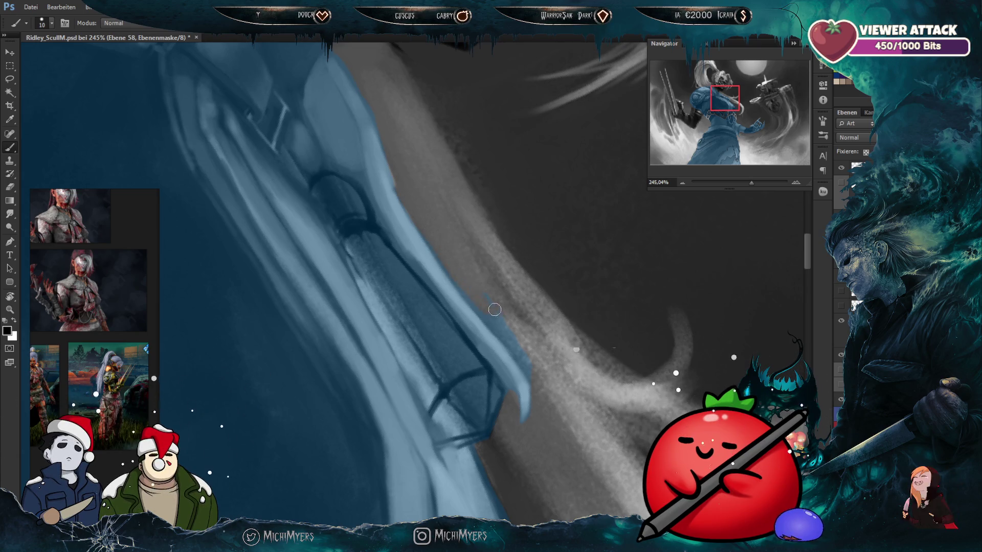
key("bracketright")
key("bracketright")
key("bracketright")
key("bracketleft")
key("bracketleft")
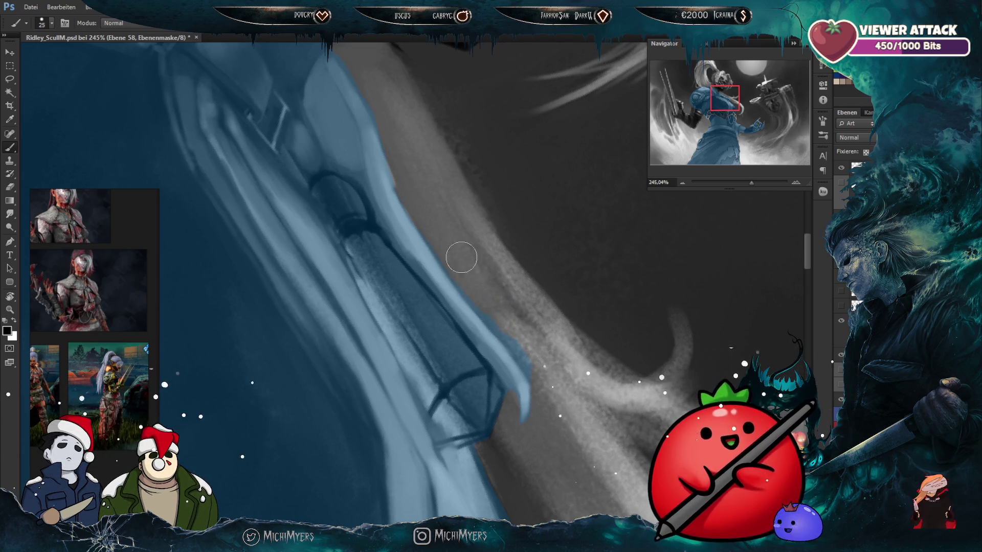
key("bracketleft")
key("bracketleft")
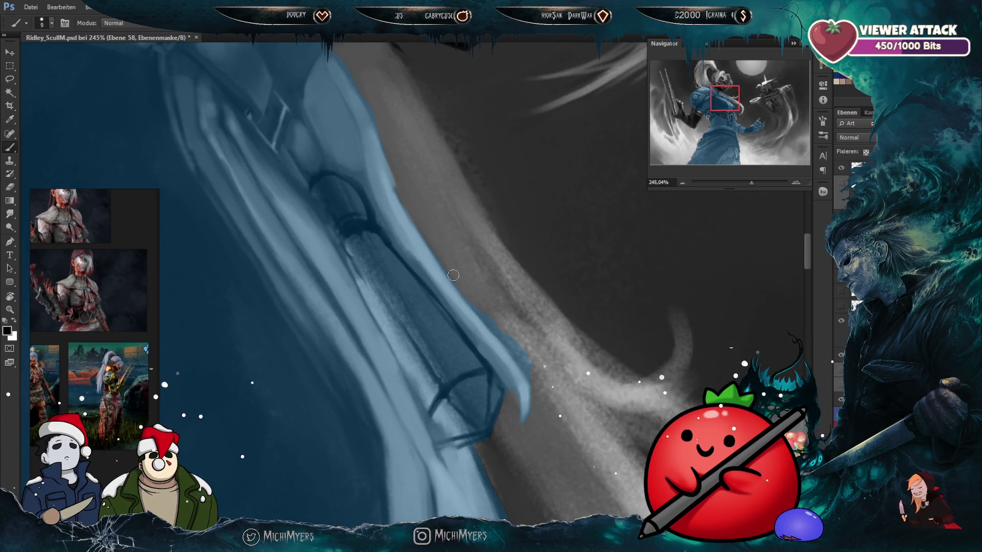
mouse_move(545, 341)
left_mouse_down()
mouse_move(493, 255)
mouse_move(495, 264)
left_mouse_up()
key("bracketright")
key("bracketright")
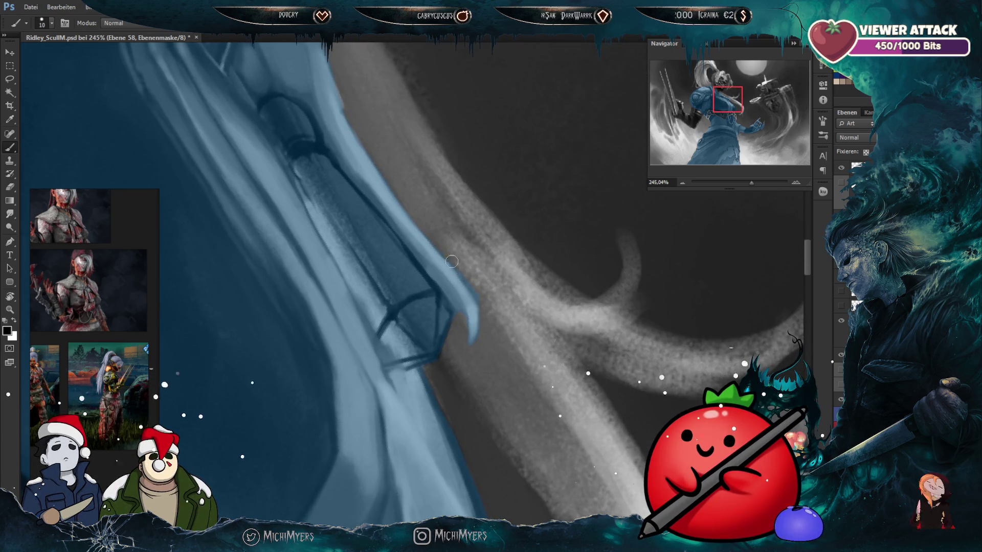
left_click_drag(490, 313, 516, 280)
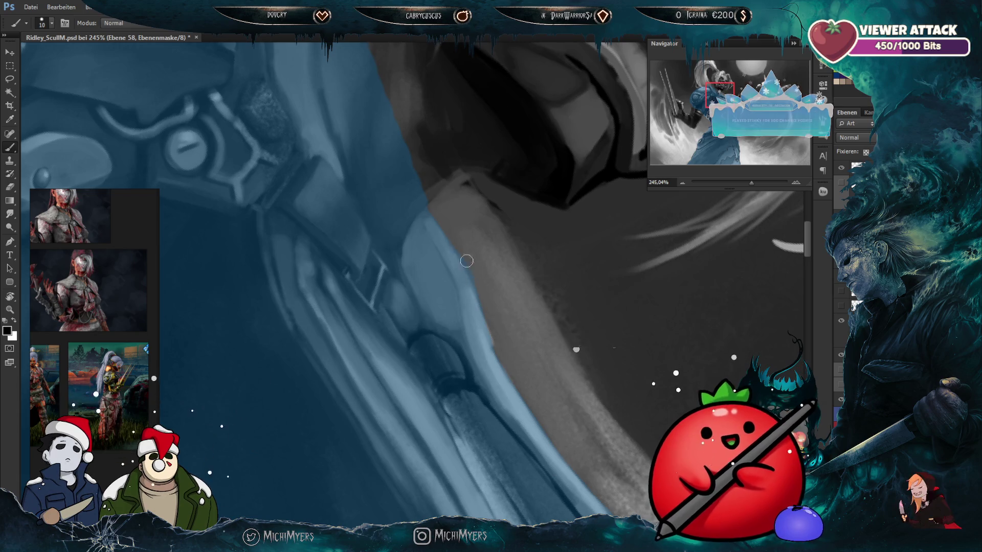
left_click_drag(481, 257, 534, 275)
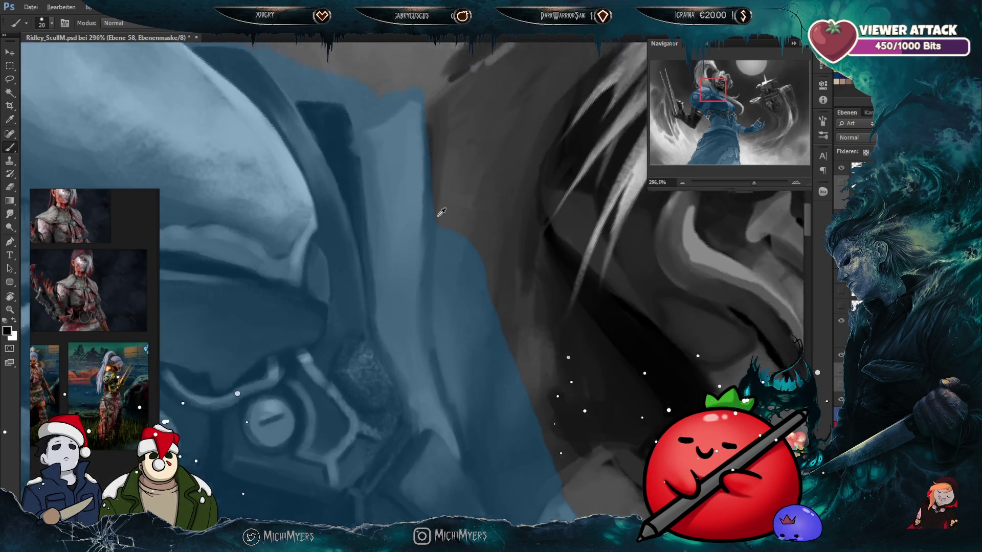
left_click_drag(431, 216, 460, 187)
key("bracketleft")
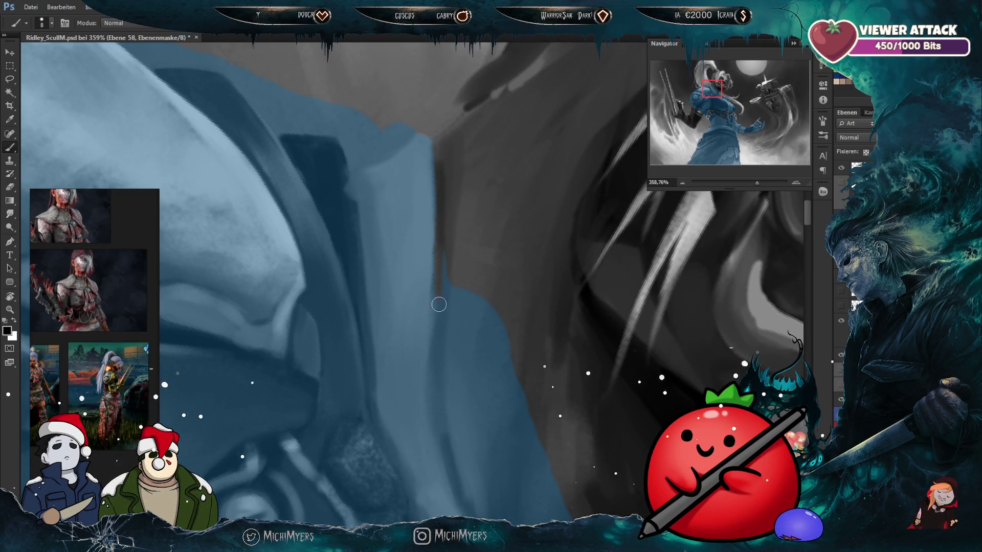
Step: Extend the grey area down into the blue armour beside the mask
scroll(476, 269, "down", 3)
key("bracketright")
key("bracketright")
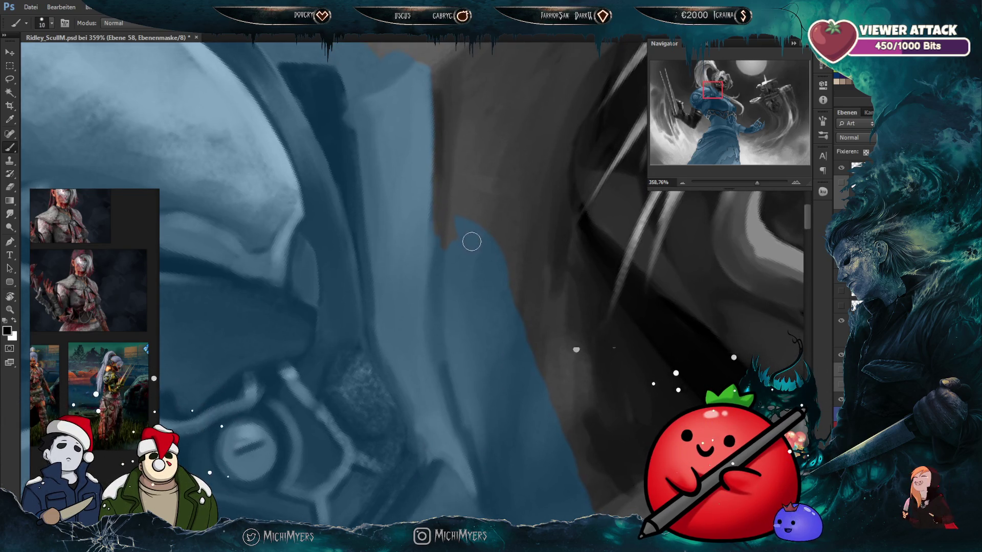
mouse_move(477, 241)
left_mouse_down()
mouse_move(465, 212)
mouse_move(467, 300)
mouse_move(508, 307)
mouse_move(526, 390)
mouse_move(496, 394)
left_mouse_up()
key("bracketright")
key("bracketright")
key("bracketright")
key("bracketleft")
key("bracketleft")
key("bracketleft")
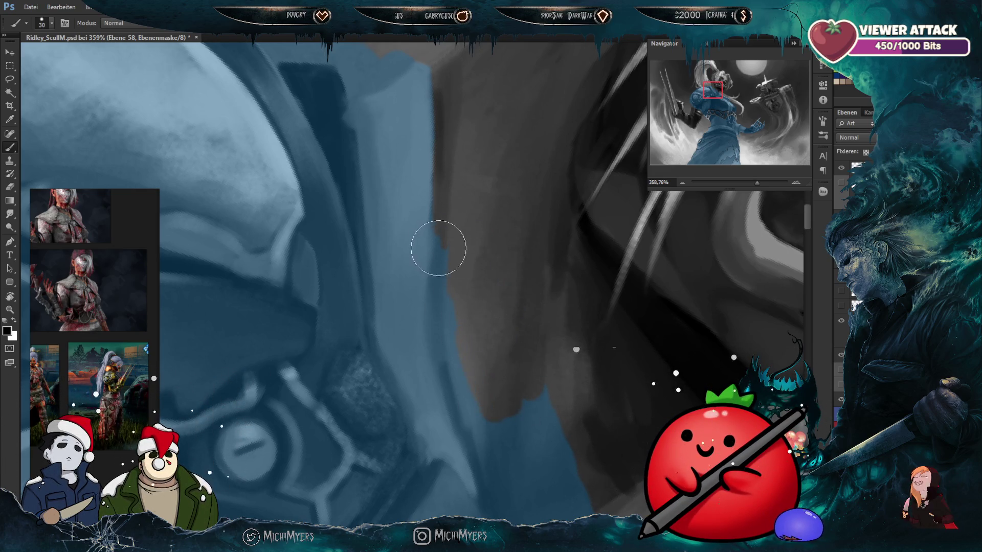
key("bracketleft")
key("bracketleft")
key("bracketleft")
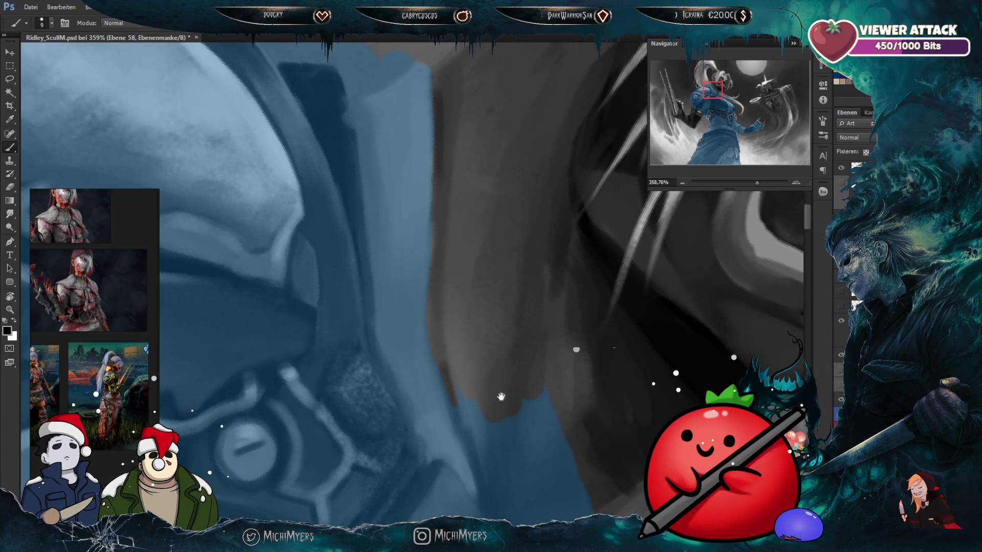
Step: Lengthen the dark shape downward along the edge so it ends in a pointed tip
left_click_drag(501, 397, 467, 306)
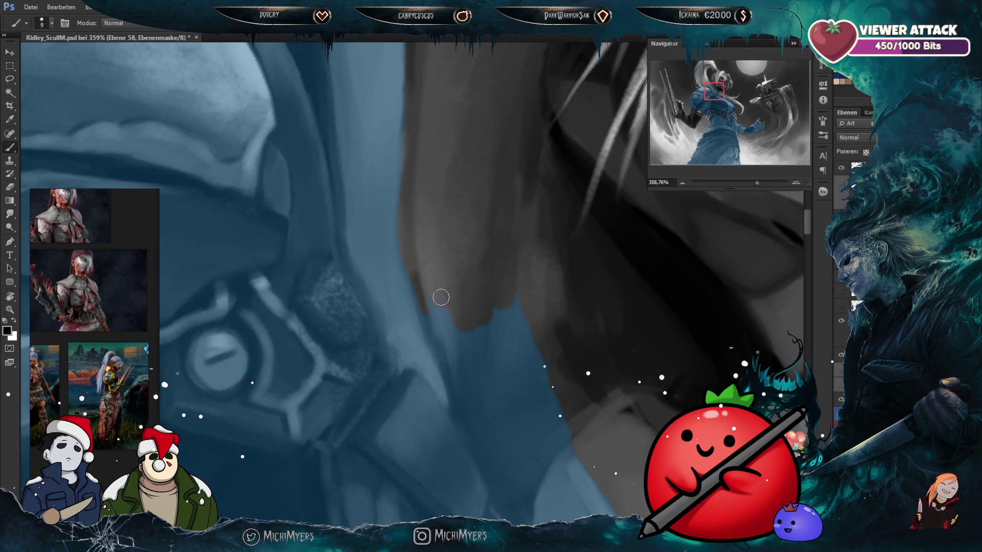
key("bracketright")
key("bracketright")
mouse_move(425, 291)
left_mouse_down()
mouse_move(450, 315)
mouse_move(445, 240)
left_mouse_up()
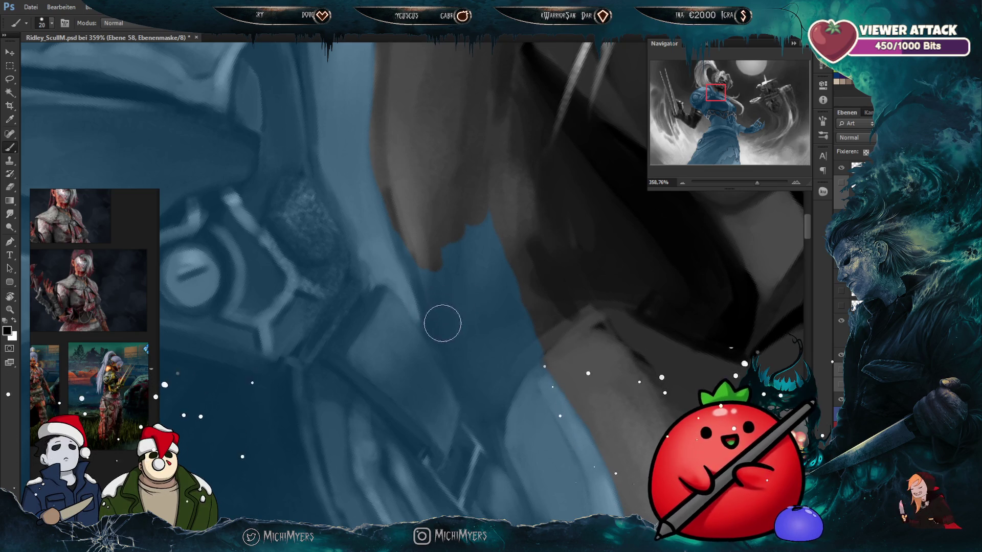
mouse_move(465, 240)
left_mouse_down()
mouse_move(445, 263)
mouse_move(504, 234)
mouse_move(501, 289)
mouse_move(502, 221)
mouse_move(447, 322)
mouse_move(476, 327)
mouse_move(466, 292)
mouse_move(520, 325)
mouse_move(391, 244)
left_mouse_up()
key("bracketright")
key("bracketleft")
key("bracketleft")
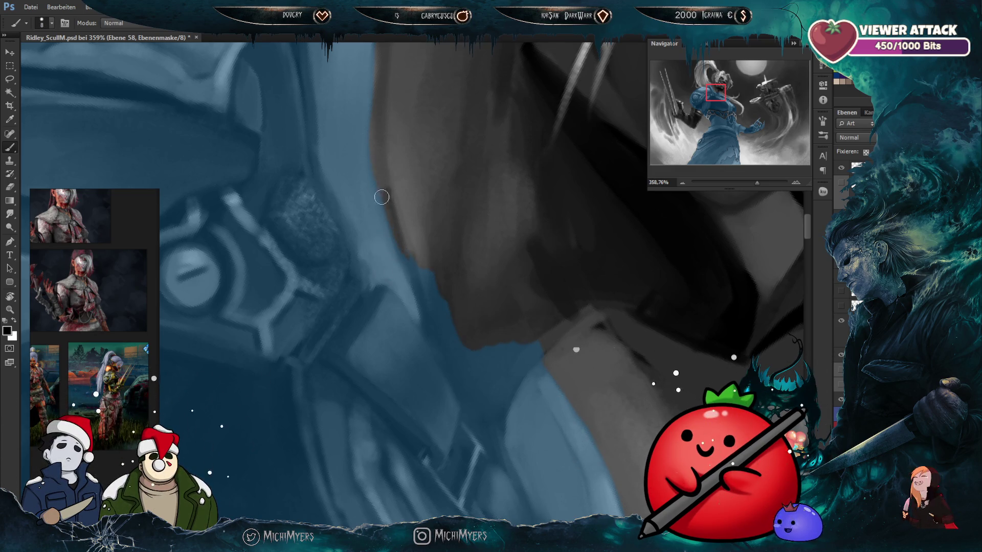
key("bracketright")
key("bracketright")
mouse_move(418, 294)
left_mouse_down()
mouse_move(430, 330)
mouse_move(423, 309)
mouse_move(440, 324)
mouse_move(461, 289)
mouse_move(474, 301)
mouse_move(454, 358)
left_mouse_up()
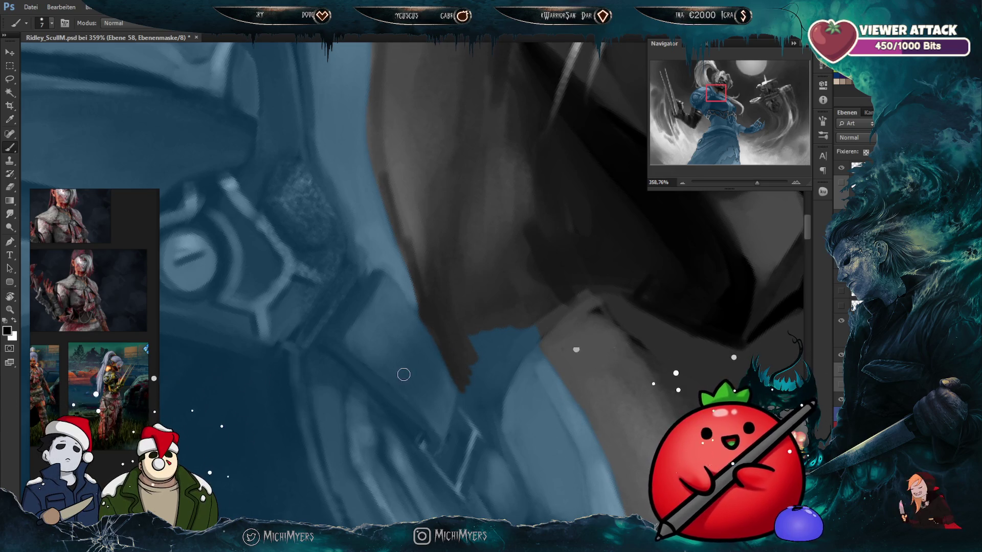
Step: Darken the grey wedge and check it in grayscale with Proof Colors (Ctrl+Y)
scroll(450, 332, "down", 1)
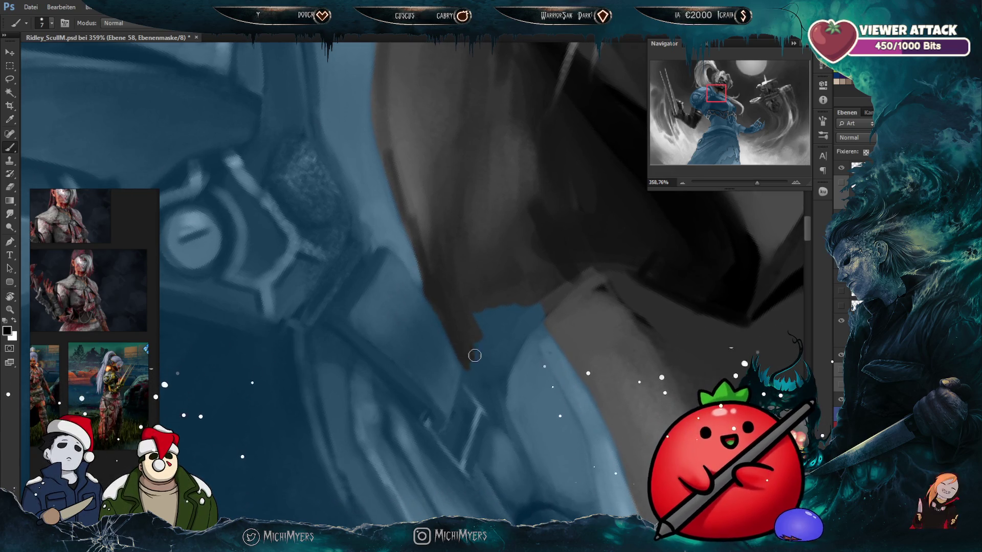
key("bracketright")
key("bracketright")
key("bracketright")
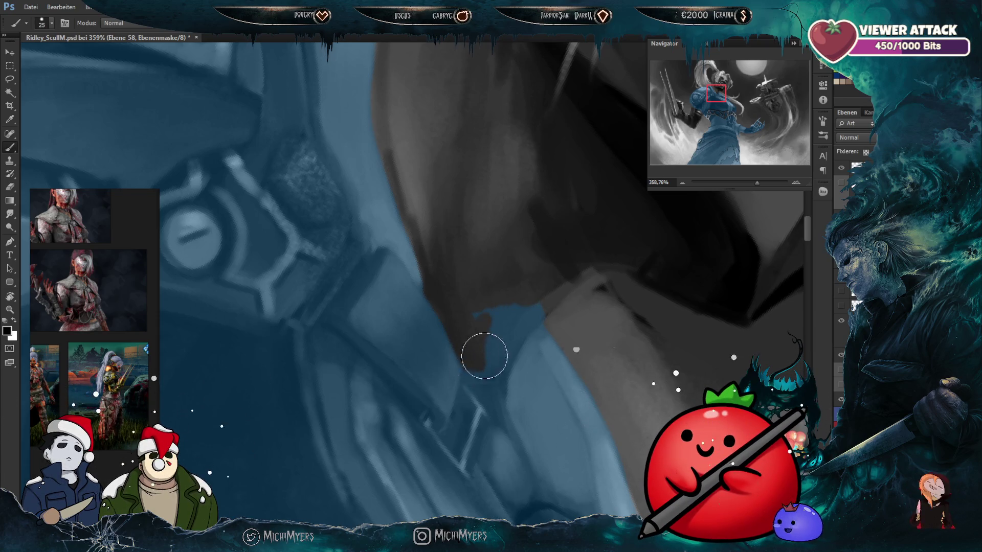
left_click_drag(479, 330, 484, 376)
key("bracketleft")
key("bracketleft")
key("bracketleft")
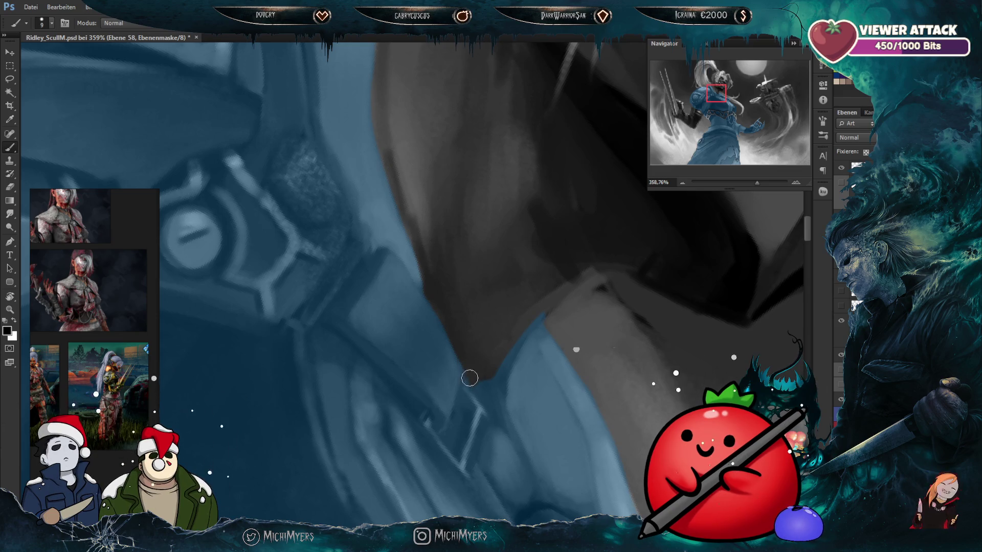
key("bracketleft")
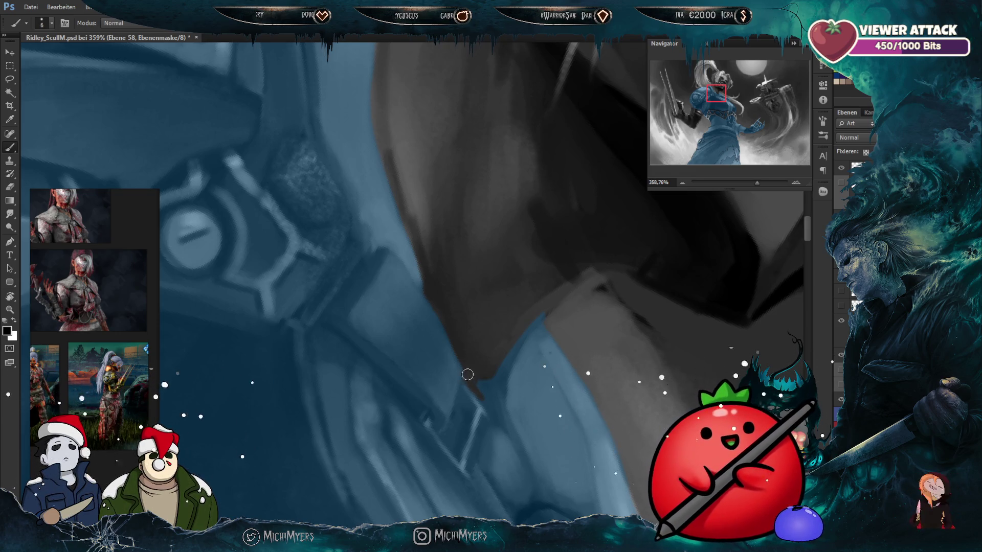
key("bracketleft")
key("bracketleft")
key("ctrl+y")
key("ctrl+y")
key("bracketright")
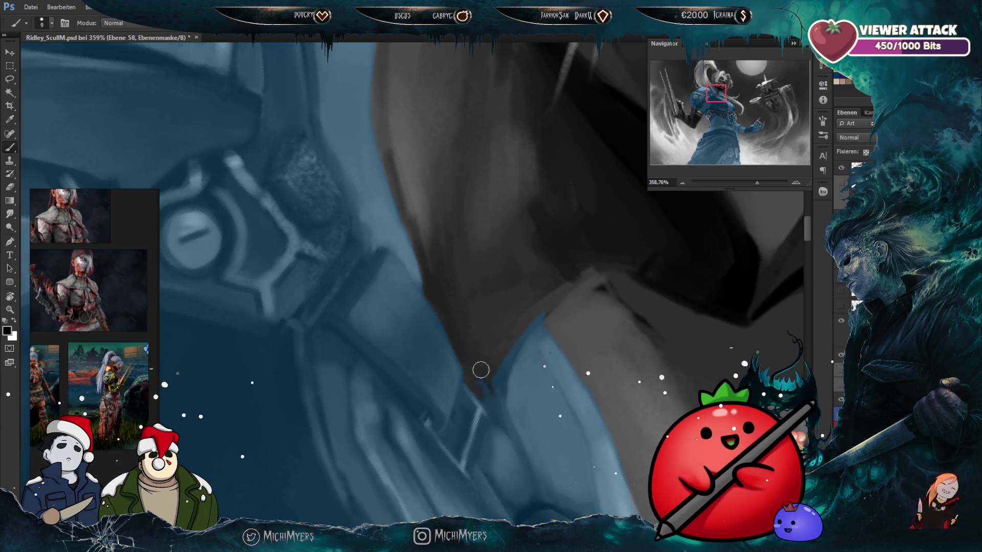
key("bracketright")
key("bracketright")
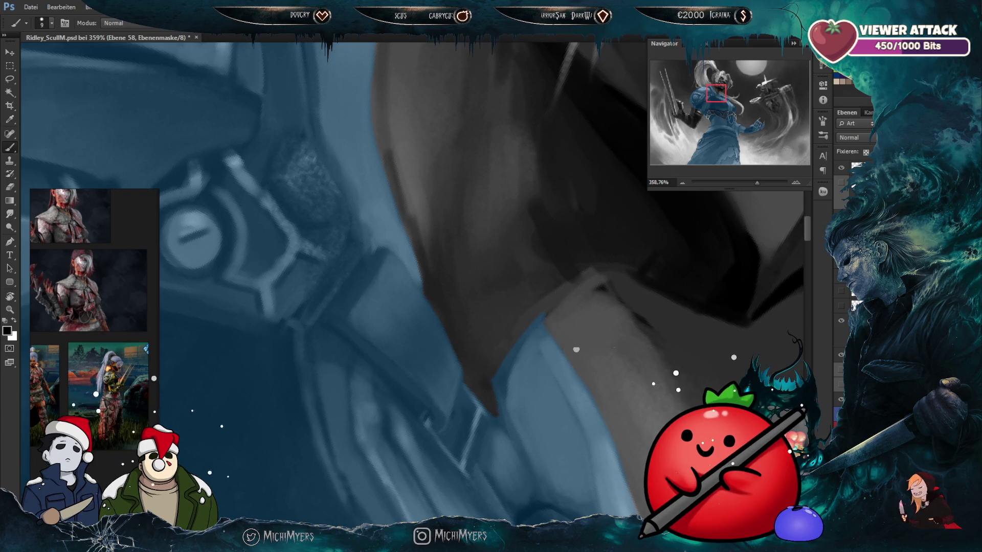
key("ctrl+y")
key("ctrl+y")
Step: Paint the dark wedge tip further downward and crisp up its edge
left_click_drag(566, 419, 510, 299)
key("bracketleft")
key("bracketleft")
left_click_drag(439, 294, 466, 330)
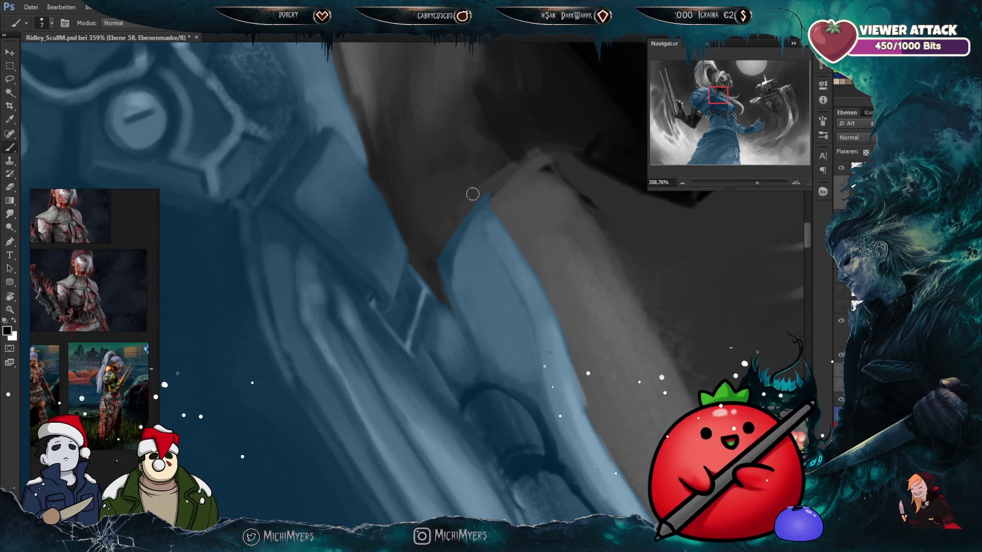
key("bracketright")
key("bracketright")
left_click_drag(450, 245, 441, 282)
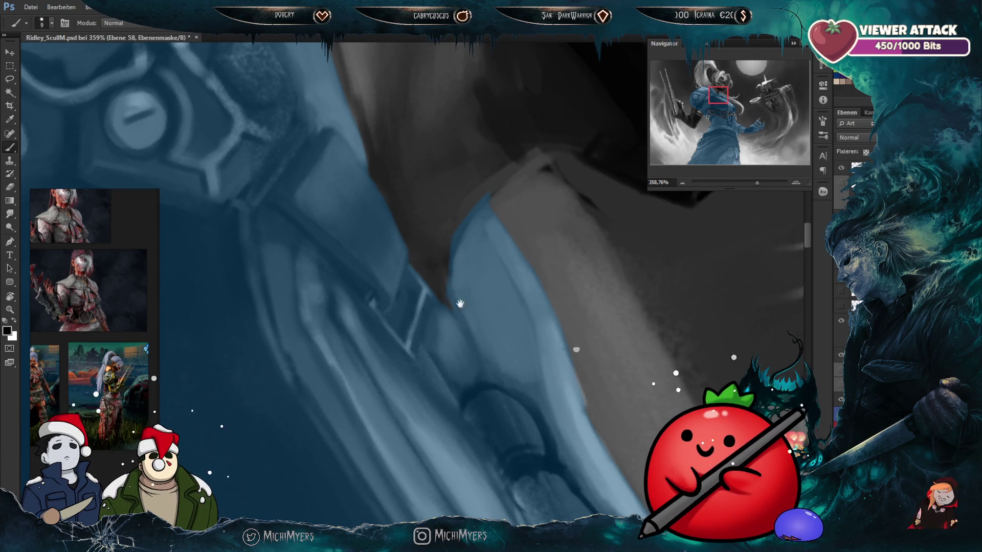
mouse_move(492, 344)
left_mouse_down()
mouse_move(500, 380)
mouse_move(496, 370)
left_mouse_up()
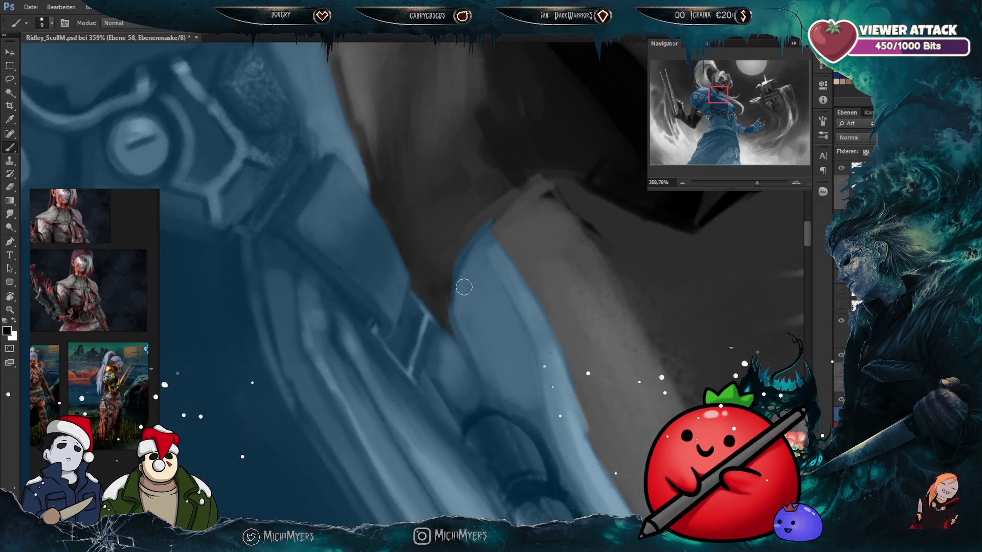
scroll(499, 200, "down", 3)
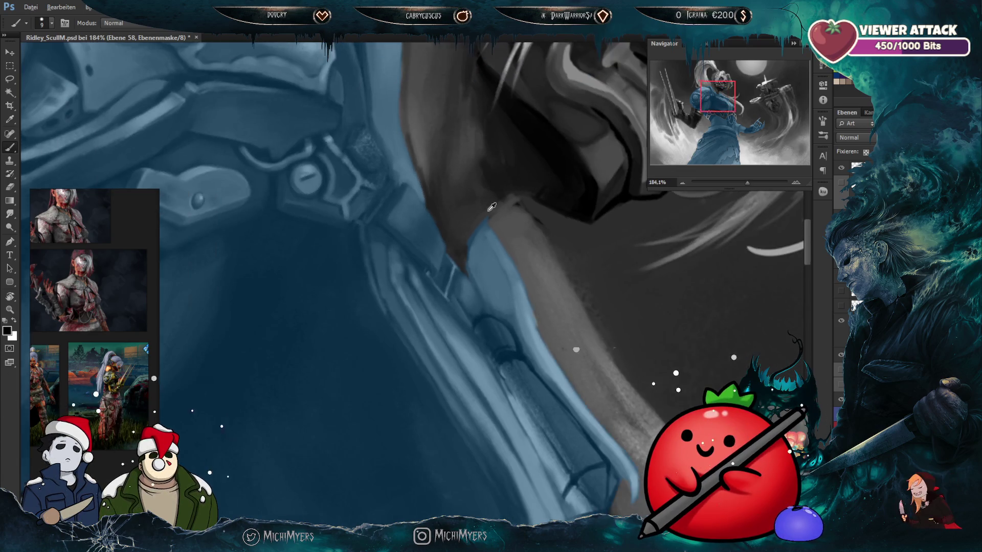
scroll(498, 240, "down", 1)
scroll(500, 244, "up", 1)
scroll(488, 238, "down", 1)
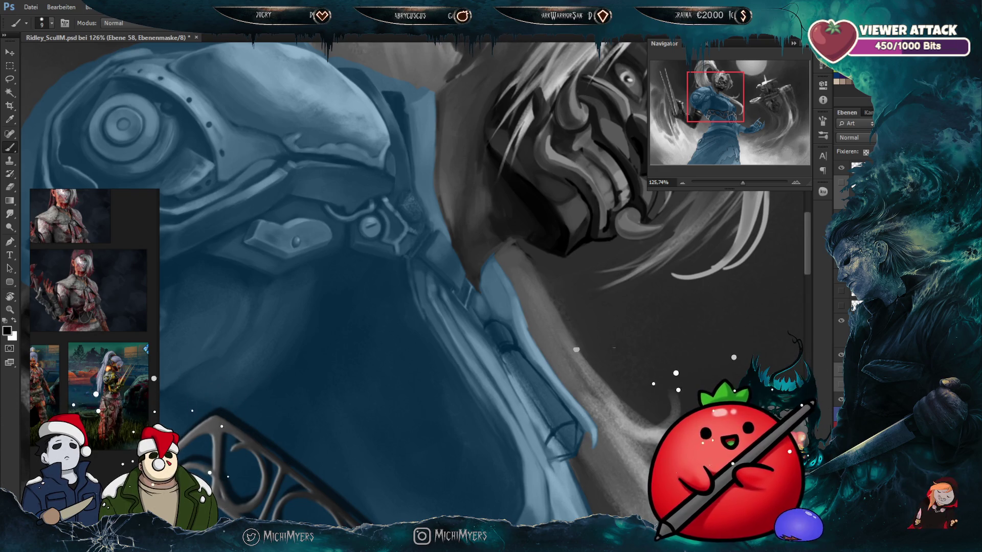
scroll(476, 242, "up", 1)
key("alt")
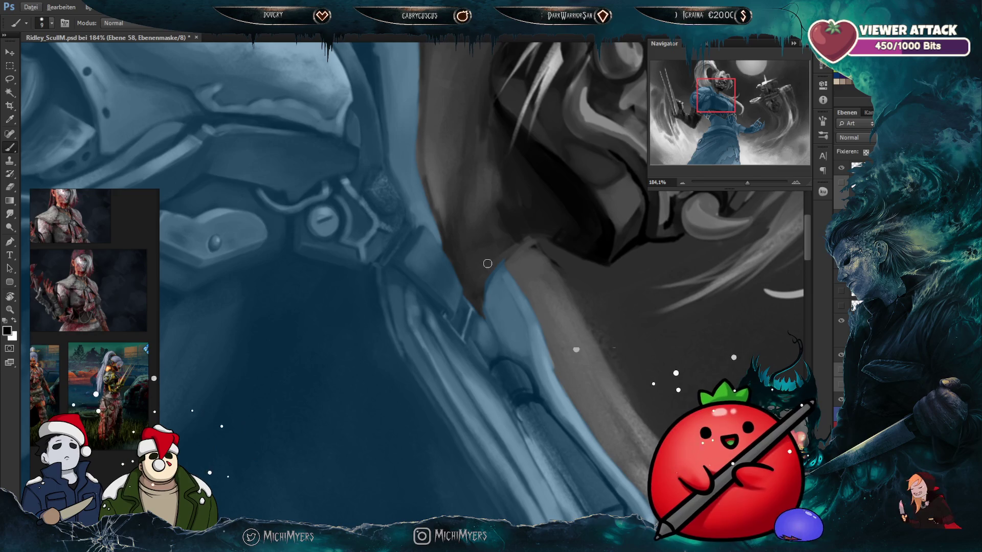
scroll(464, 285, "down", 3)
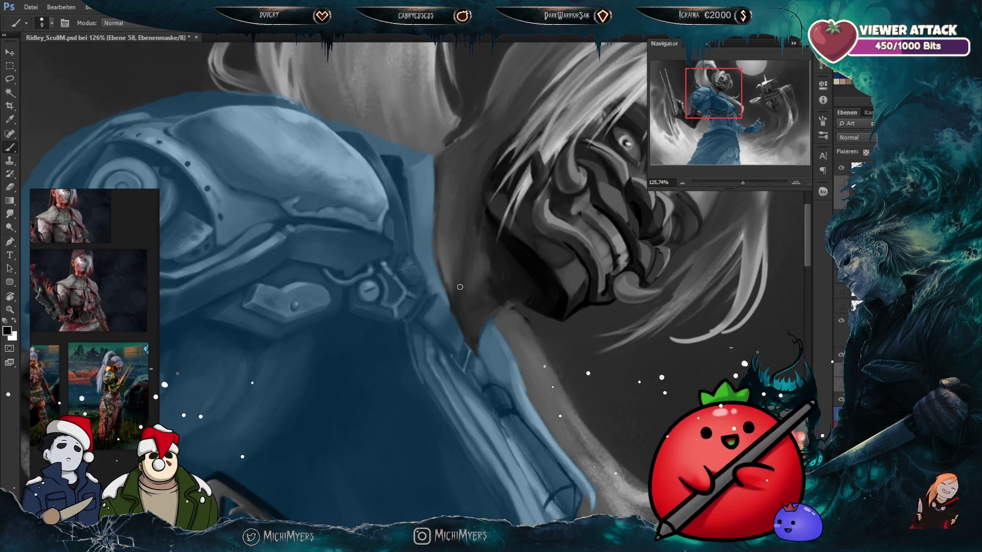
scroll(463, 284, "down", 2)
scroll(481, 330, "up", 4)
scroll(481, 330, "up", 4)
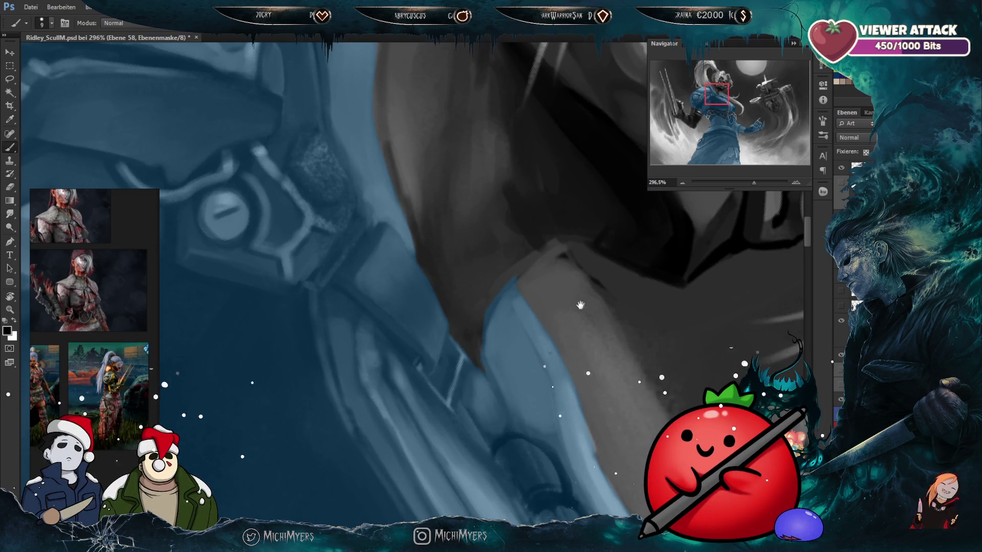
Step: Rotate and pan the canvas to a comfortable angle on the shoulder armour's collar edge
left_click_drag(565, 302, 572, 314)
key("bracketright")
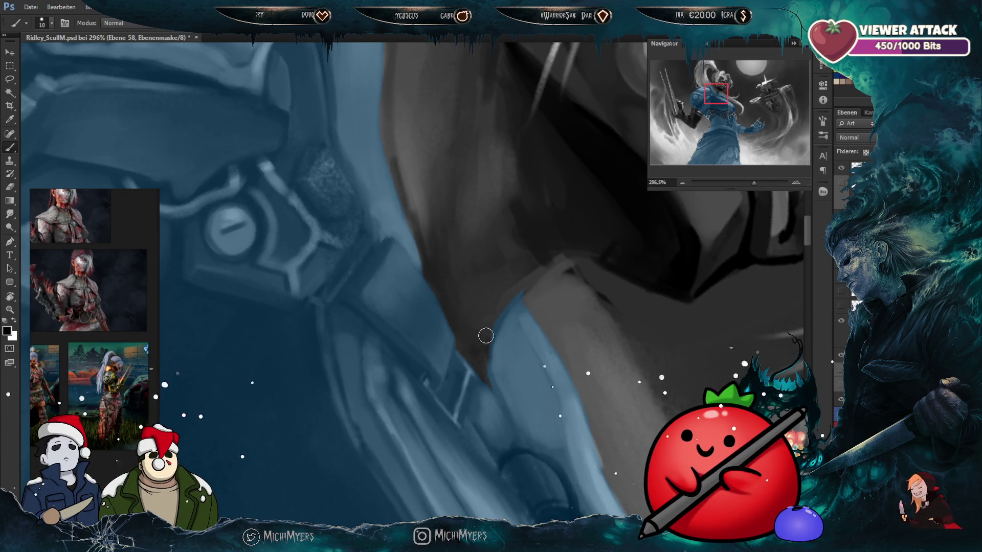
key("r")
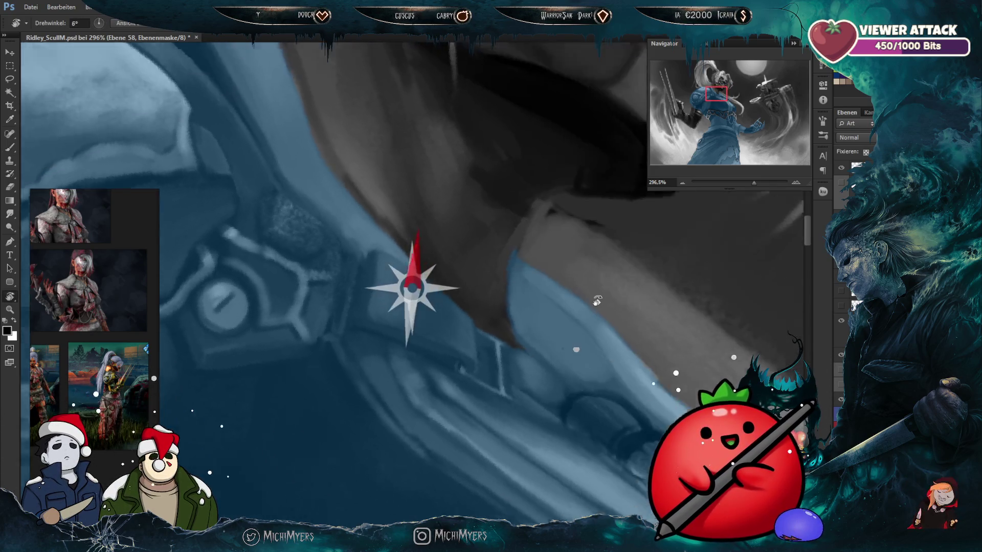
left_click_drag(555, 347, 502, 250)
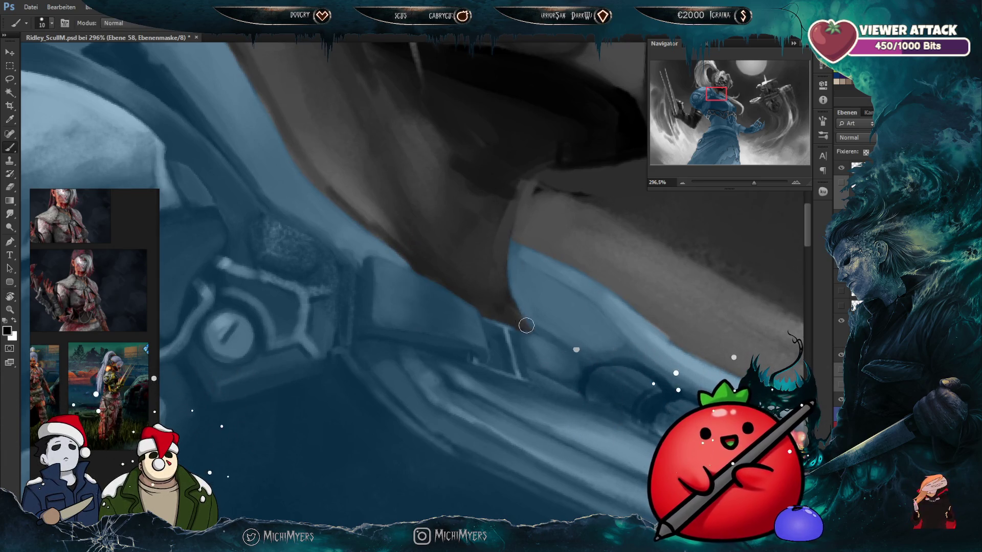
left_click_drag(521, 325, 478, 297)
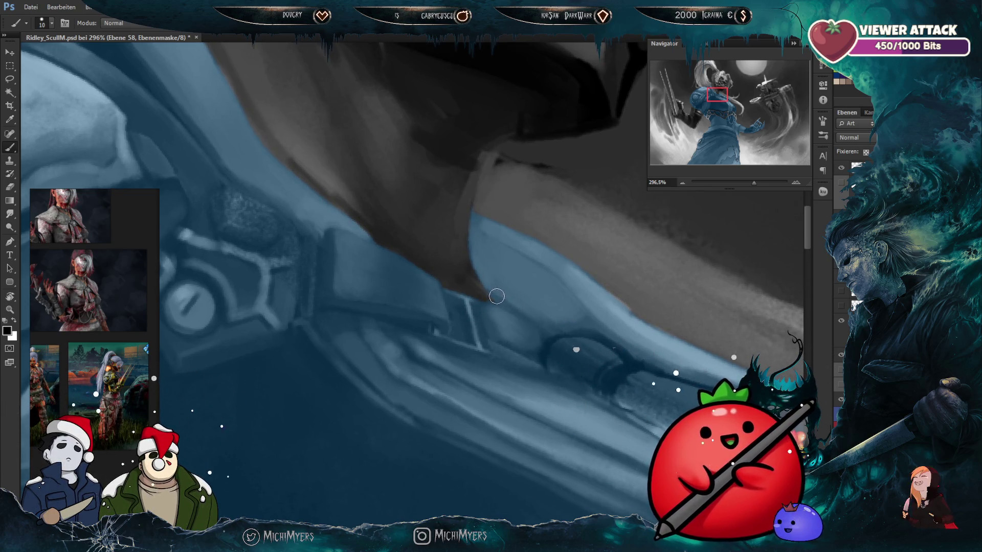
scroll(496, 296, "down", 5)
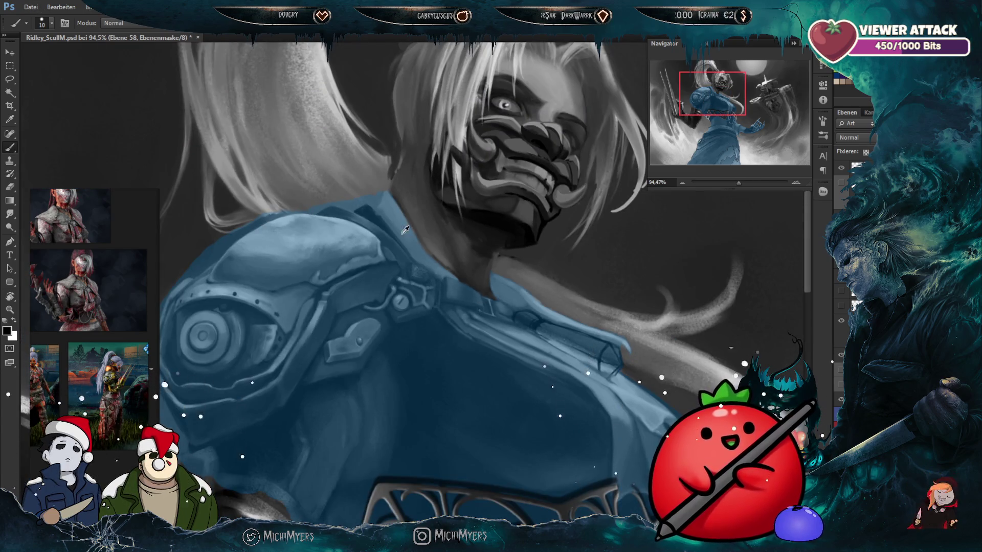
scroll(342, 182, "up", 4)
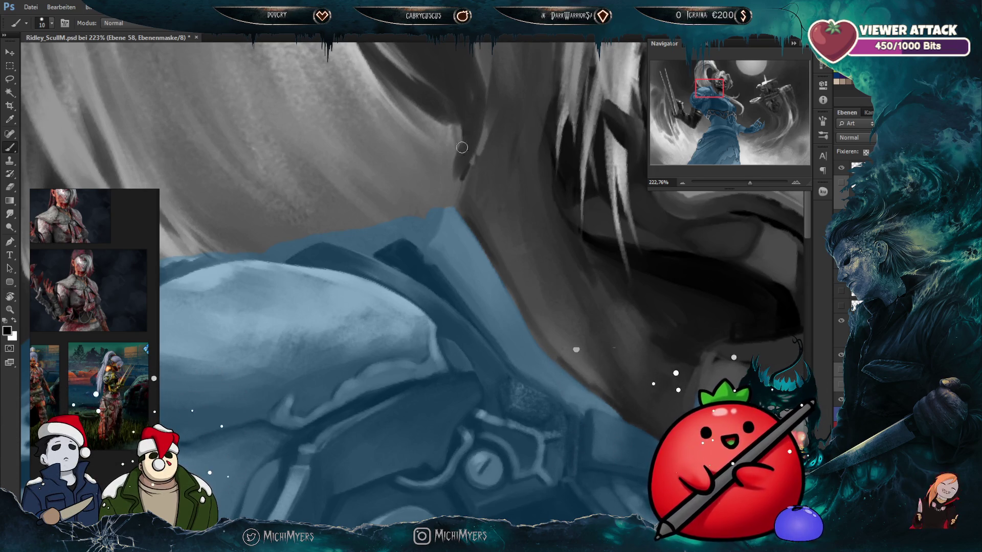
Step: Reshape the shoulder armour outline near the neck with brush sizes 20 and 8
left_click_drag(456, 234, 514, 211)
key("bracketright")
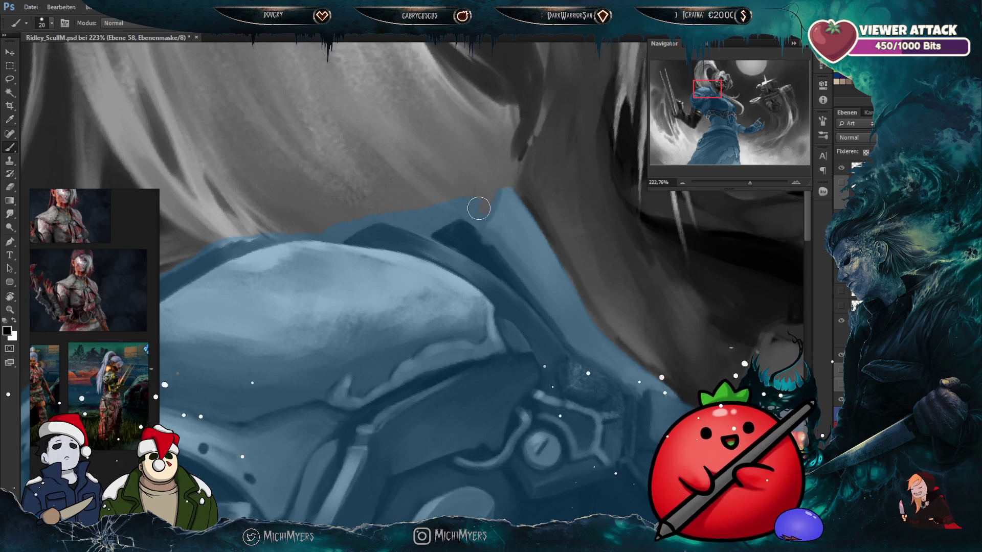
left_click_drag(486, 182, 414, 222)
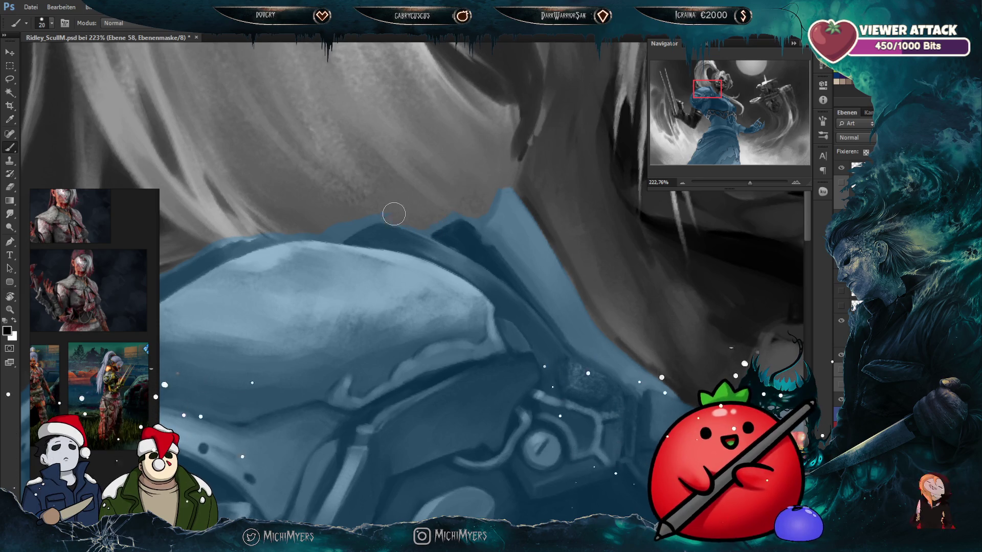
left_click_drag(383, 247, 433, 224)
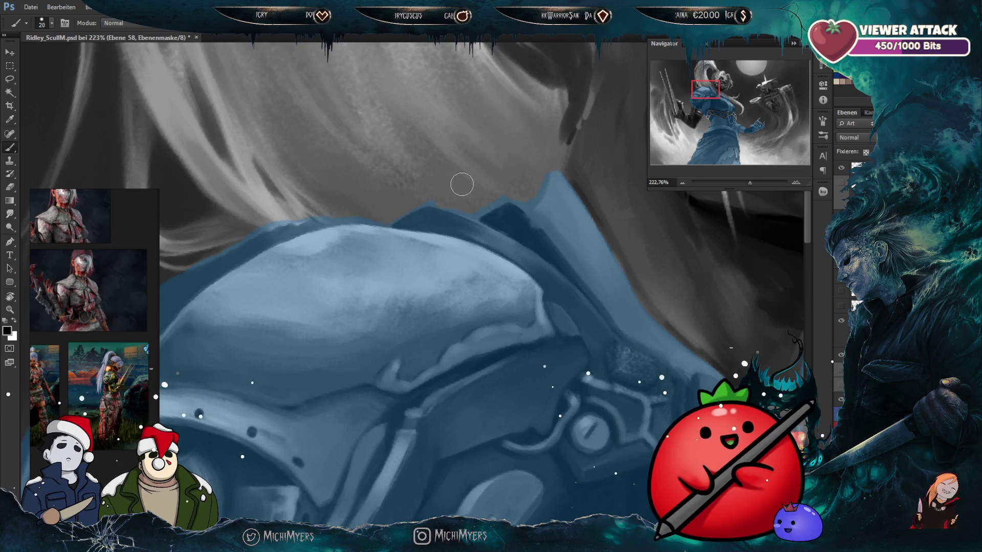
left_click_drag(548, 316, 565, 333)
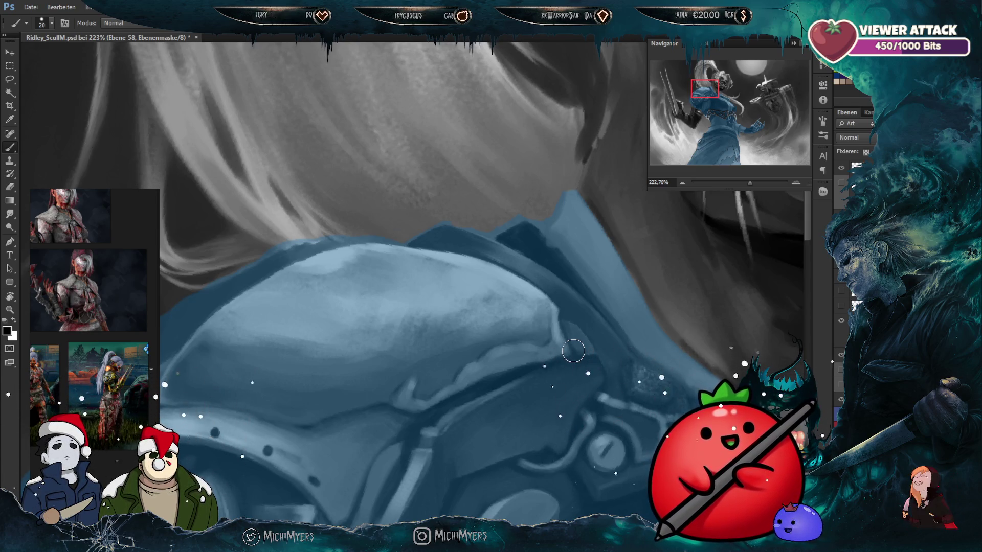
key("bracketleft")
key("bracketleft")
key("bracketleft")
scroll(526, 327, "up", 2)
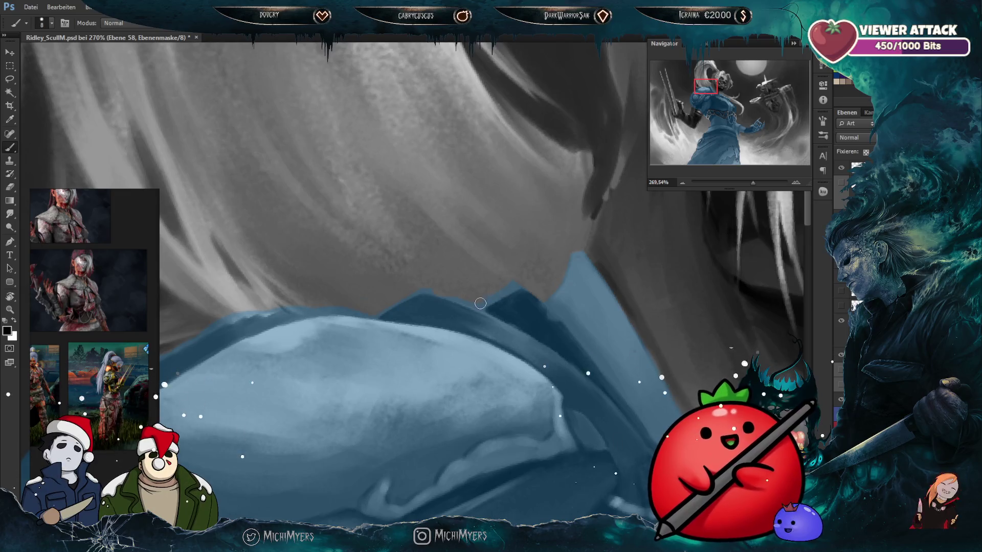
Step: Rotate the view and mask-paint the upper arm armour edge beside the hair, brush sizes 20 and 9
key("r")
mouse_move(540, 301)
left_mouse_down()
mouse_move(556, 230)
mouse_move(568, 272)
left_mouse_up()
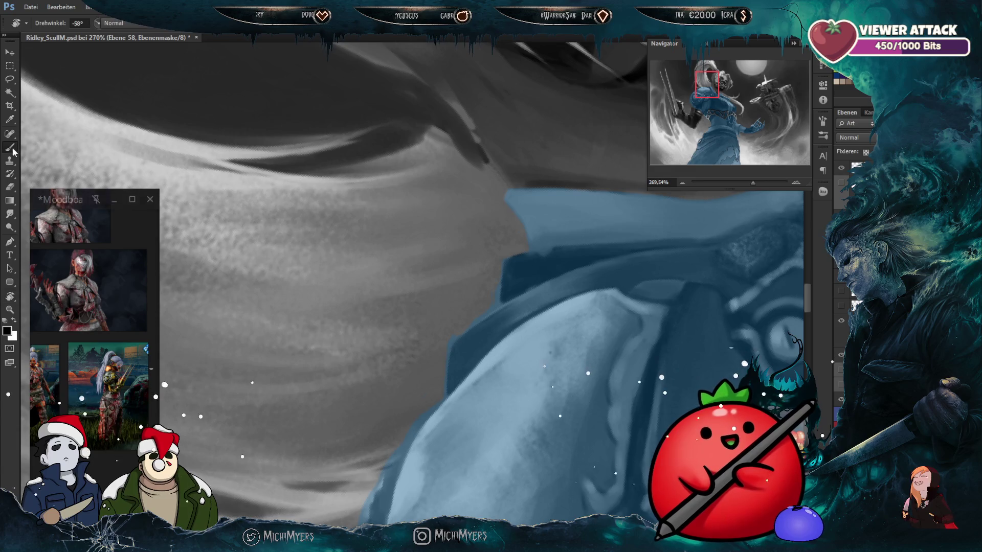
key("b")
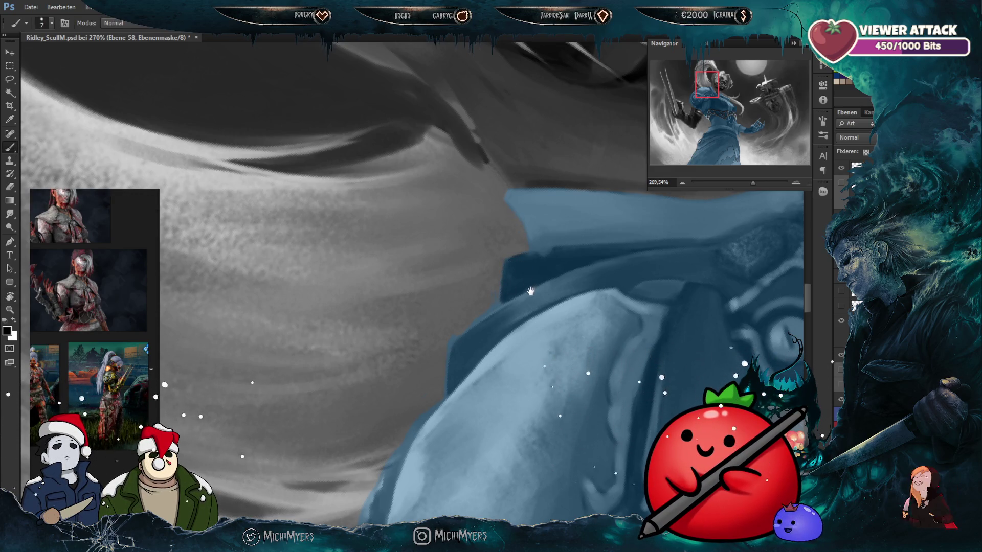
left_click_drag(531, 291, 535, 270)
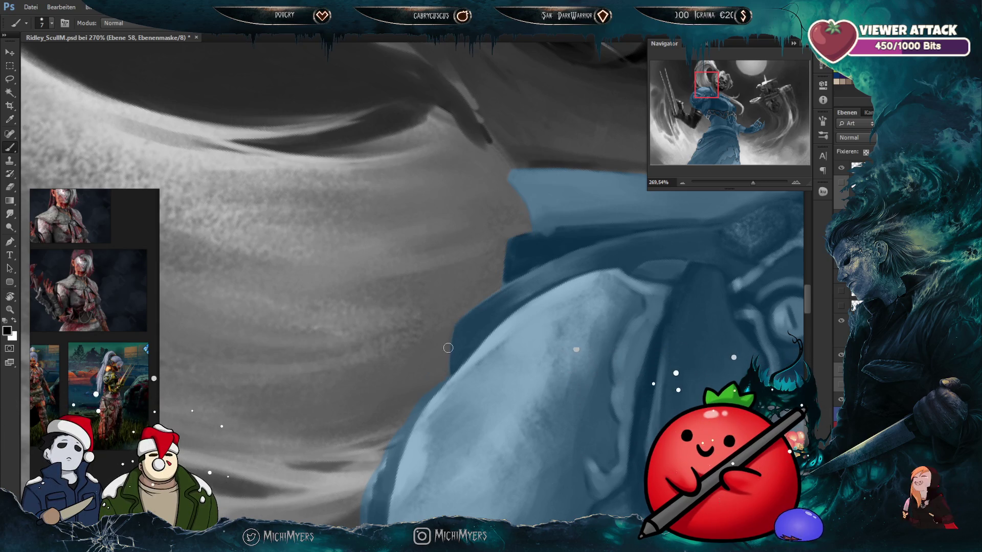
scroll(488, 332, "down", 2)
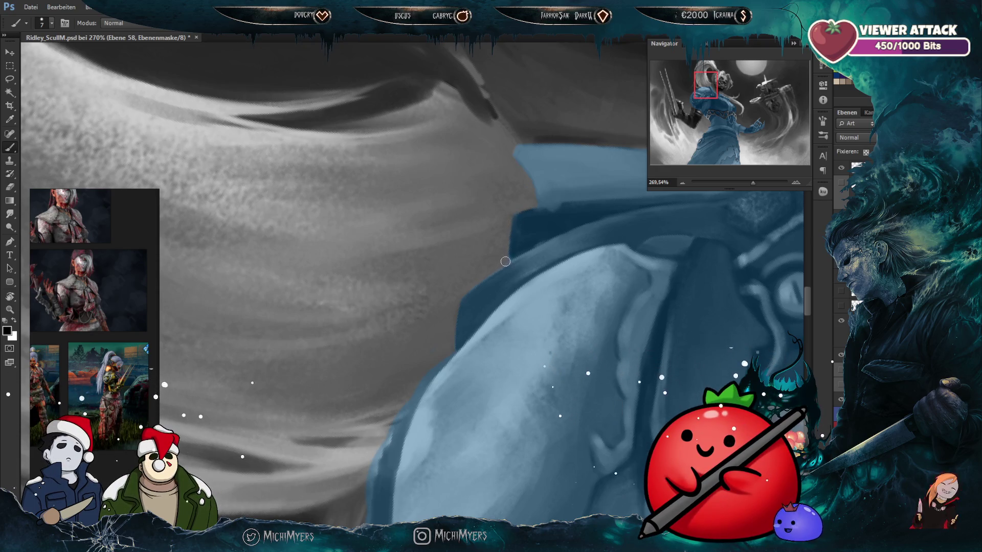
left_click_drag(474, 373, 507, 366)
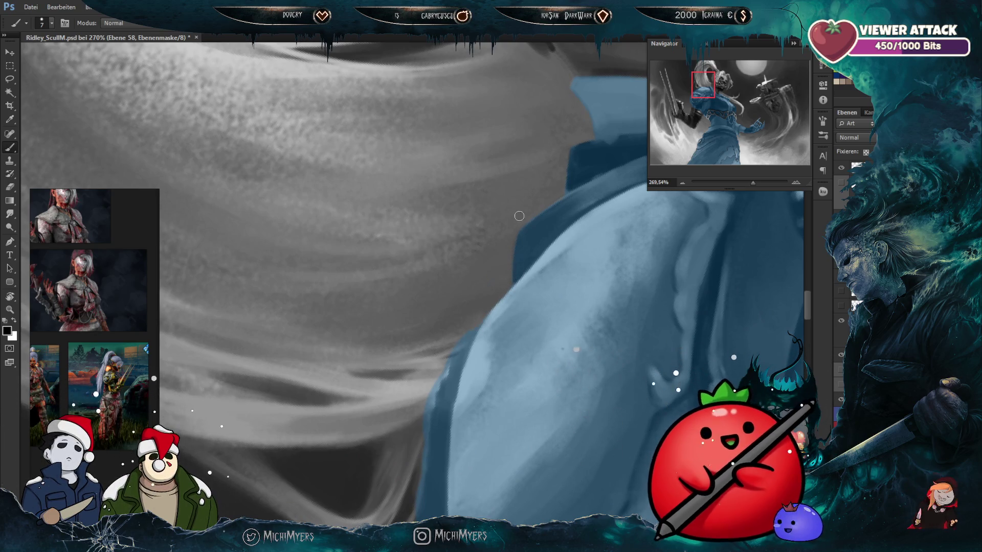
left_click_drag(504, 346, 557, 315)
key("bracketright")
key("bracketright")
key("bracketright")
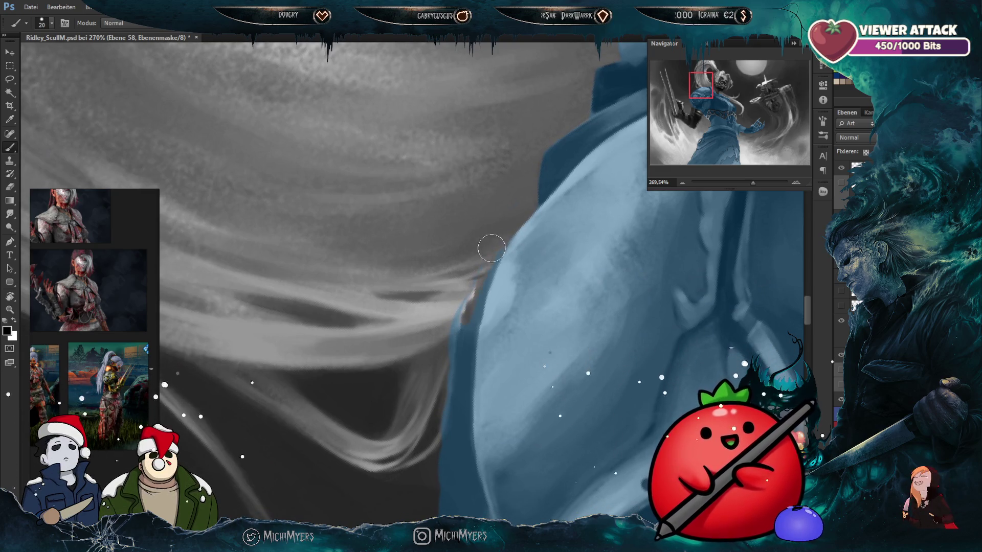
key("bracketleft")
key("bracketleft")
key("bracketleft")
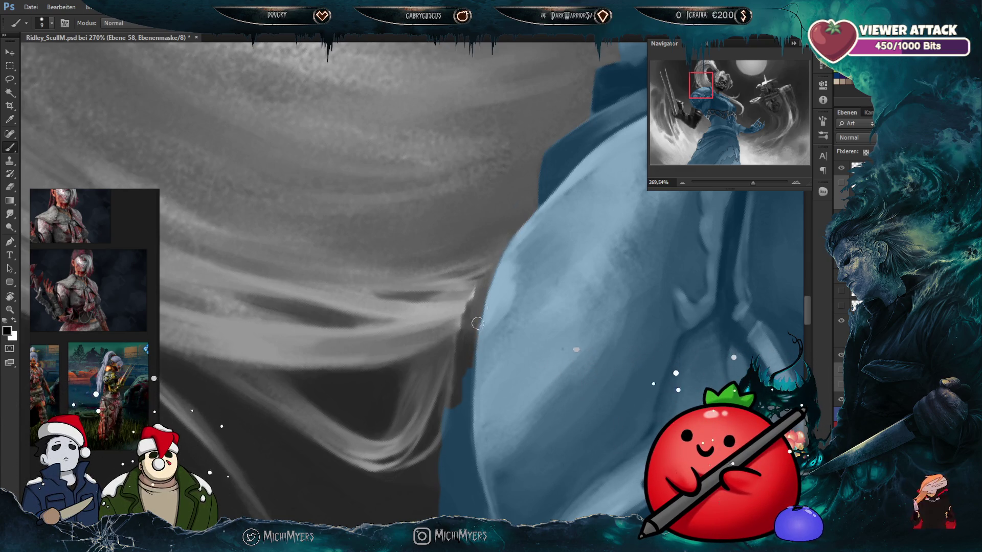
left_click_drag(507, 412, 489, 322)
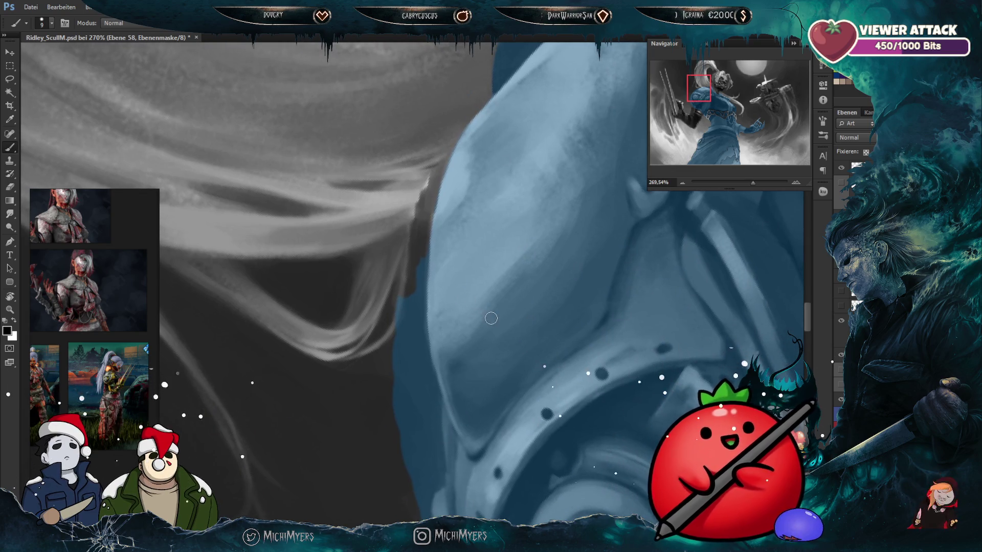
Step: Reshape the armour outline beside the hair on the mask with a 25 px brush
key("bracketright")
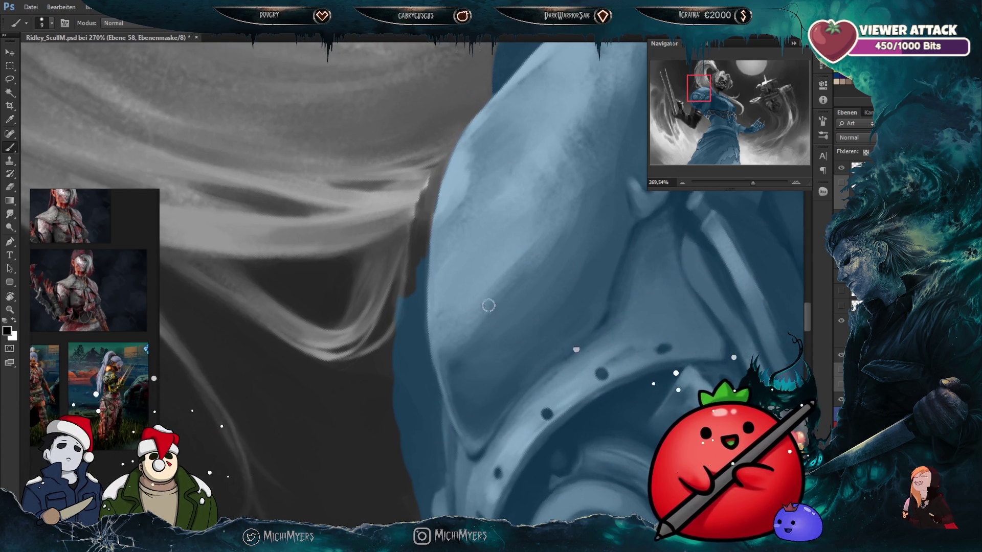
key("bracketright")
key("bracketright")
key("bracketright")
mouse_move(408, 272)
left_mouse_down()
mouse_move(394, 318)
mouse_move(420, 306)
left_mouse_up()
key("bracketleft")
key("bracketleft")
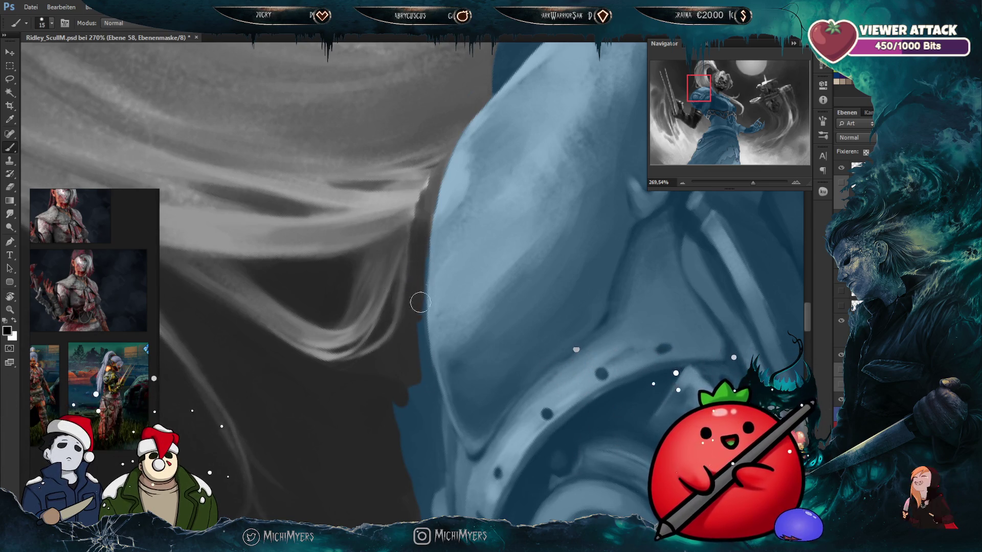
key("bracketleft")
key("bracketleft")
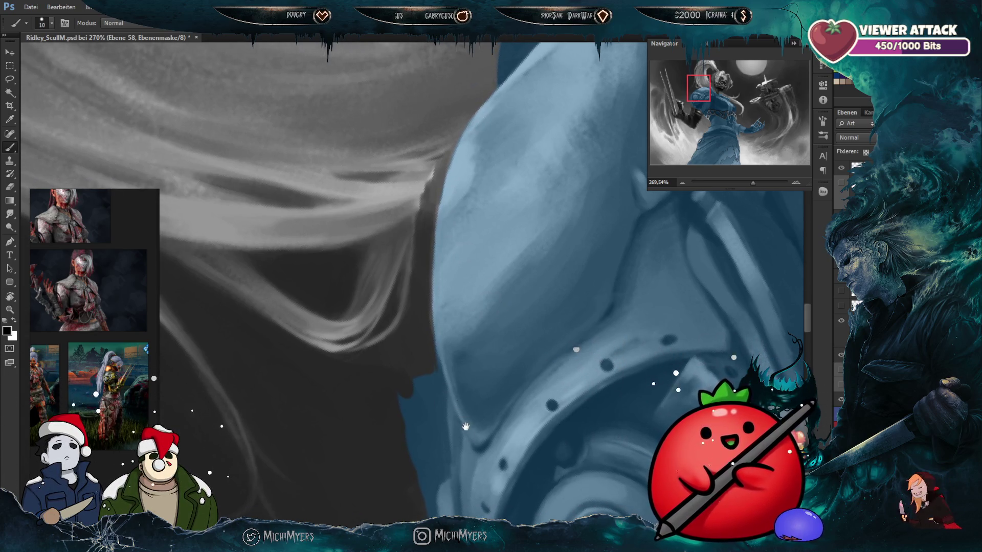
Step: Paint out stray blue along the riveted pauldron's outer edge, using brush sizes from 8 to 30
left_click_drag(469, 429, 486, 331)
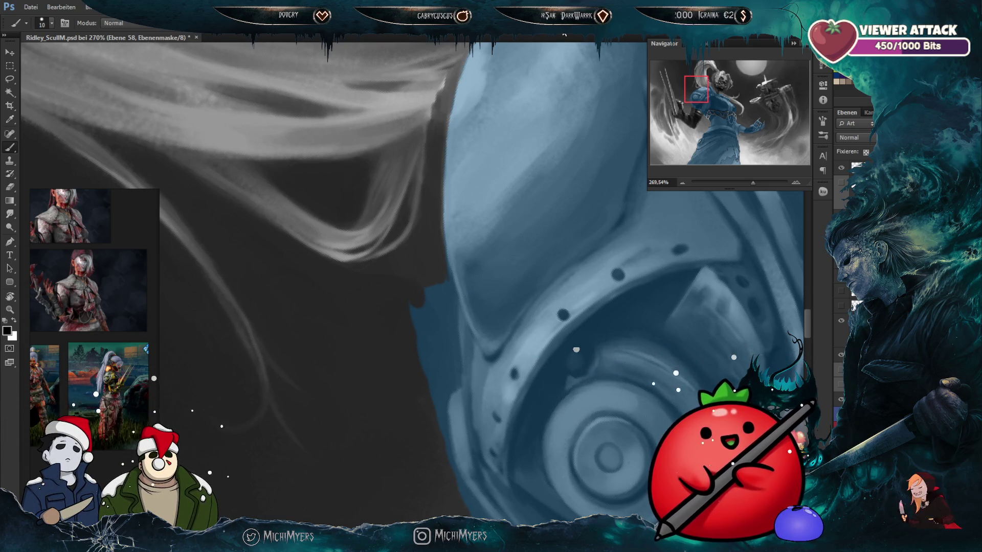
key("bracketright")
key("bracketright")
mouse_move(437, 332)
left_mouse_down()
mouse_move(412, 358)
mouse_move(417, 377)
mouse_move(438, 287)
left_mouse_up()
key("bracketleft")
key("bracketleft")
key("bracketleft")
key("bracketleft")
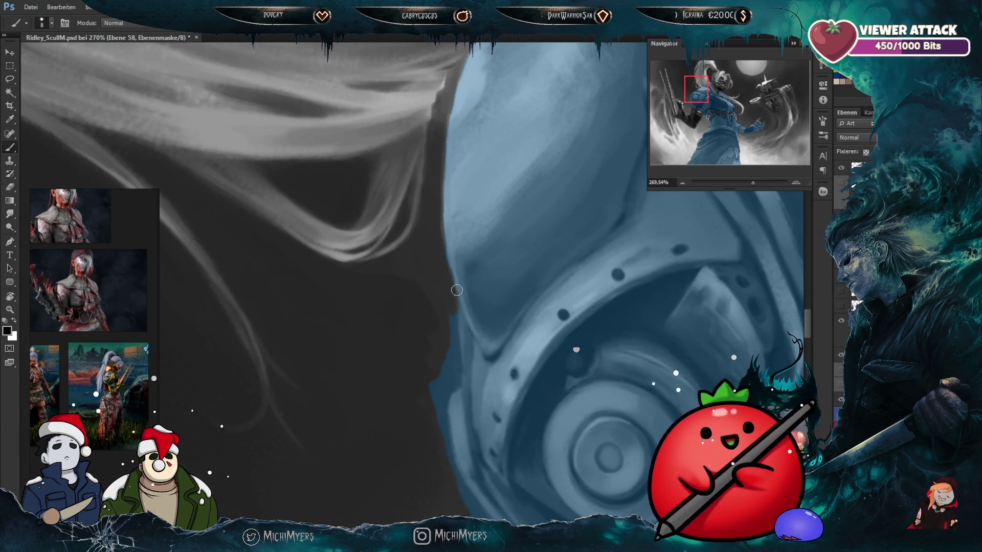
key("bracketright")
key("bracketright")
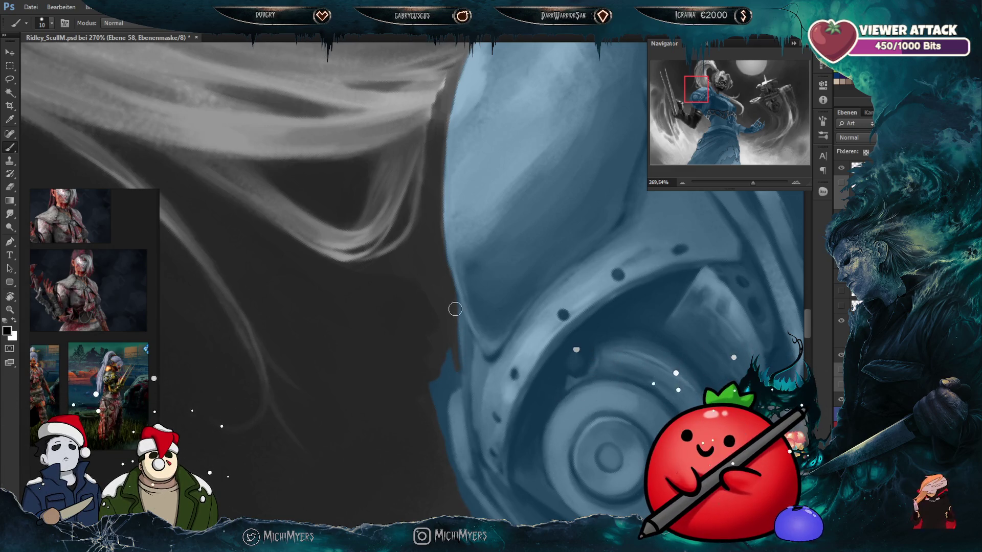
mouse_move(502, 354)
left_mouse_down()
mouse_move(464, 279)
mouse_move(450, 308)
left_mouse_up()
key("bracketleft")
key("bracketleft")
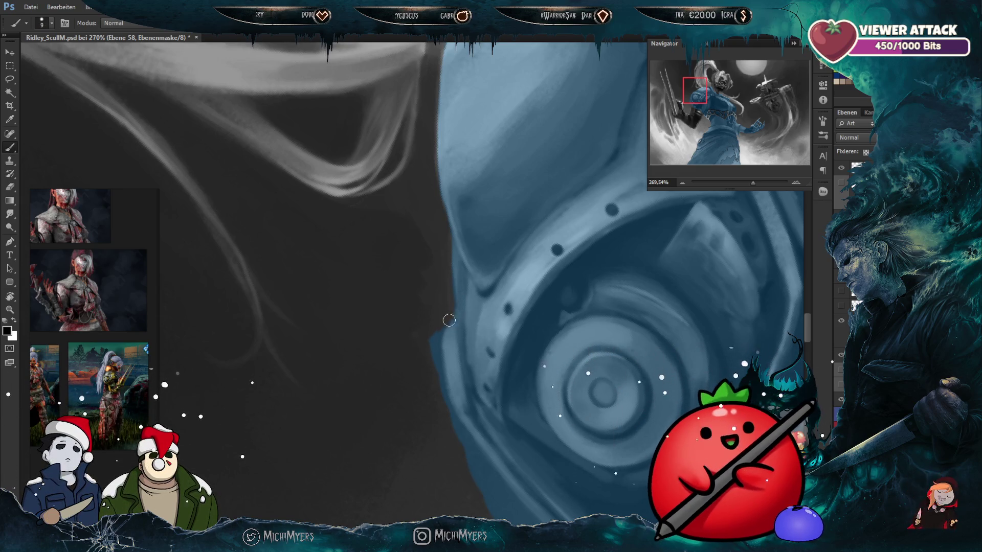
left_click_drag(458, 357, 457, 355)
key("bracketright")
key("bracketright")
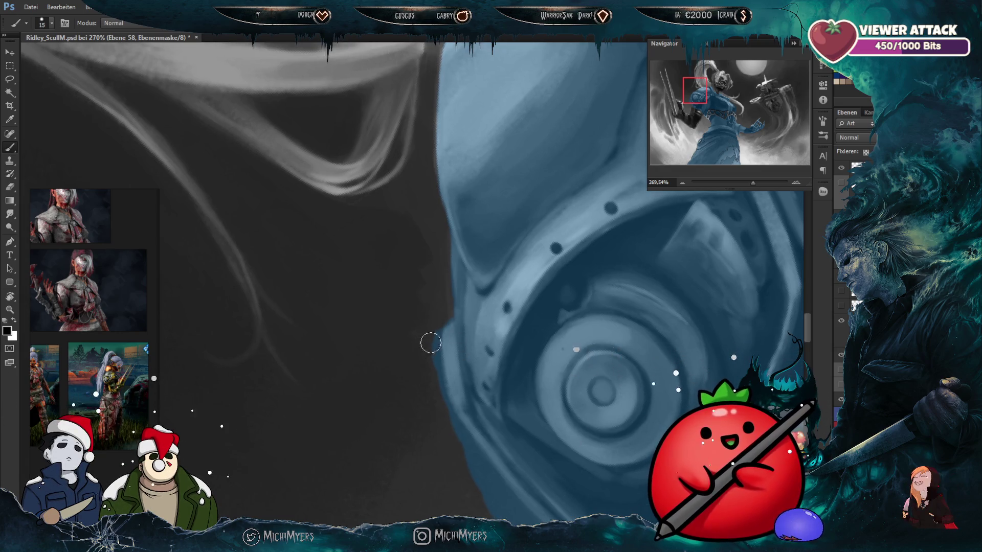
key("bracketleft")
key("bracketleft")
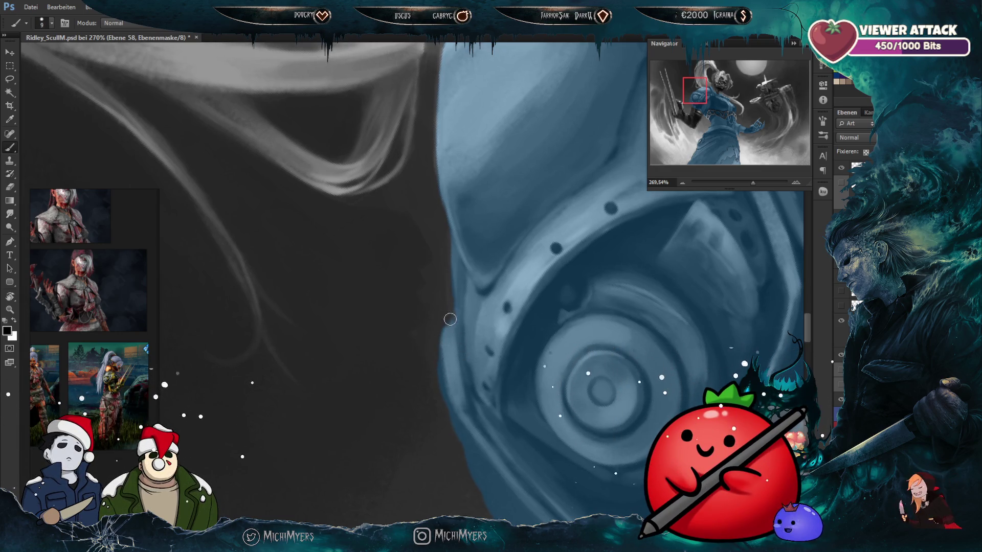
left_click_drag(437, 334, 414, 176)
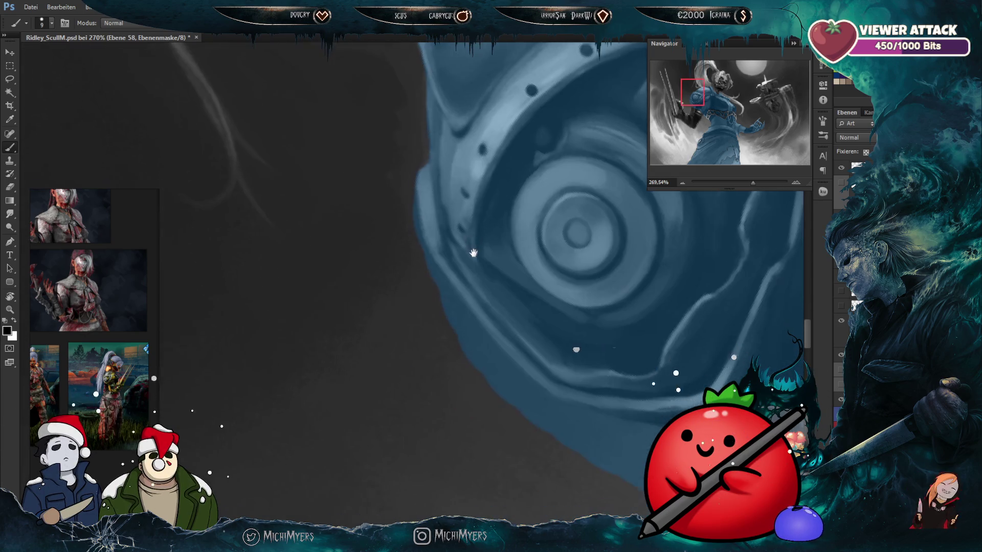
Step: Toggle the blue colour layer to check the greys, then rotate the view to the pauldron's lower edge
left_click(841, 399)
left_click(841, 400)
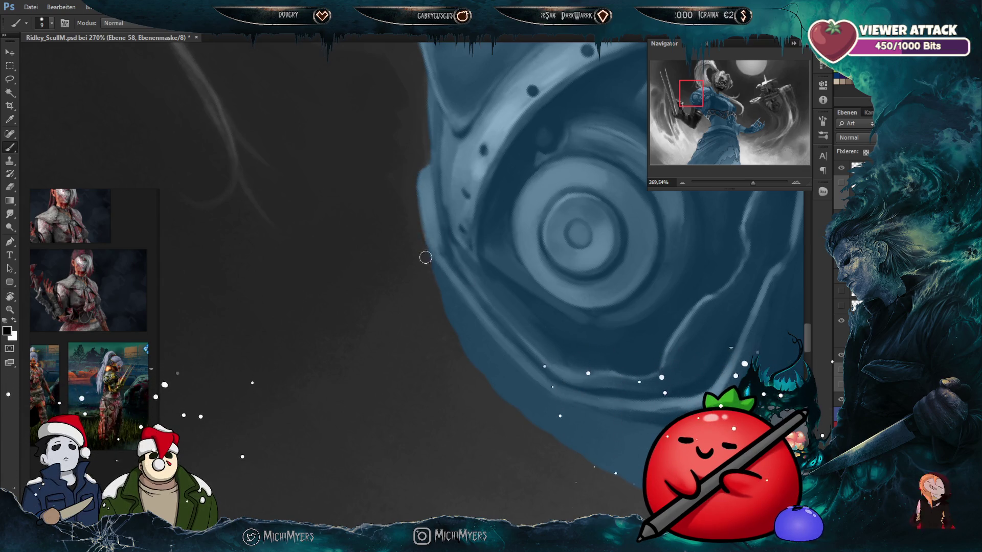
left_click_drag(520, 350, 421, 331)
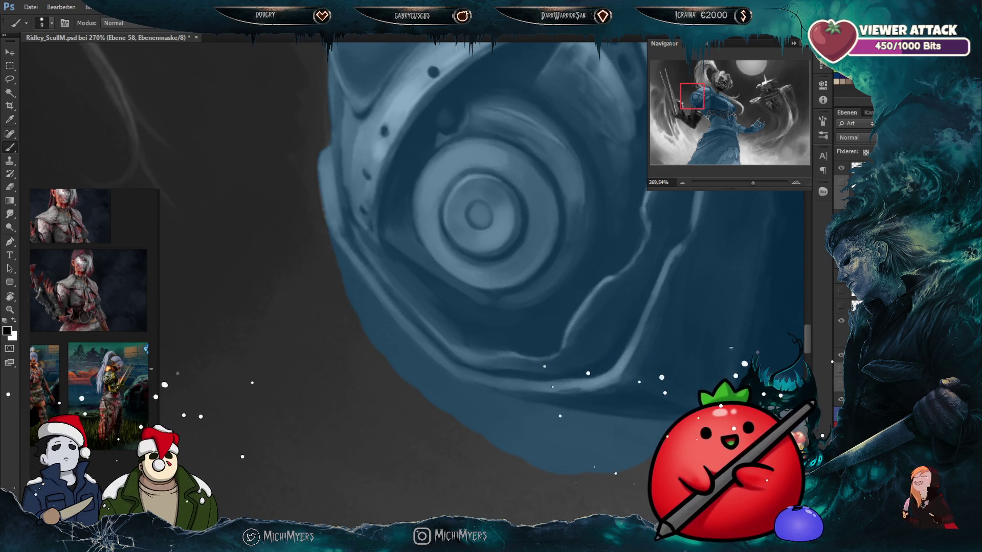
key("r")
left_click_drag(559, 204, 575, 274)
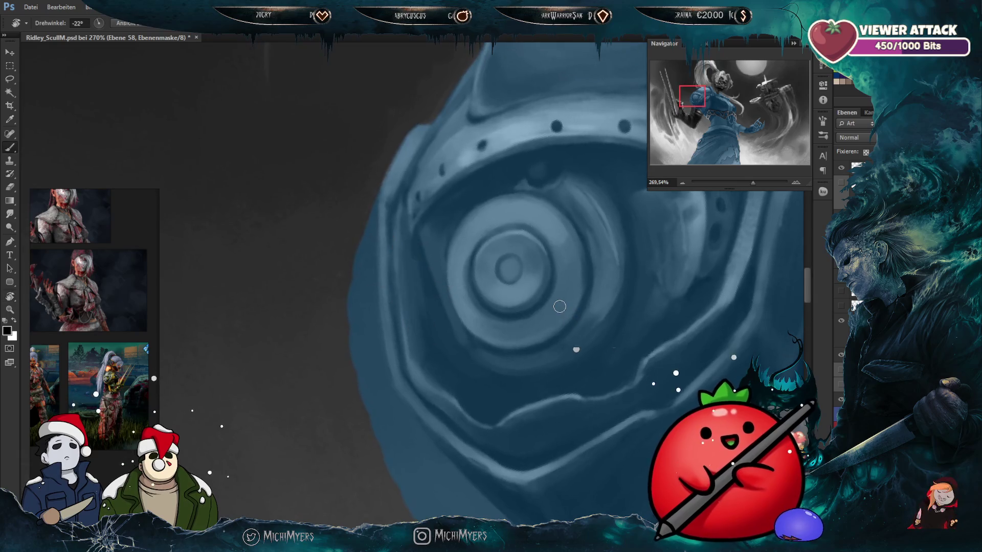
Step: Paint black on the mask along the round shoulder armour's left edge with a small brush
left_click_drag(355, 231, 359, 329)
key("bracketright")
key("bracketright")
key("bracketright")
key("bracketleft")
key("bracketleft")
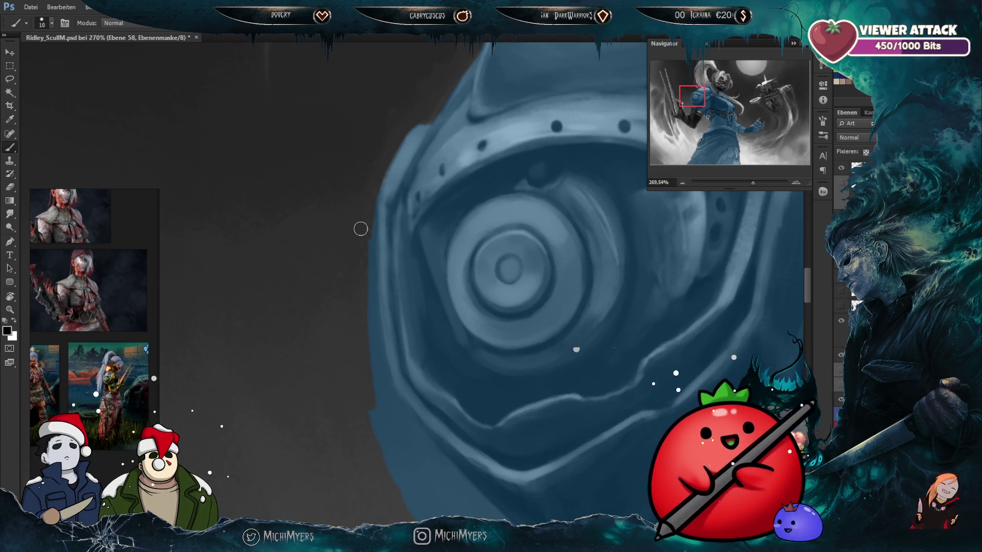
scroll(484, 213, "down", 3)
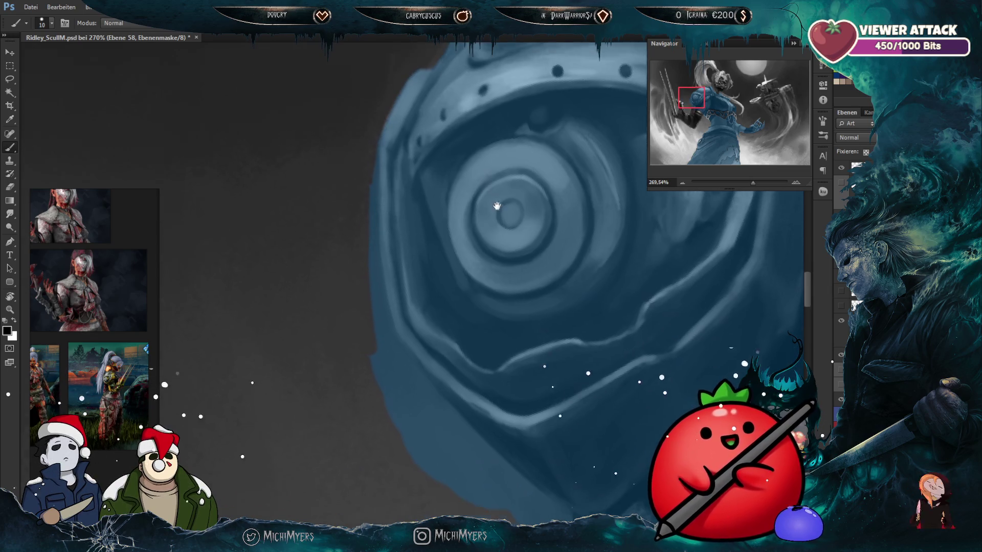
key("bracketleft")
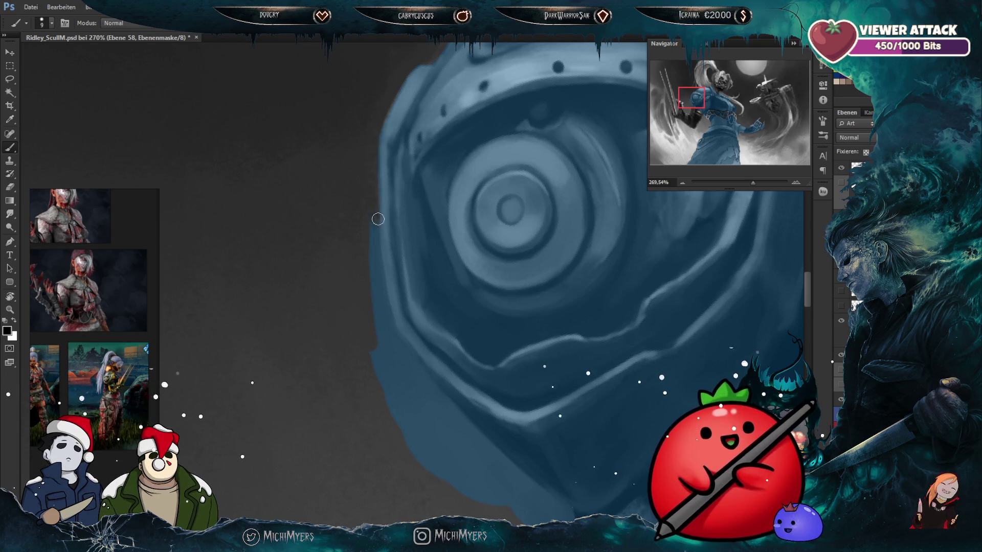
mouse_move(378, 225)
left_mouse_down()
mouse_move(379, 310)
mouse_move(379, 286)
left_mouse_up()
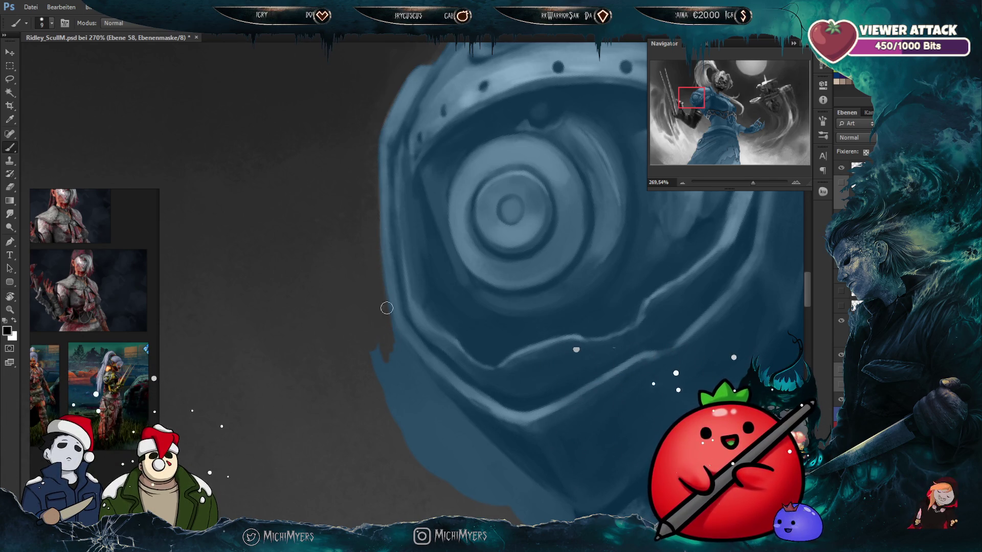
left_click_drag(452, 380, 423, 309)
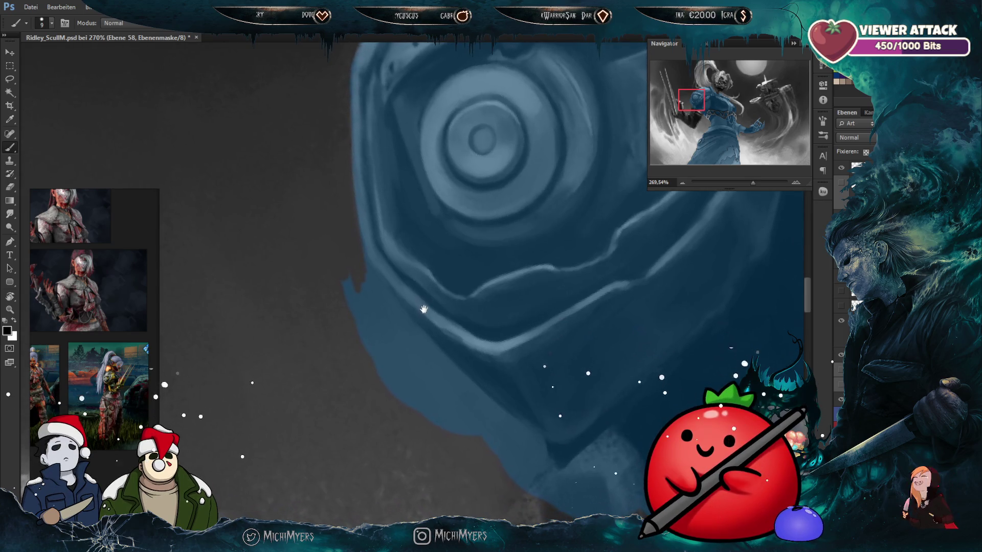
Step: Rotate the view about 20° clockwise and trim the mask along the figure's left edge with a 20 px brush
key("r")
mouse_move(441, 257)
left_mouse_down()
mouse_move(479, 266)
mouse_move(432, 200)
mouse_move(394, 332)
left_mouse_up()
key("r")
key("bracketright")
key("bracketright")
key("bracketright")
key("bracketleft")
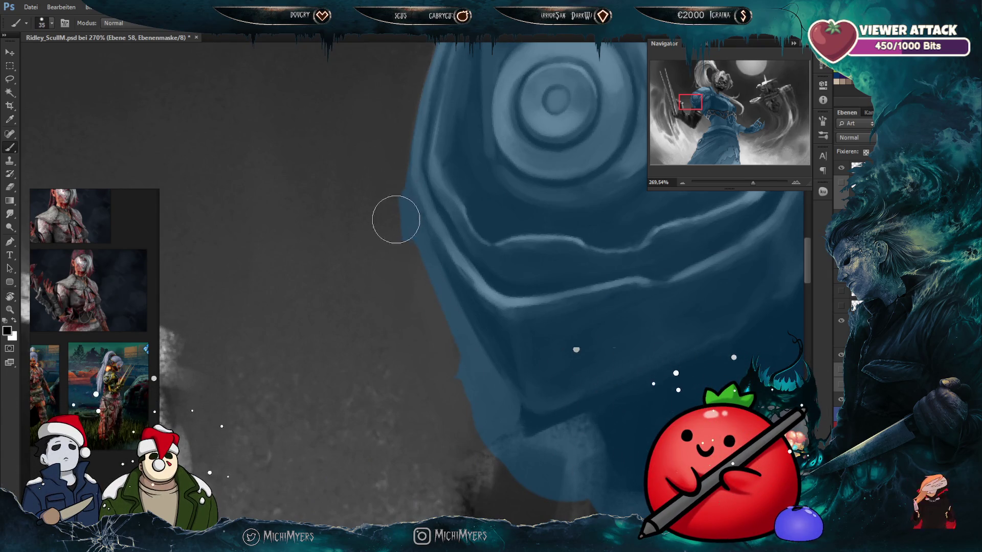
key("bracketleft")
key("bracketleft")
key("bracketleft")
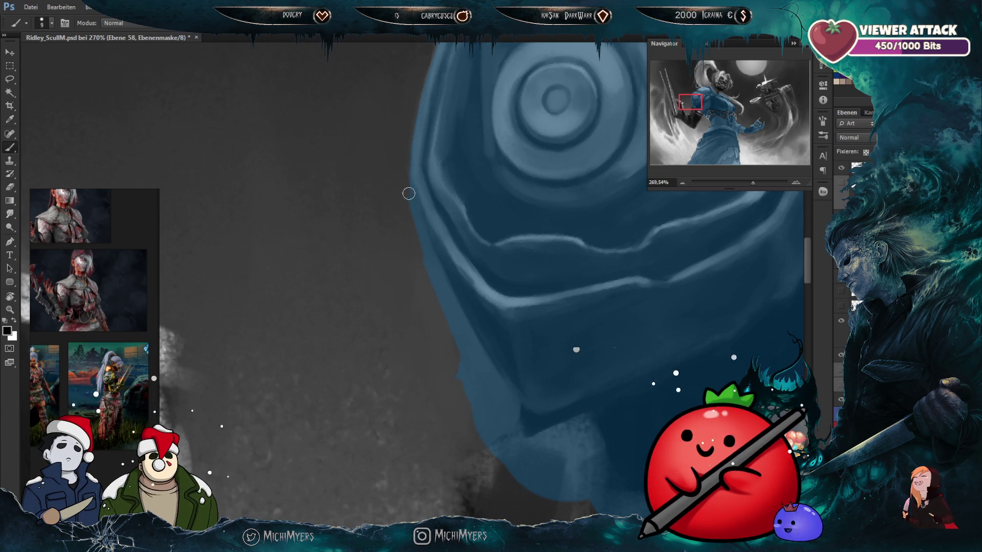
mouse_move(439, 285)
left_mouse_down()
mouse_move(442, 305)
mouse_move(447, 291)
left_mouse_up()
right_click(444, 284)
key("Escape")
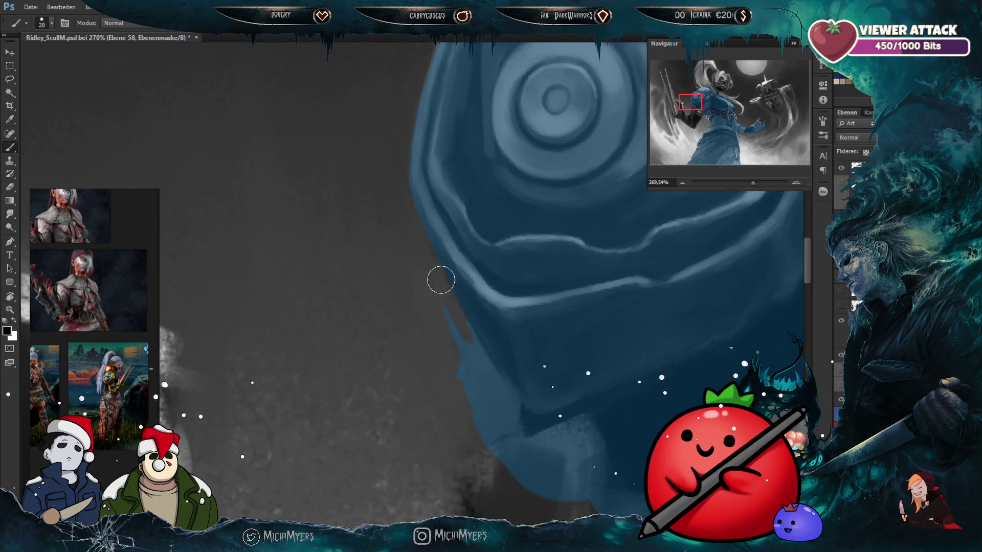
Step: Smooth the mask further along the figure's left edge, removing the remaining blue bumps
left_click_drag(563, 337, 544, 256)
left_click_drag(440, 250, 448, 317)
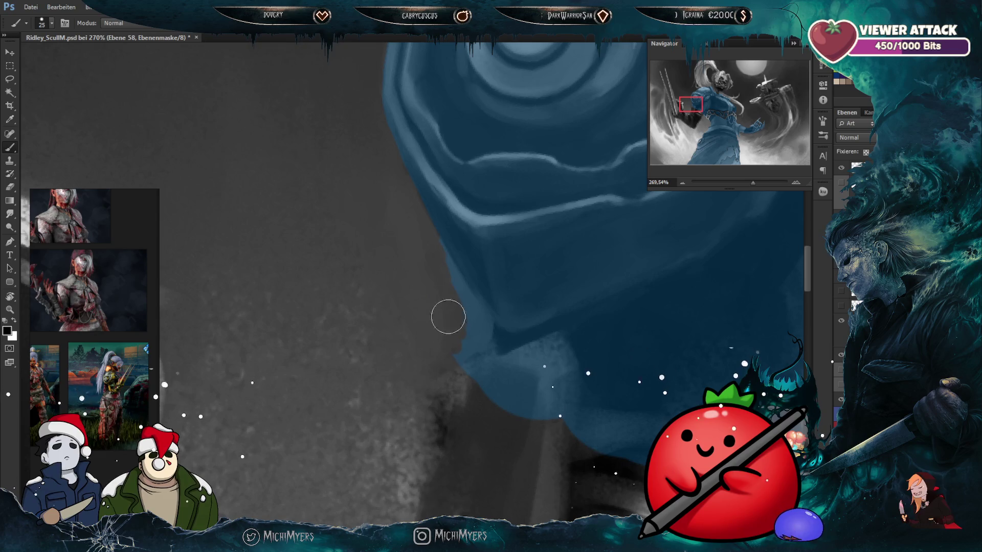
key("bracketleft")
key("bracketleft")
key("bracketleft")
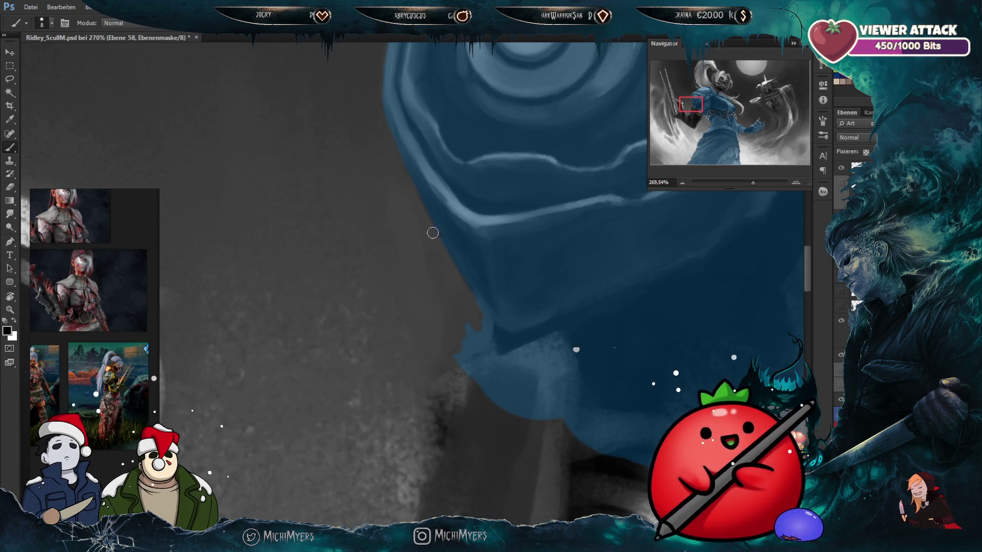
left_click_drag(462, 268, 455, 246)
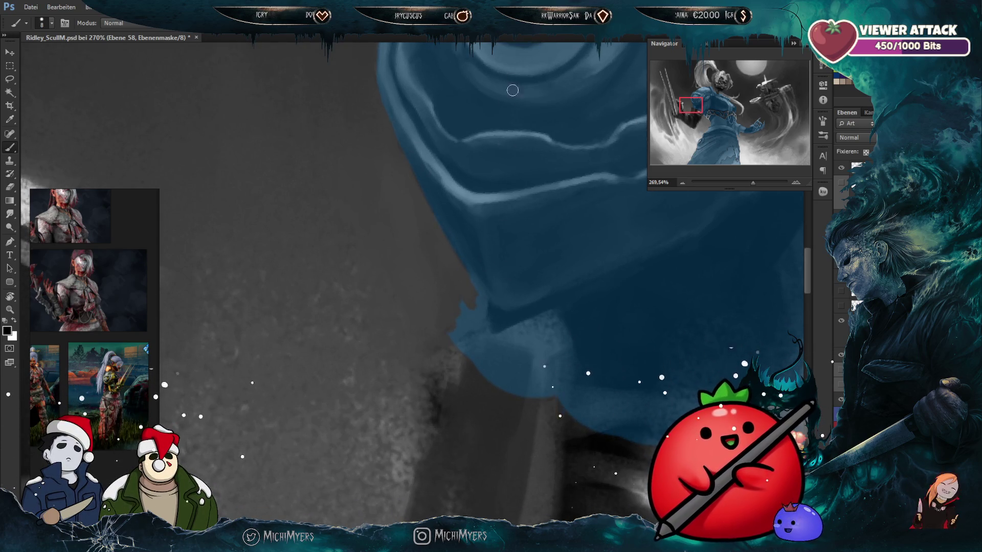
key("bracketright")
key("bracketright")
key("bracketright")
key("bracketleft")
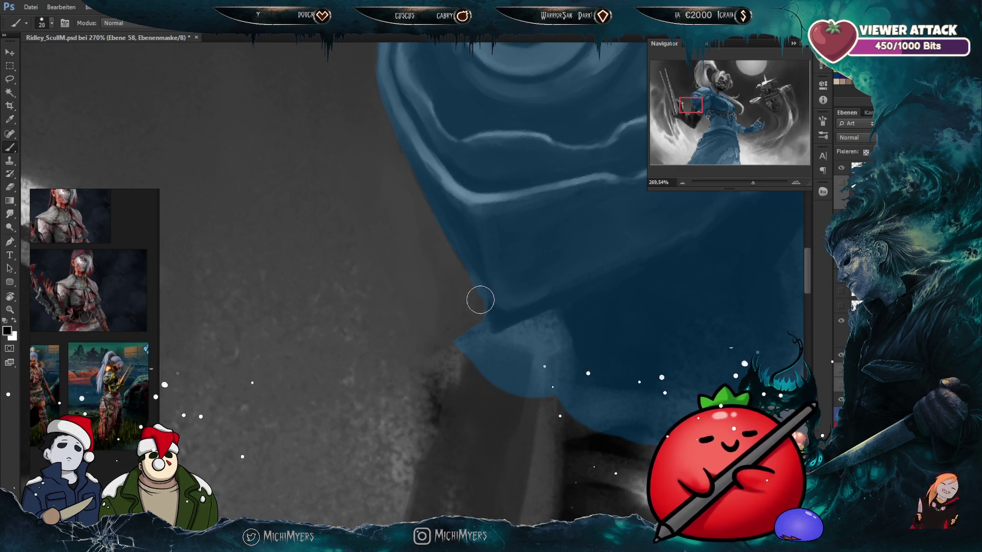
key("bracketleft")
key("bracketleft")
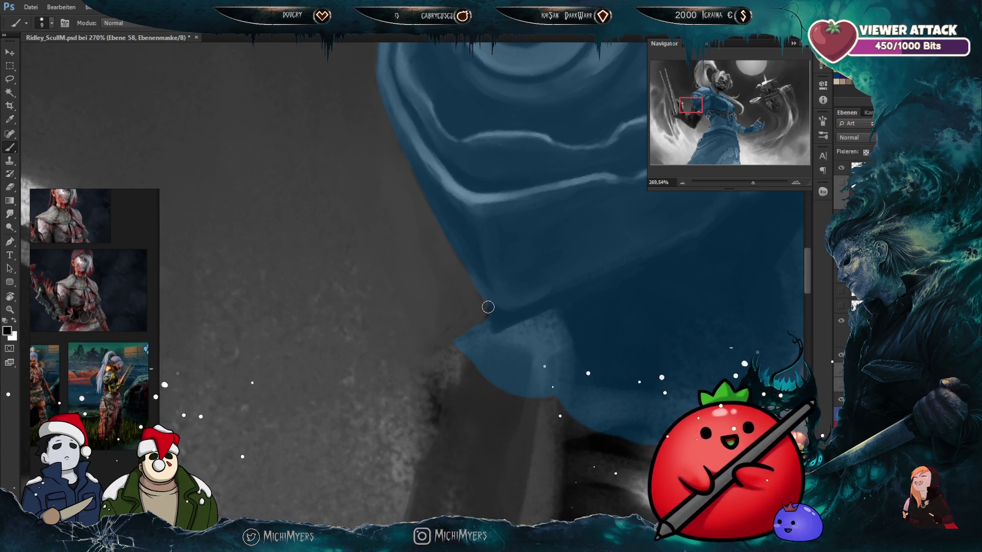
key("bracketright")
key("bracketright")
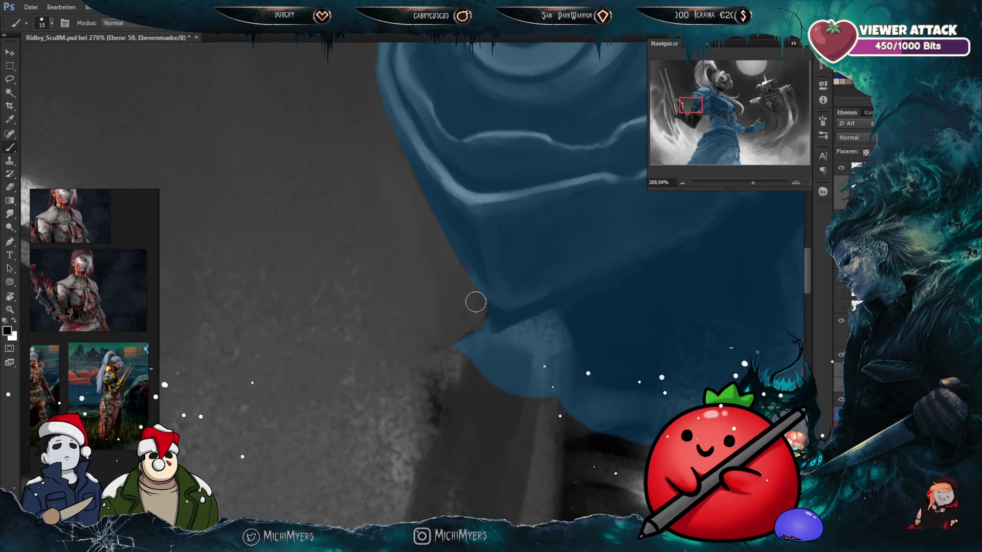
scroll(476, 301, "down", 3, "alt")
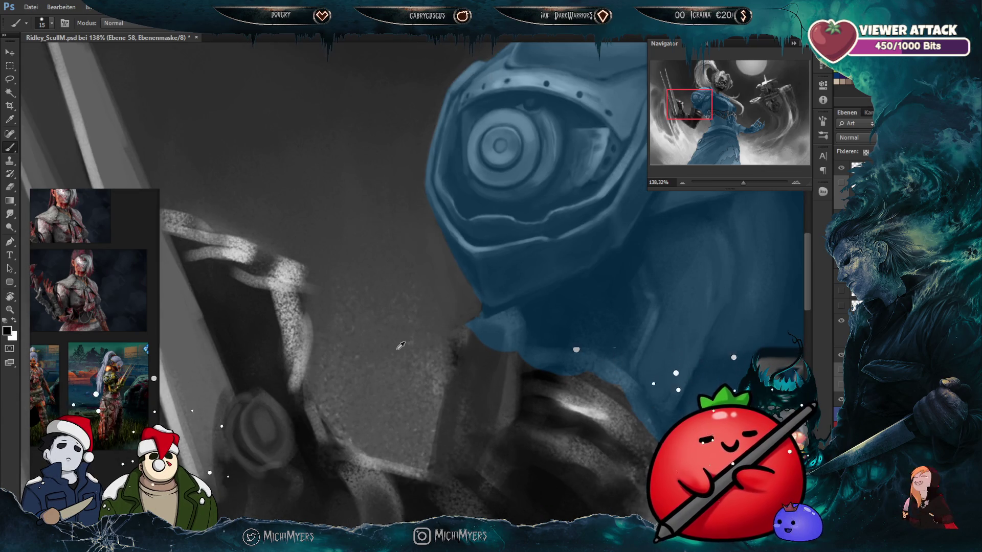
Step: Zoom out and rotate the canvas back to level at 0°
scroll(401, 354, "down", 2, "alt")
scroll(348, 376, "down", 2, "alt")
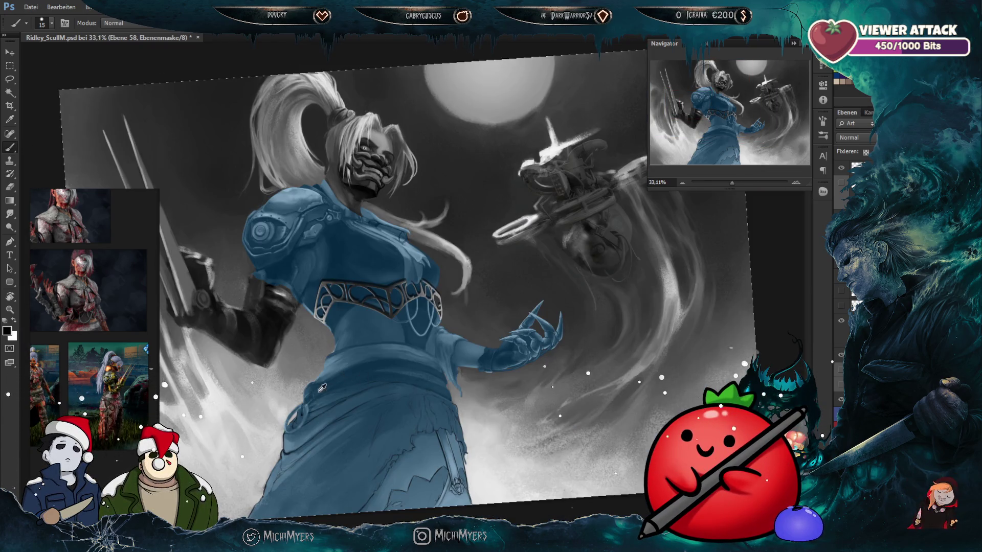
scroll(268, 278, "up", 1, "alt")
scroll(238, 239, "up", 1, "alt")
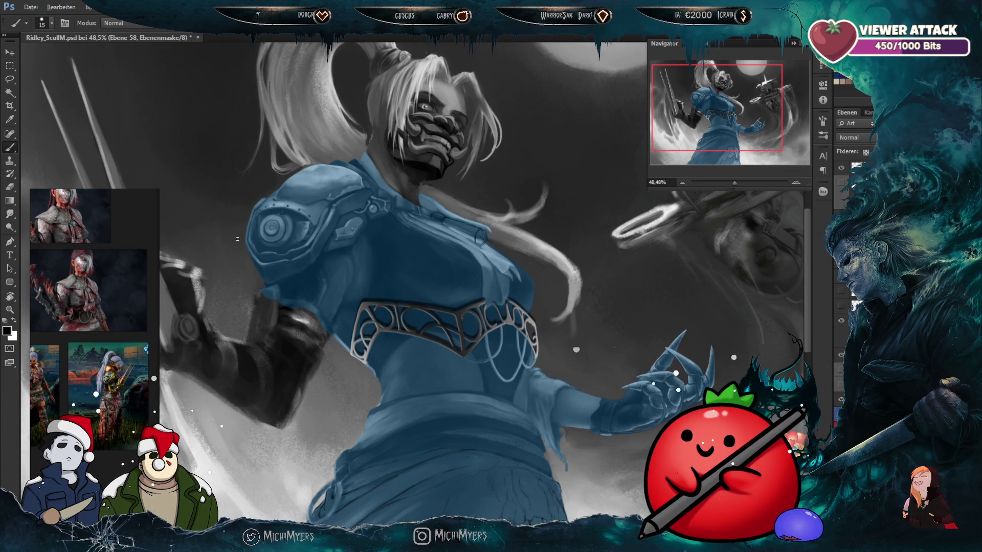
scroll(237, 239, "down", 3)
scroll(278, 221, "up", 4)
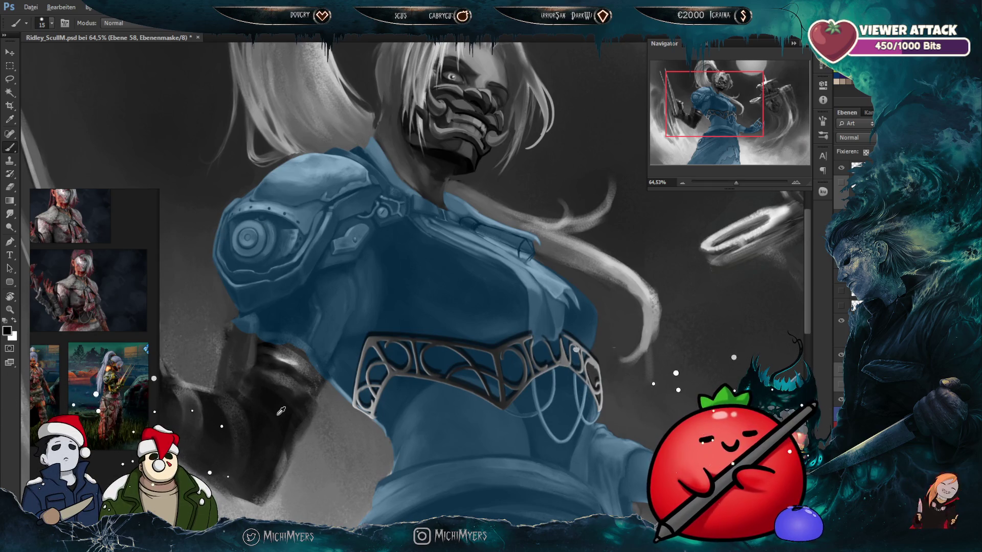
scroll(414, 383, "down", 2)
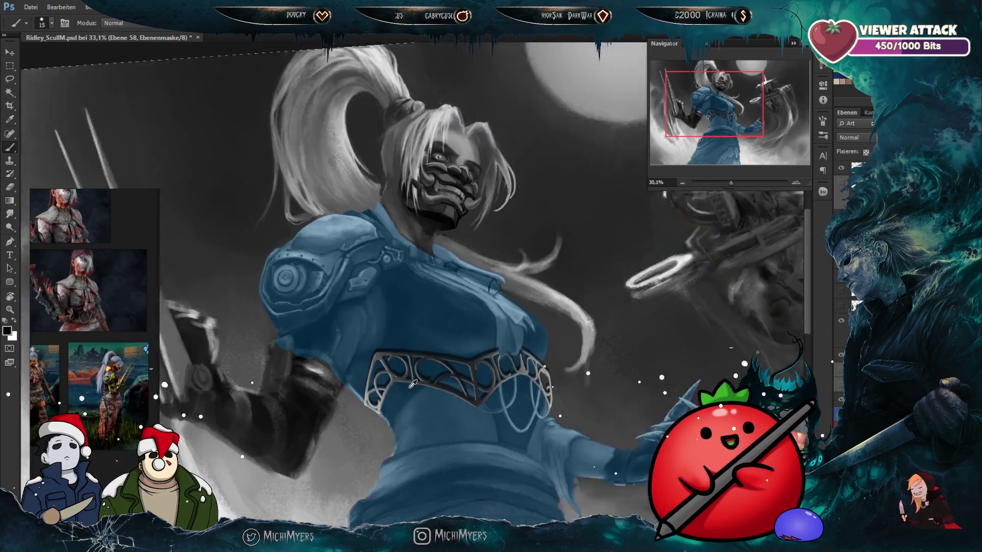
scroll(413, 383, "down", 1)
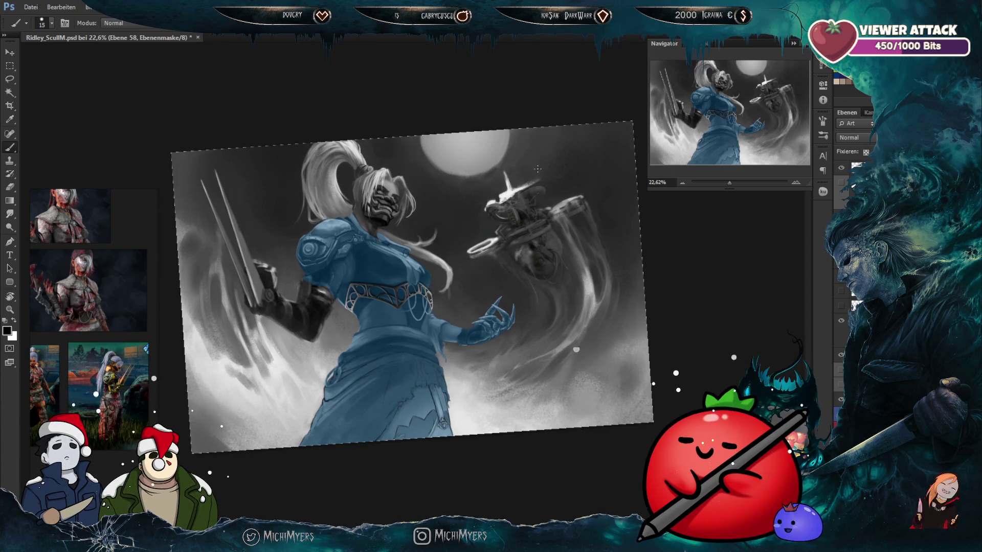
key("r")
left_click_drag(536, 169, 533, 183)
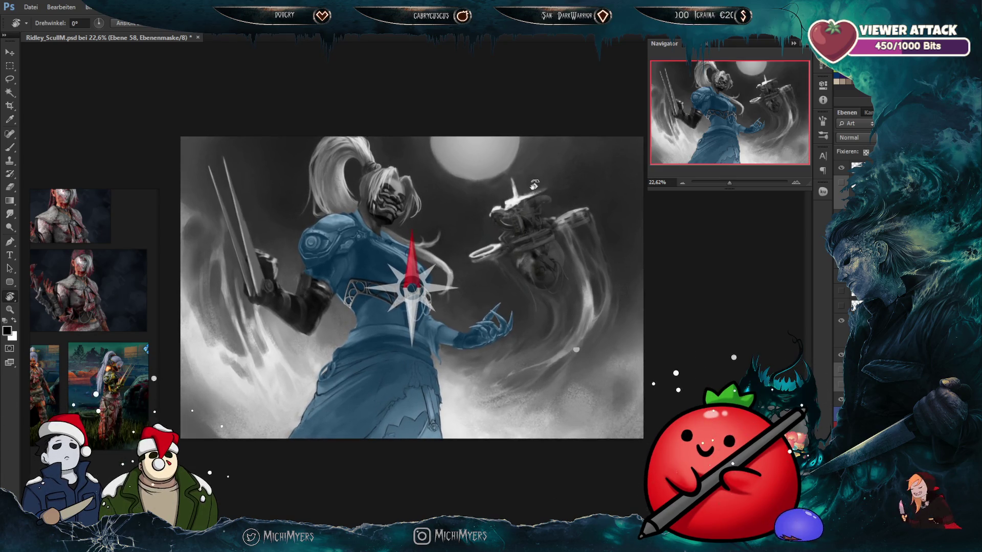
key("b")
Step: Hide the blue overlay layer to review the whole painting in grayscale
scroll(292, 276, "up", 3)
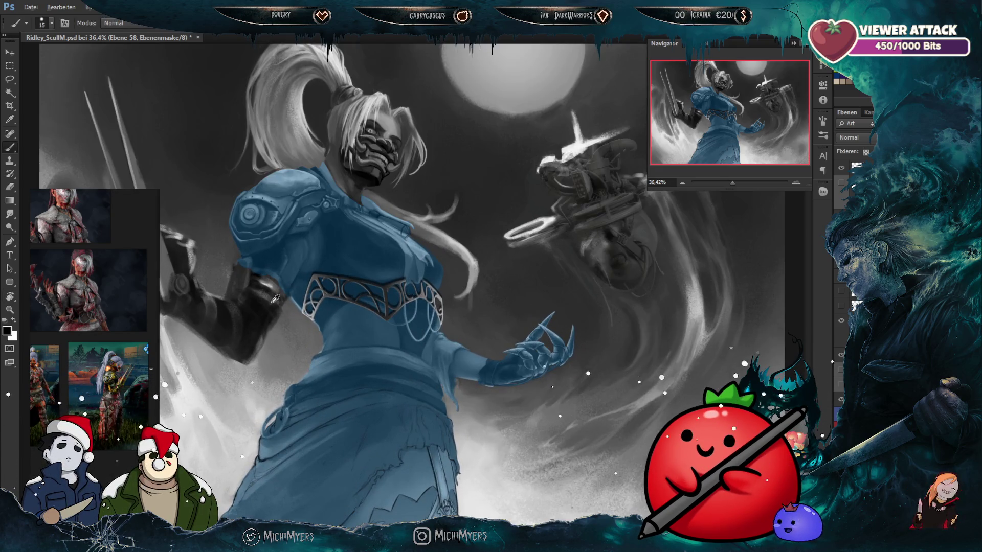
scroll(282, 297, "down", 2)
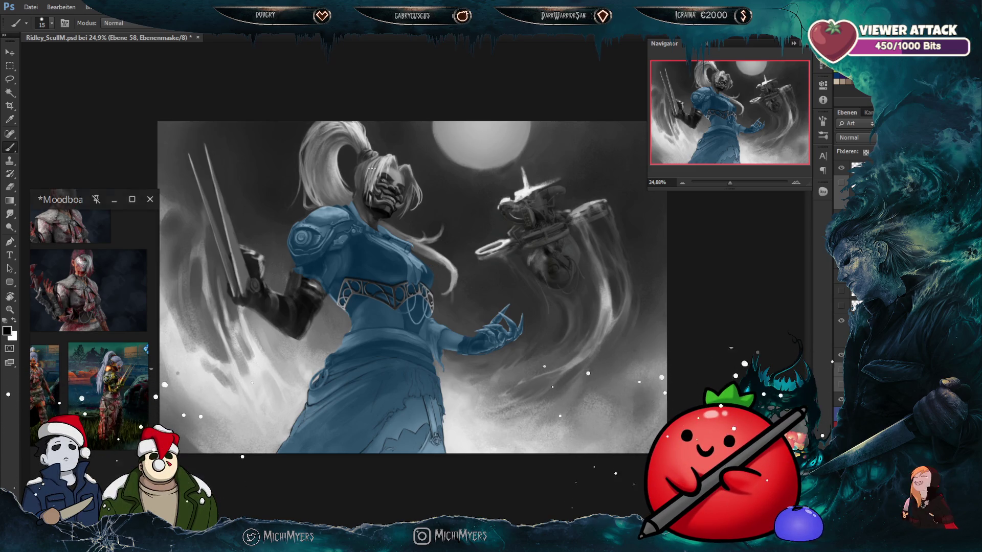
left_click(839, 404)
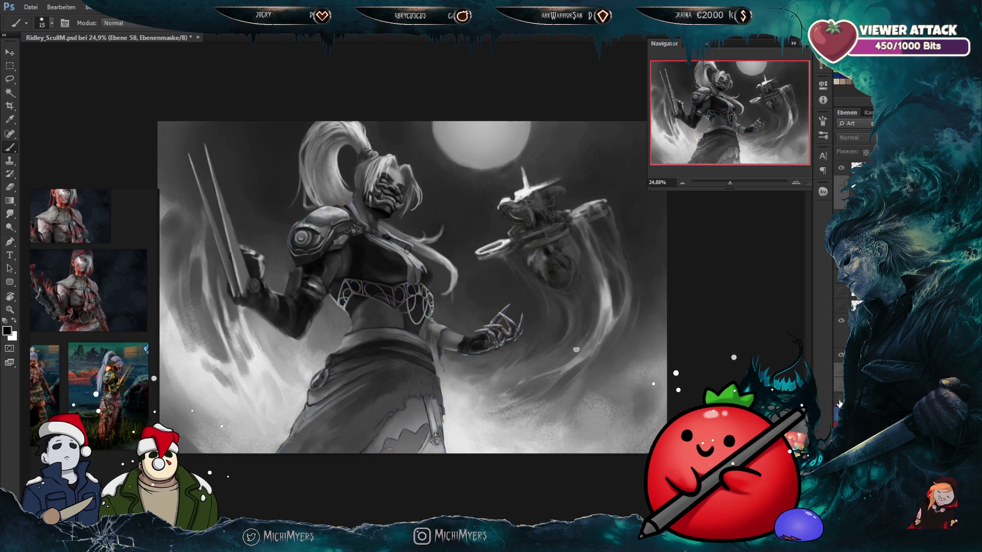
Step: Fill the figure layer with solid blue, zoom out, and toggle the blue fill off and on to compare
left_click(839, 404)
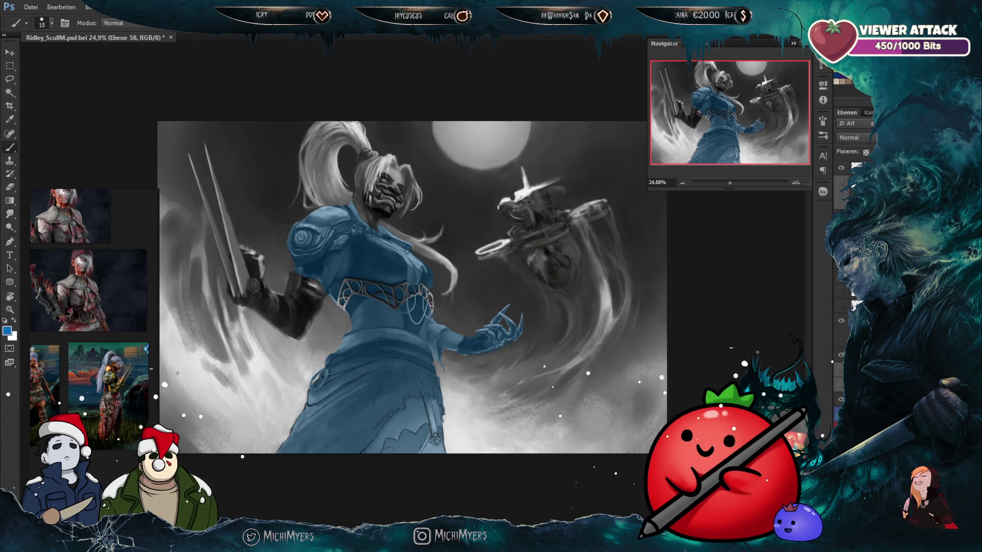
key("shift+alt+n")
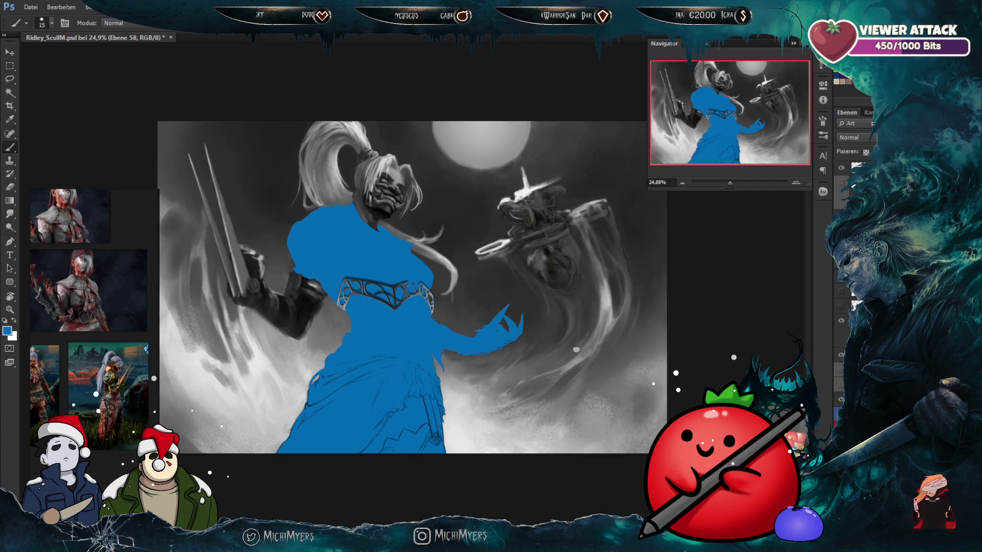
left_click_drag(401, 323, 310, 284)
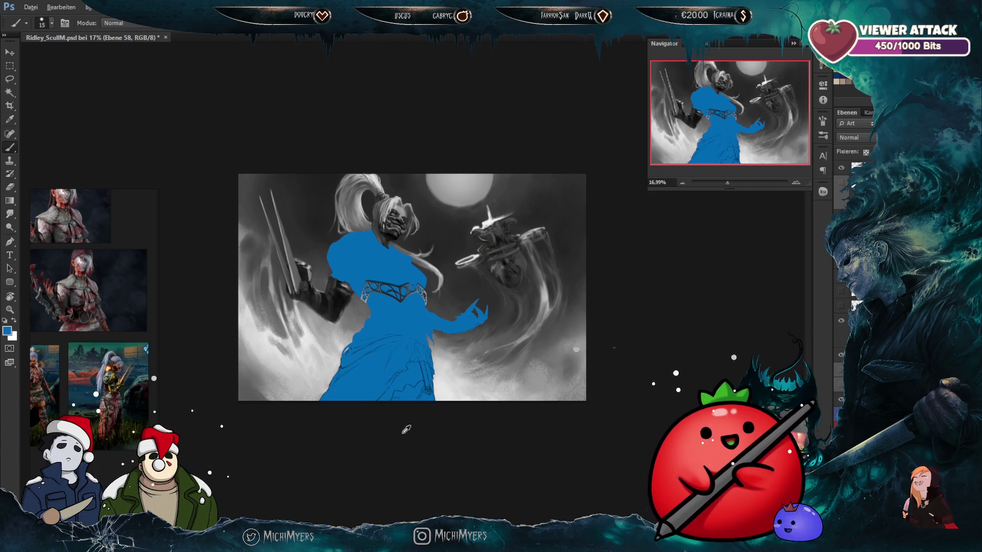
key("ctrl+comma")
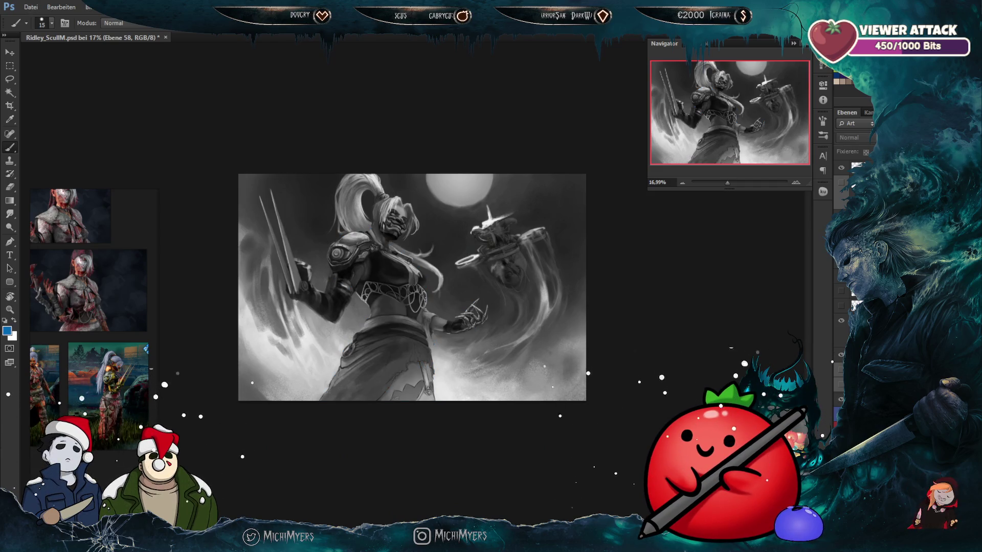
key("ctrl+comma")
key("ctrl+comma")
key("ctrl+comma")
key("ctrl+comma")
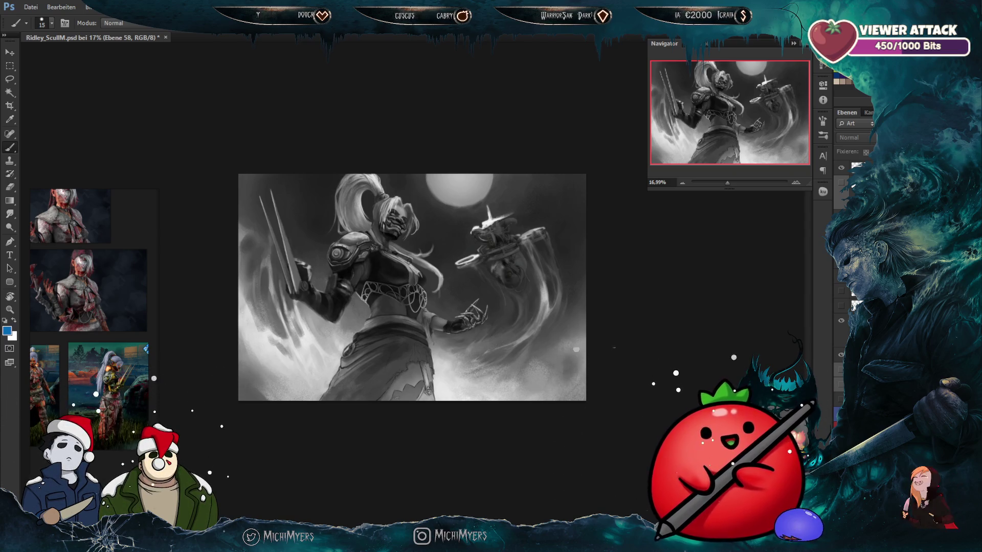
Step: Centre the Photos viewer and advance through the references from Trapper_HQ_JPEG2.png to Jeff_Artwork_HQ.png
left_click_drag(318, 112, 486, 57)
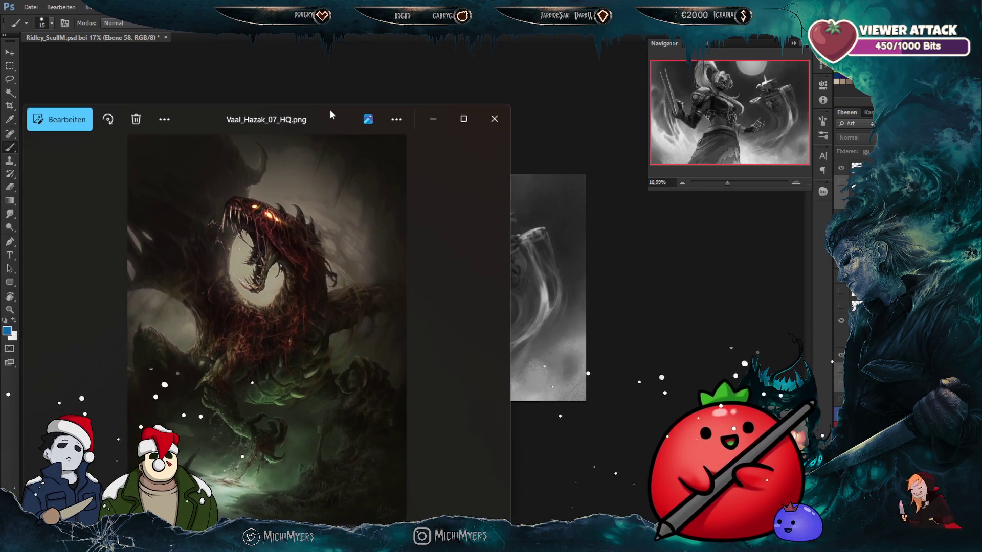
scroll(504, 317, "up", 2)
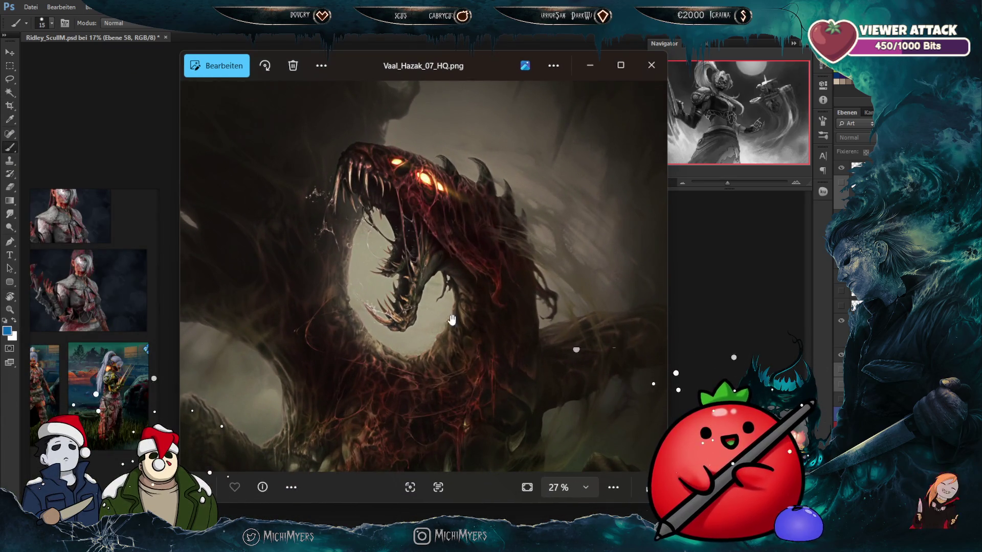
scroll(471, 314, "down", 2)
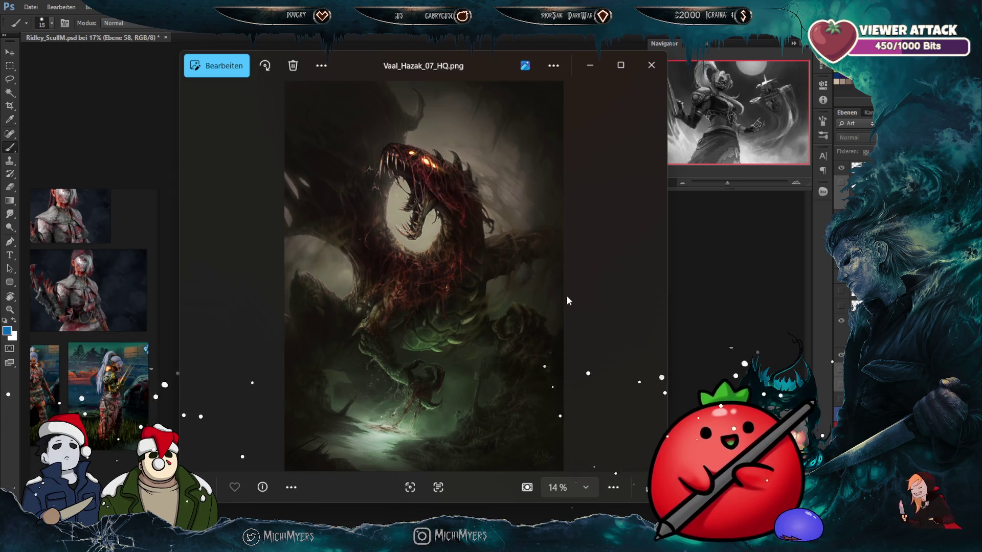
scroll(433, 404, "up", 2)
scroll(434, 404, "down", 2)
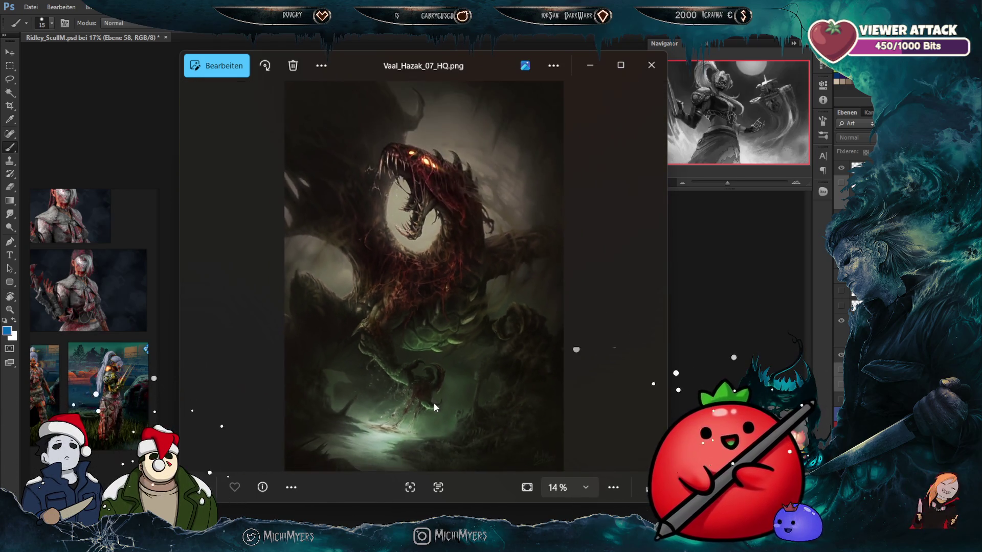
key("Right")
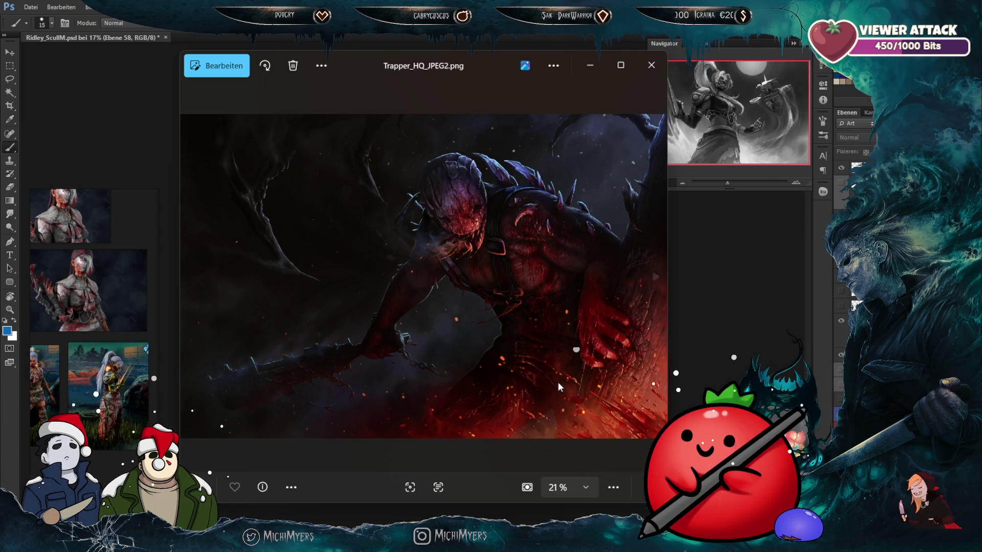
key("Right")
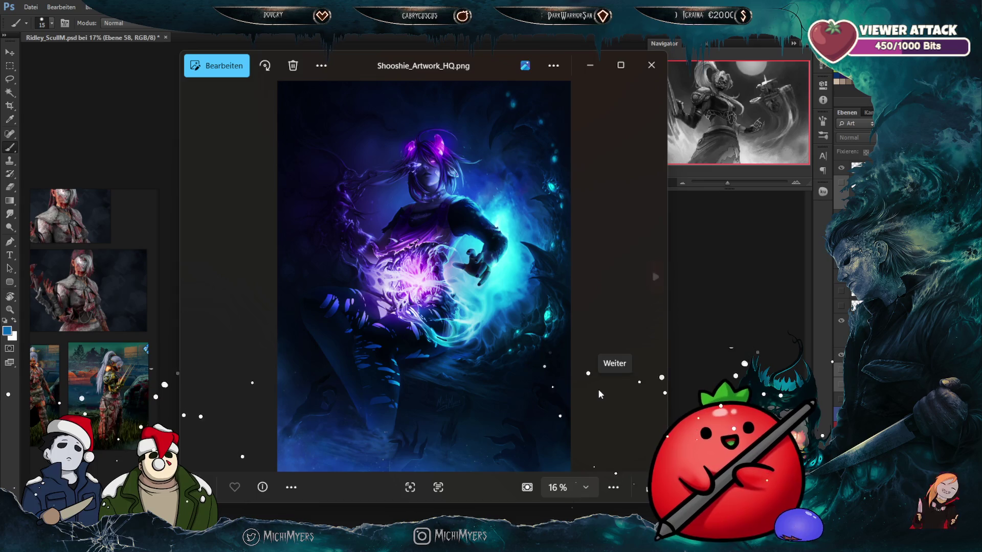
key("Right")
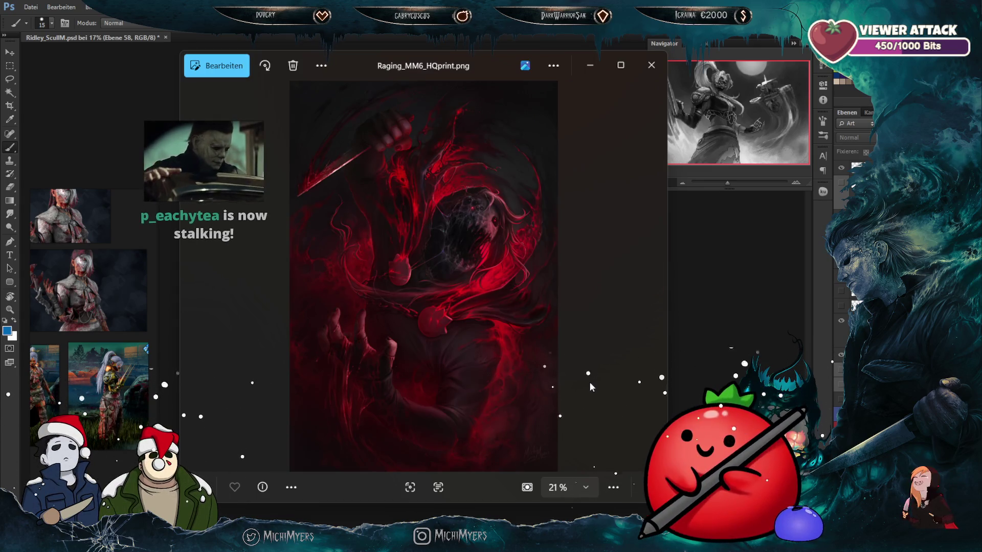
key("Right")
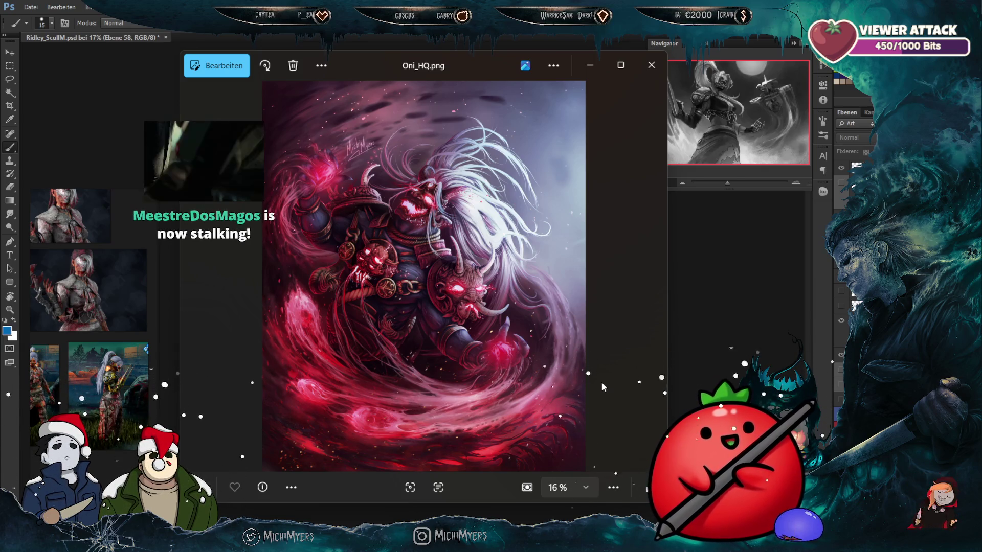
key("Right")
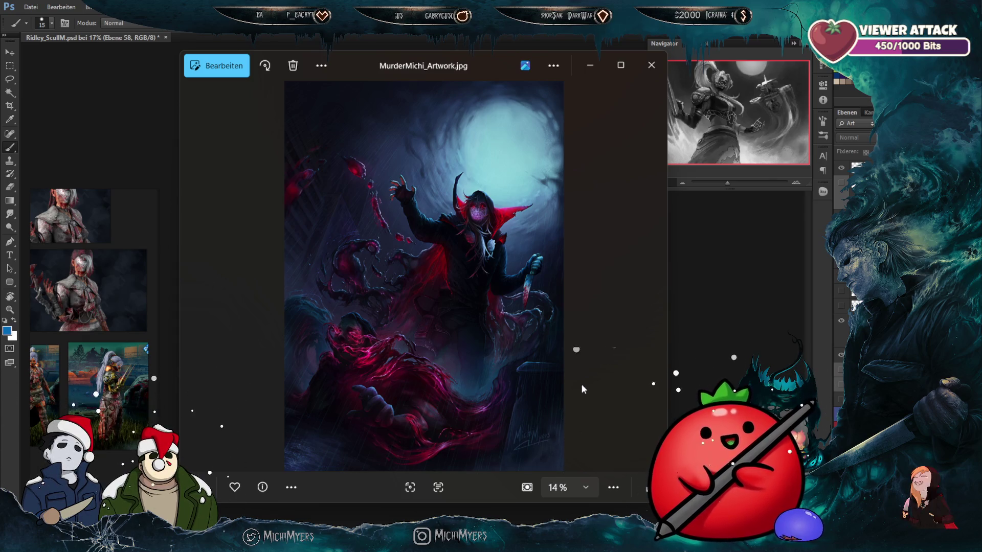
key("Right")
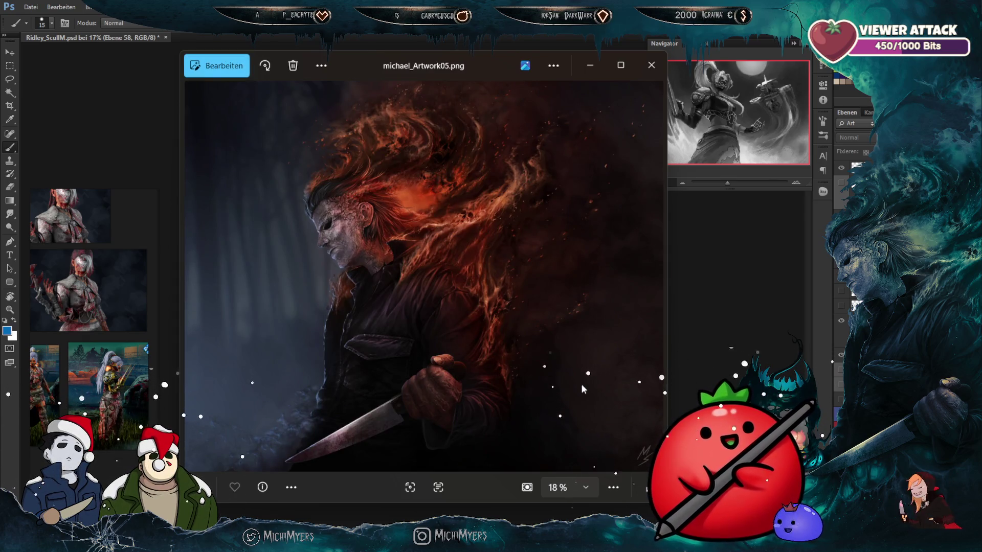
key("Right")
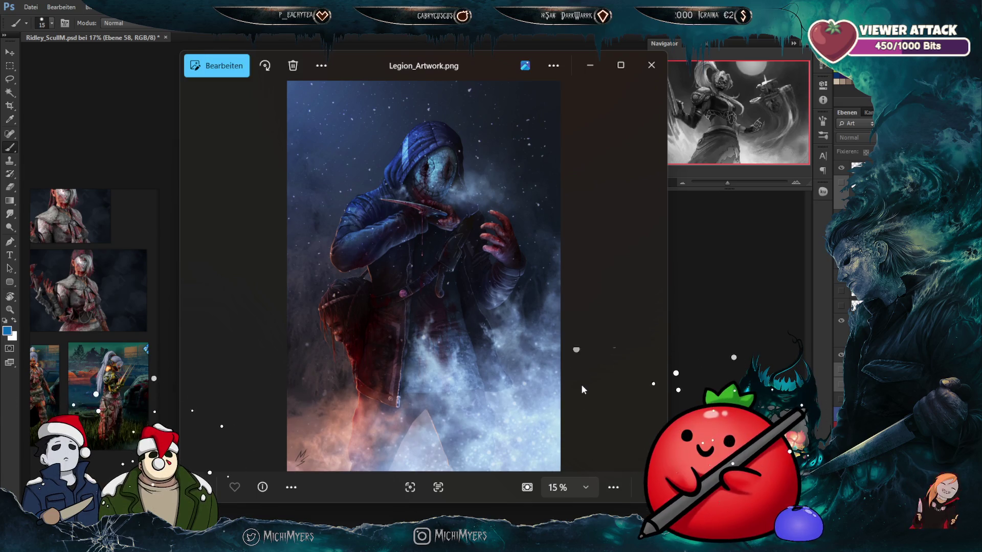
key("Right")
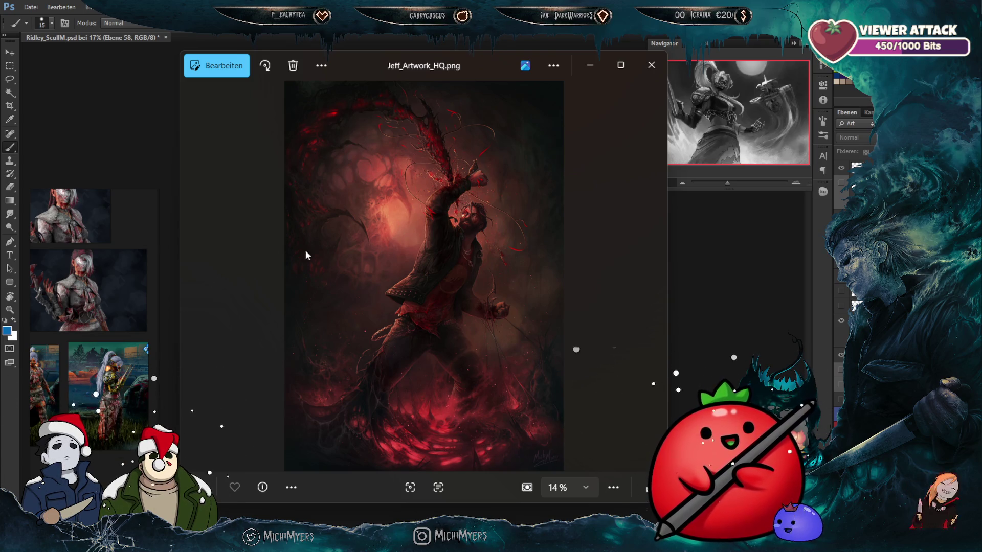
Step: Step back through Jason, Ghostface, Corrupted Trapper and Beach_Murdim to Artwork_Lefty_Trapper_HQ_C2.png, moving the viewer left
left_click(223, 251)
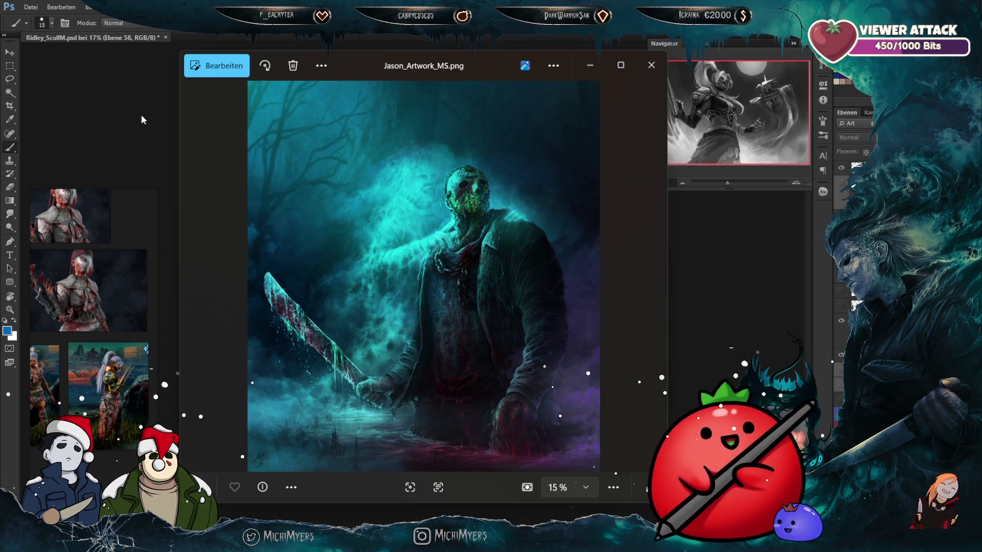
key("Left")
key("Left")
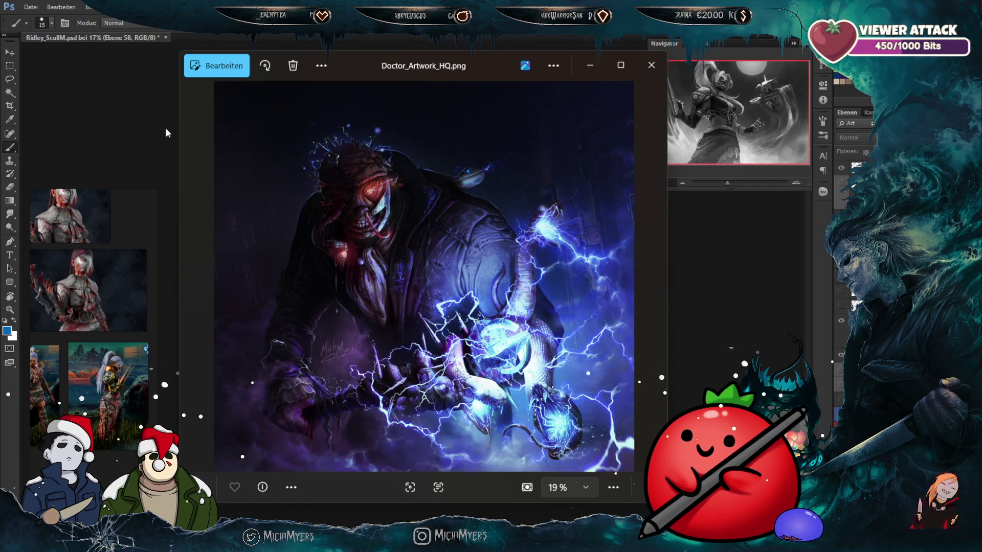
key("Left")
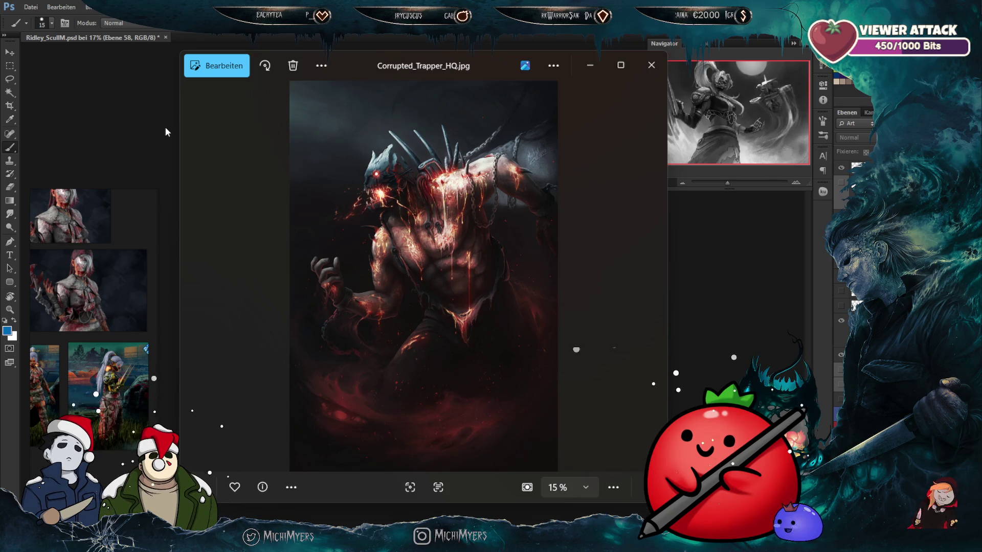
key("Left")
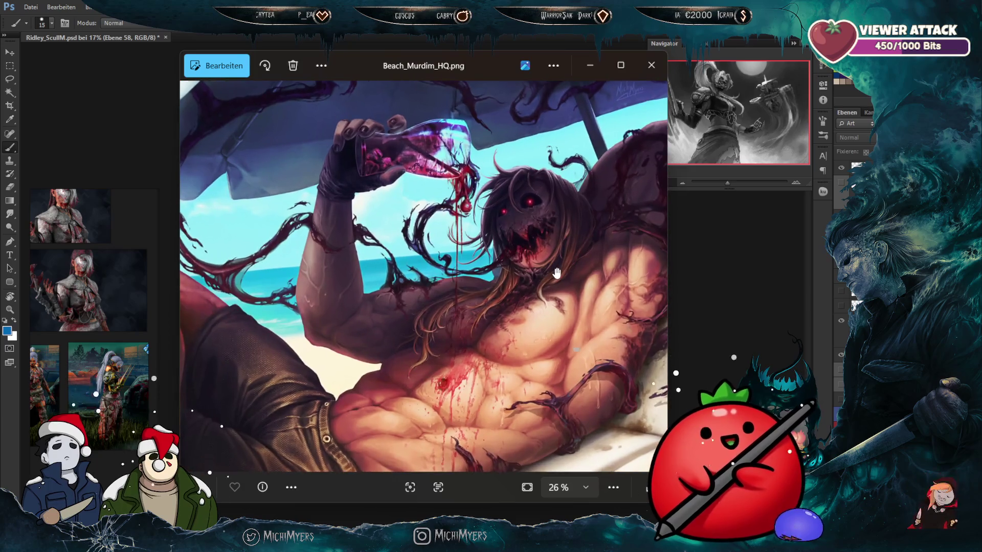
scroll(553, 262, "up", 2)
scroll(526, 263, "down", 2)
scroll(521, 270, "down", 2)
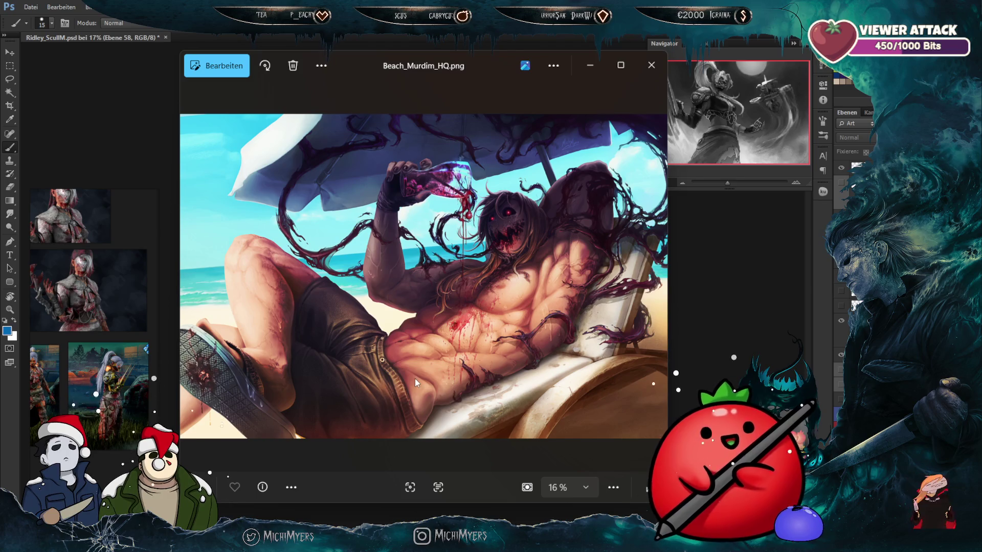
key("Left")
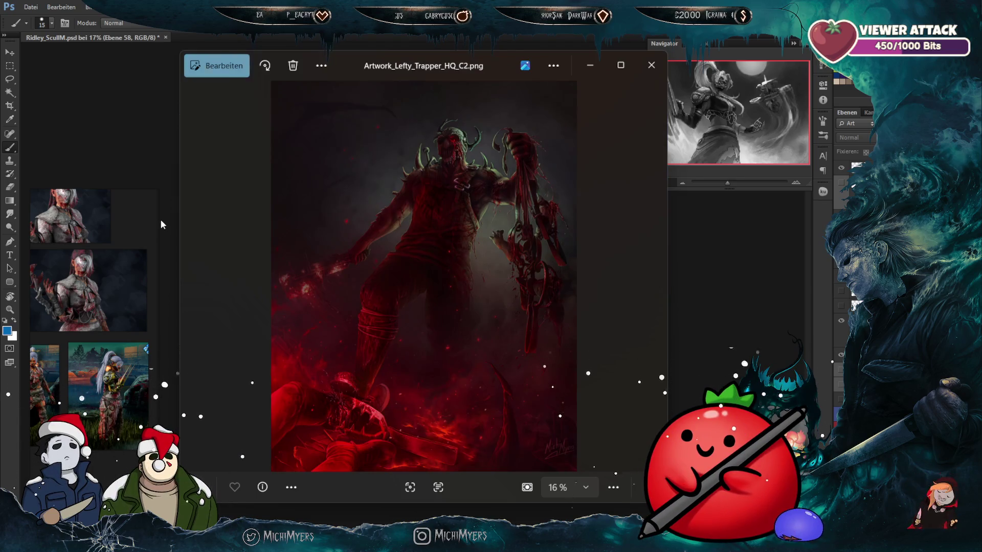
left_click_drag(502, 60, 1, 186)
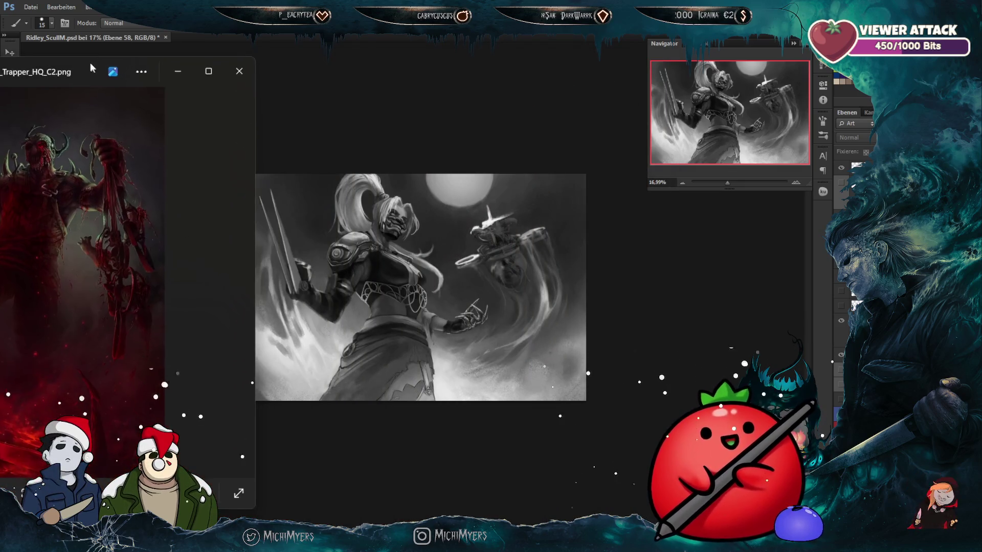
Step: Return to Photoshop, bring up the Oni_Pony.psd document, and close its window
key("alt+Tab")
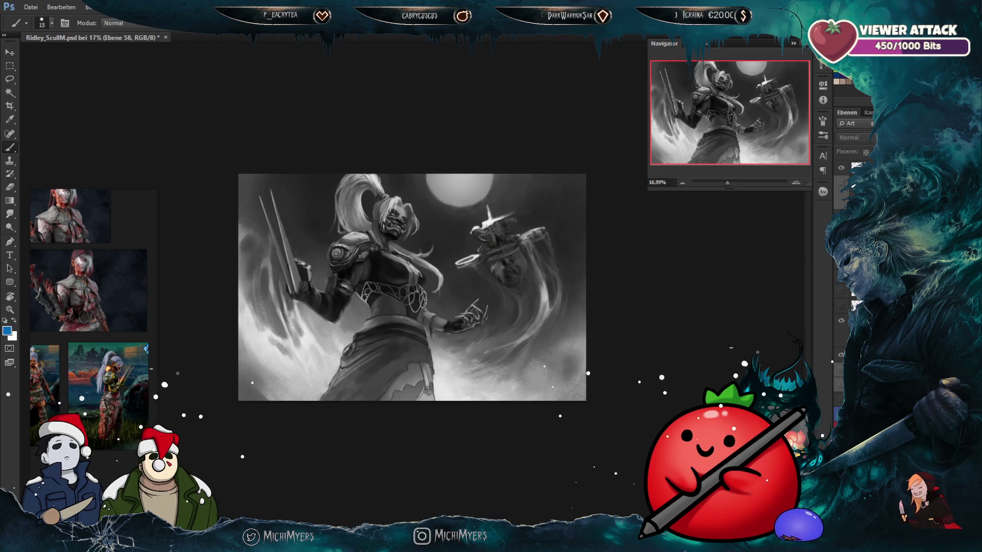
left_click(381, 51)
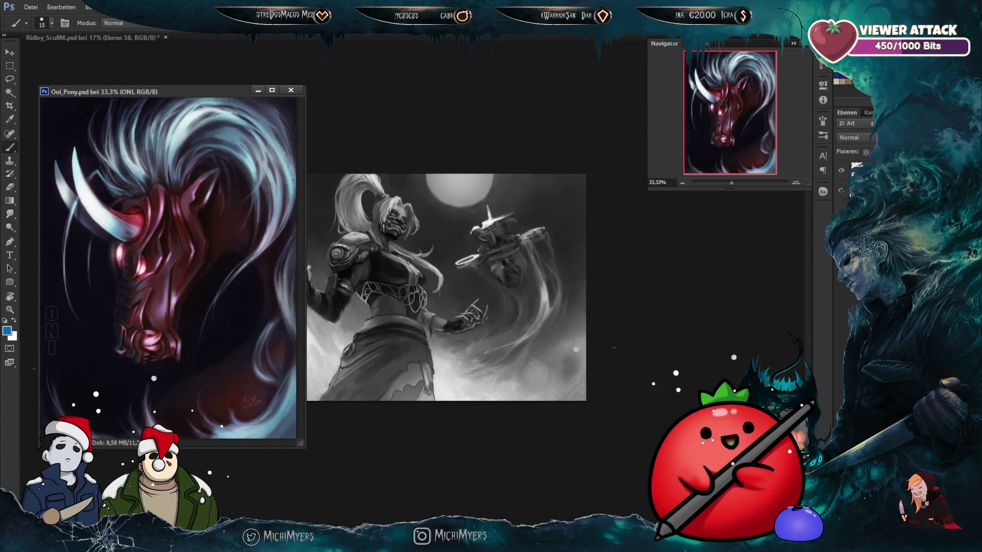
left_click(291, 90)
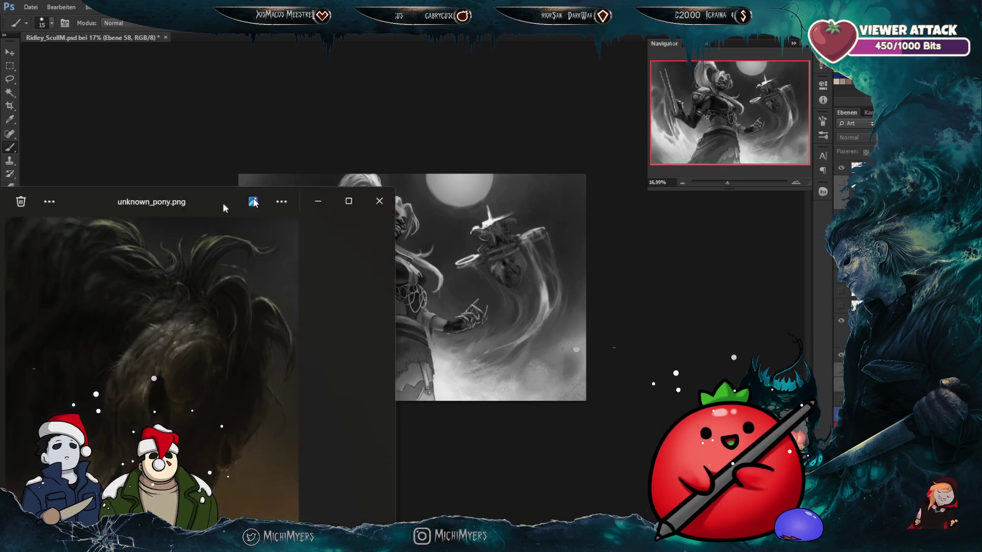
Step: Centre the unknown_pony.png viewer over the canvas to study it, then switch back to Photoshop
left_click_drag(222, 203, 500, 87)
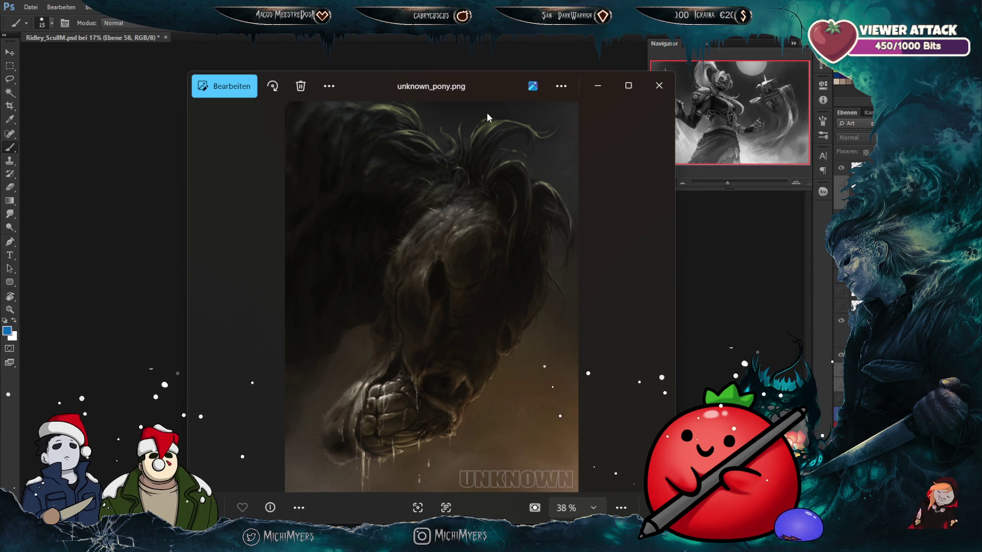
key("alt+Tab")
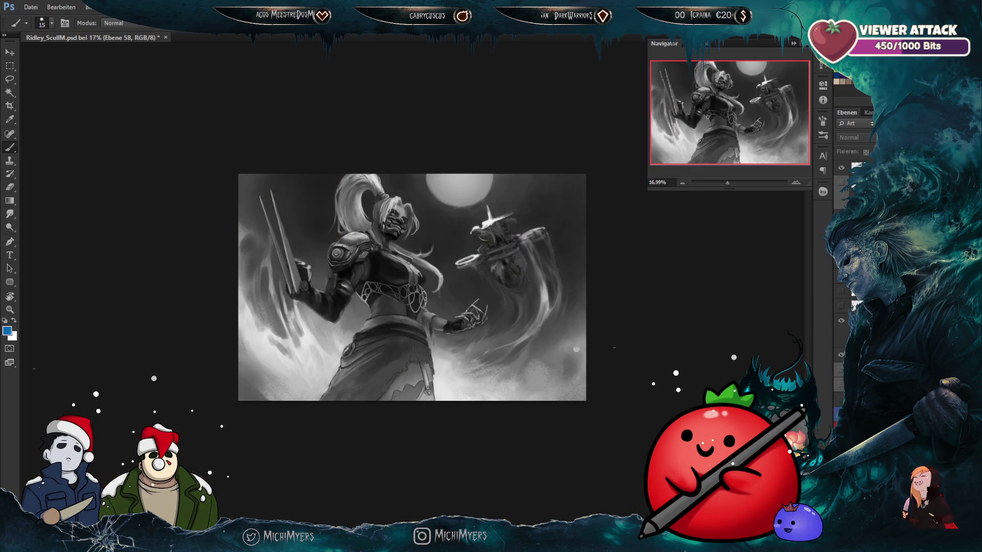
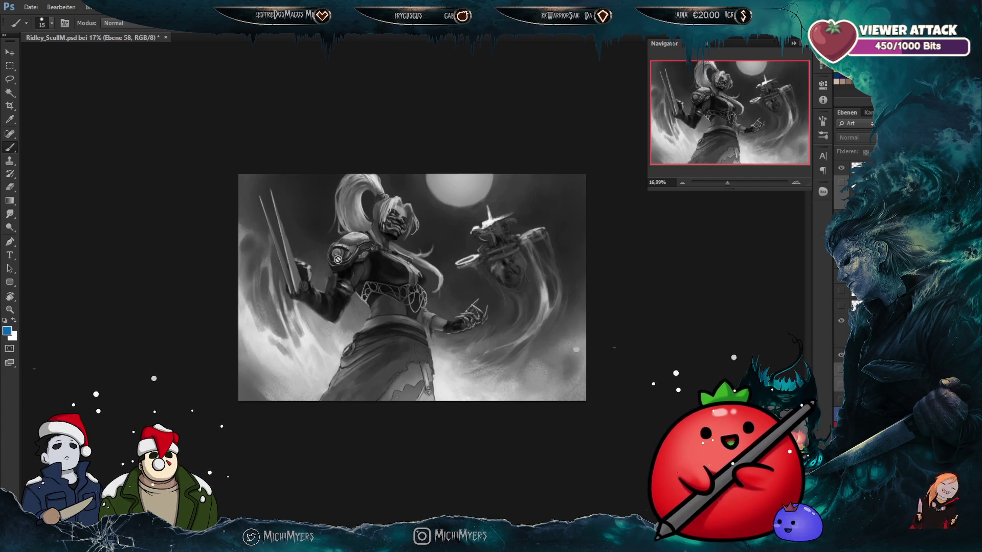
Step: Toggle the blue silhouette layer on and off to compare it with the painting
scroll(345, 319, "up", 3)
scroll(542, 380, "up", 3)
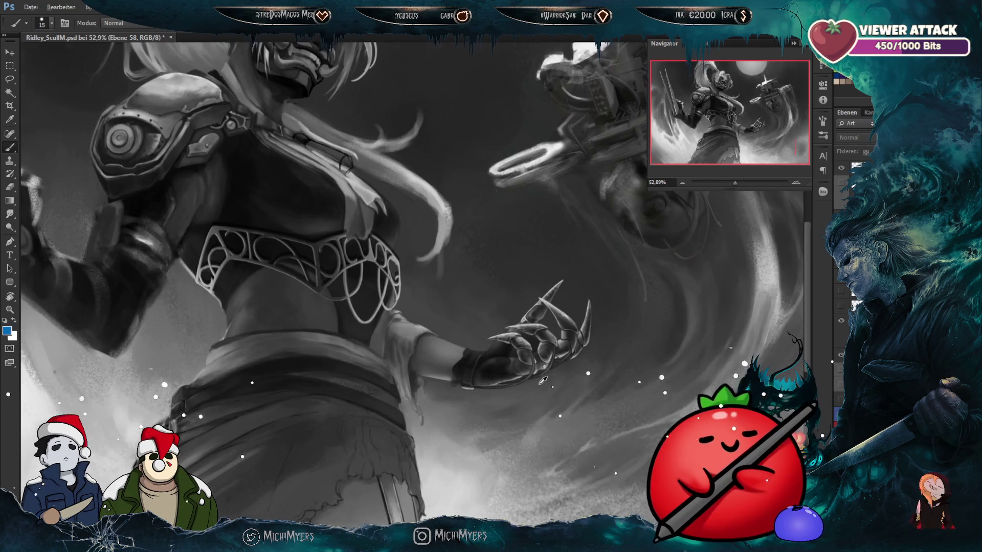
scroll(542, 380, "up", 1)
scroll(460, 353, "down", 2)
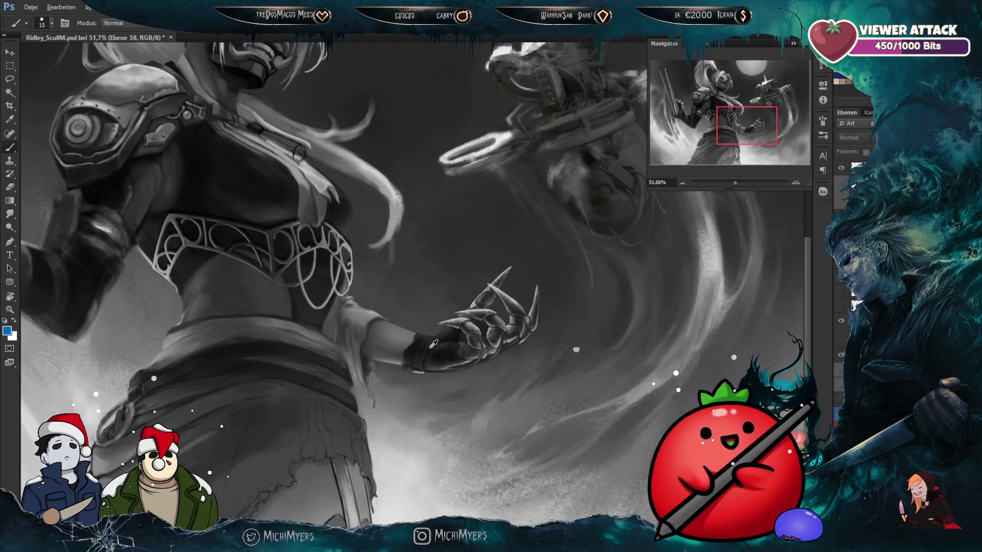
scroll(433, 344, "down", 1)
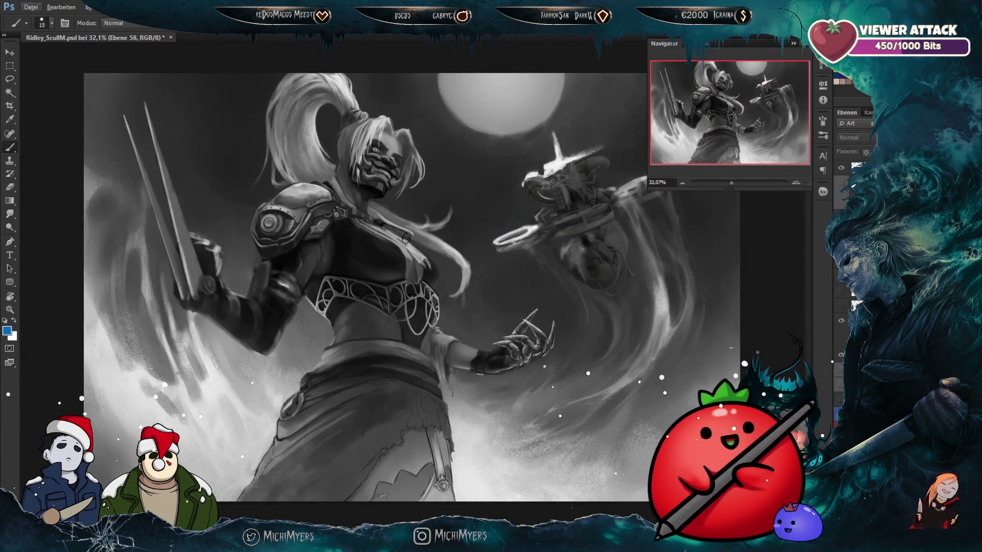
left_click(840, 402)
left_click(840, 403)
left_click(840, 402)
left_click(840, 403)
left_click(840, 402)
left_click(840, 403)
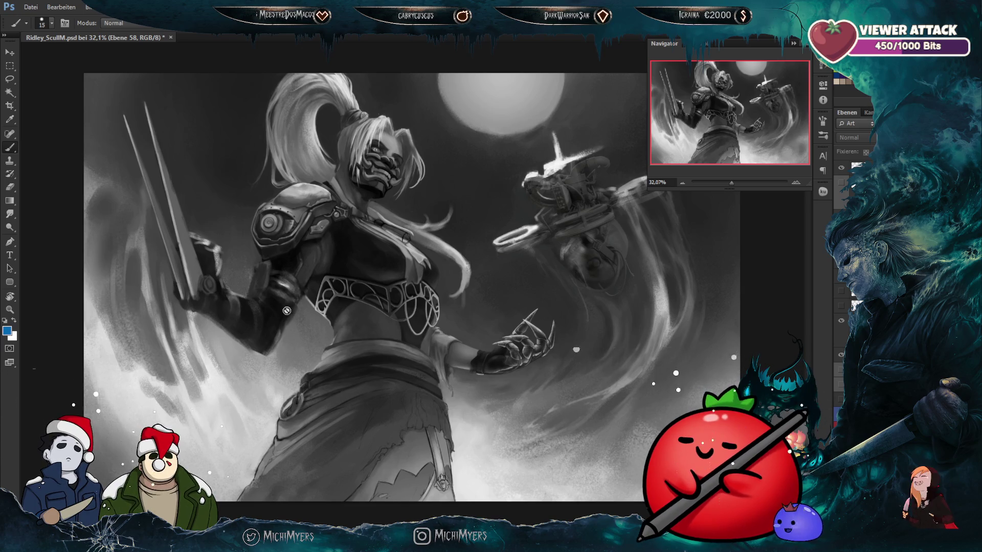
Step: Show the blue body fill and add a layer mask to it, keeping pixel editing active
scroll(330, 351, "up", 3)
scroll(541, 394, "down", 2)
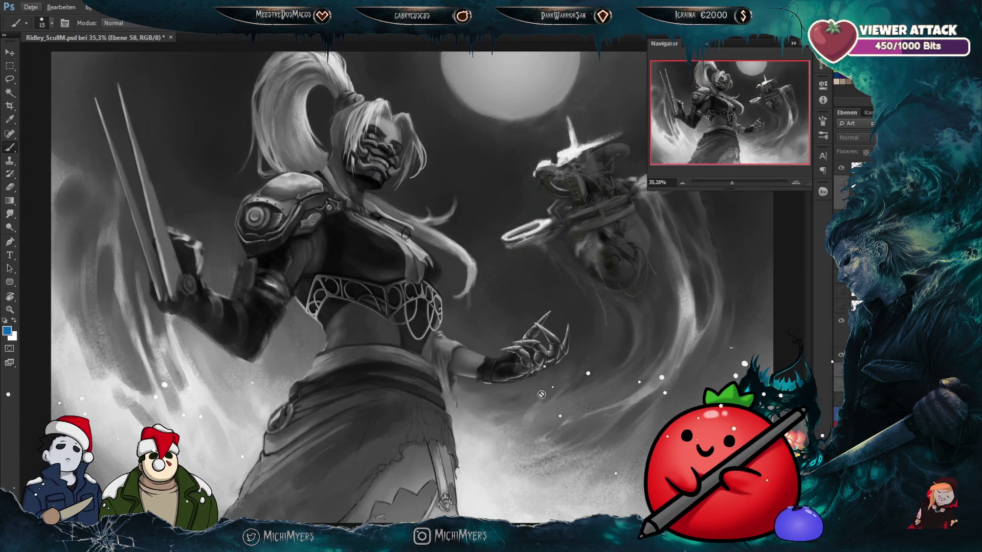
left_click(840, 402)
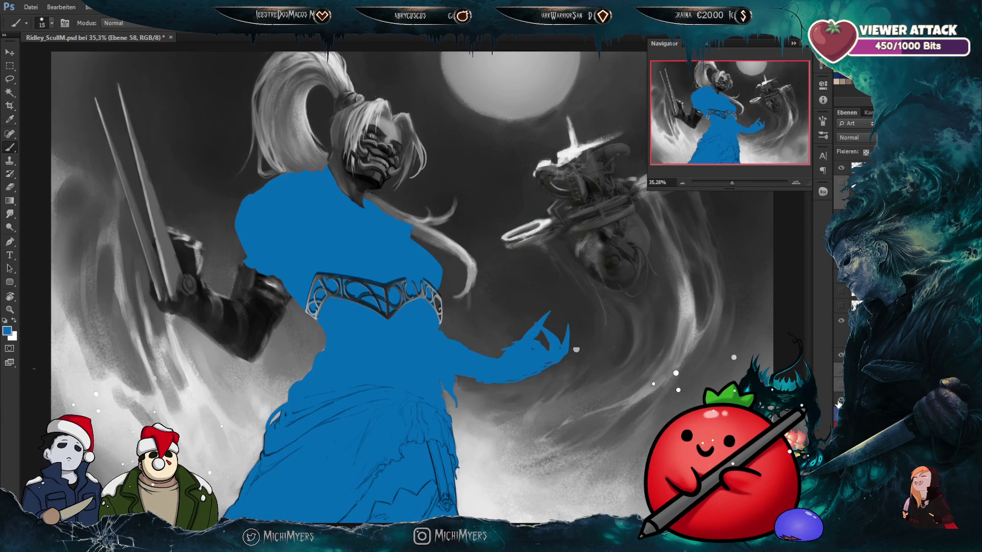
left_click(839, 403)
left_click(840, 403)
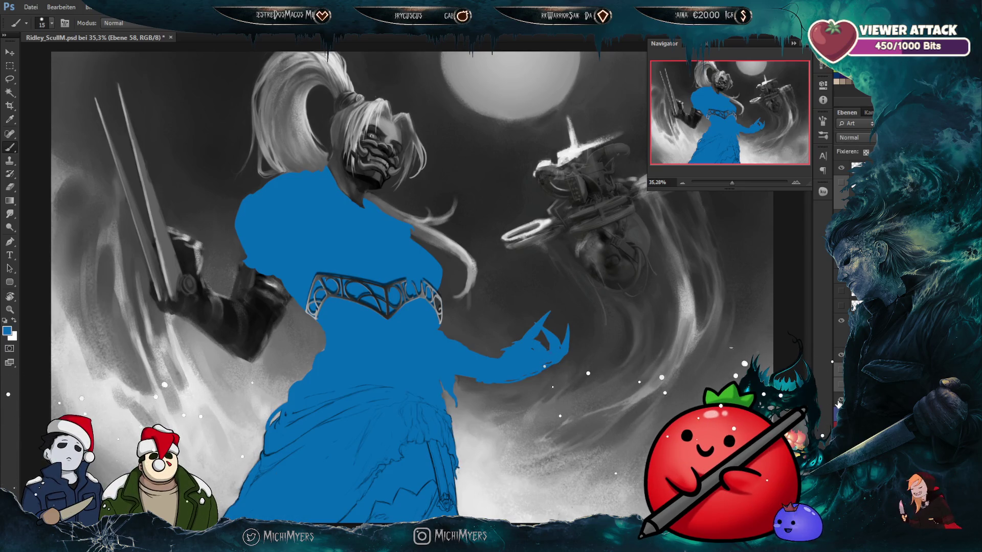
left_click(839, 403)
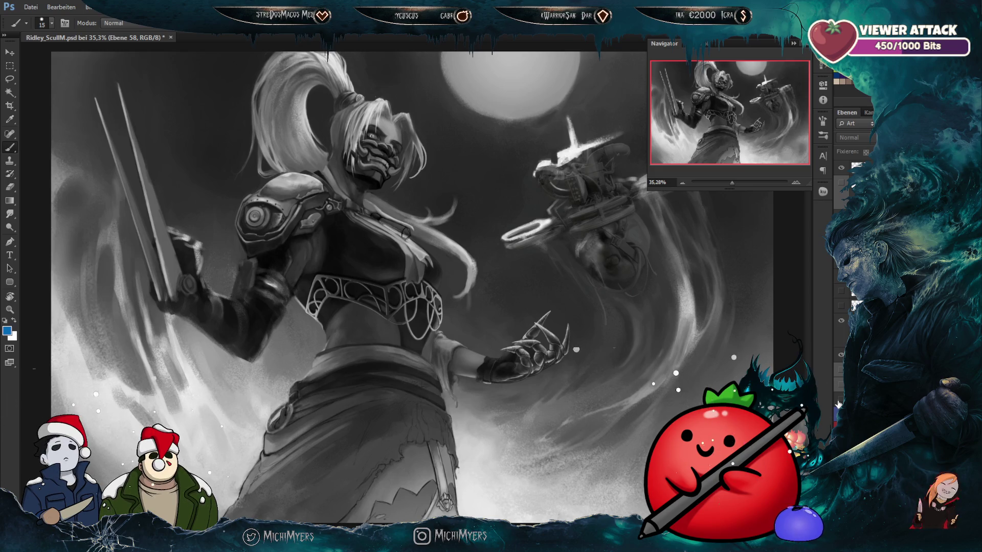
left_click(840, 403)
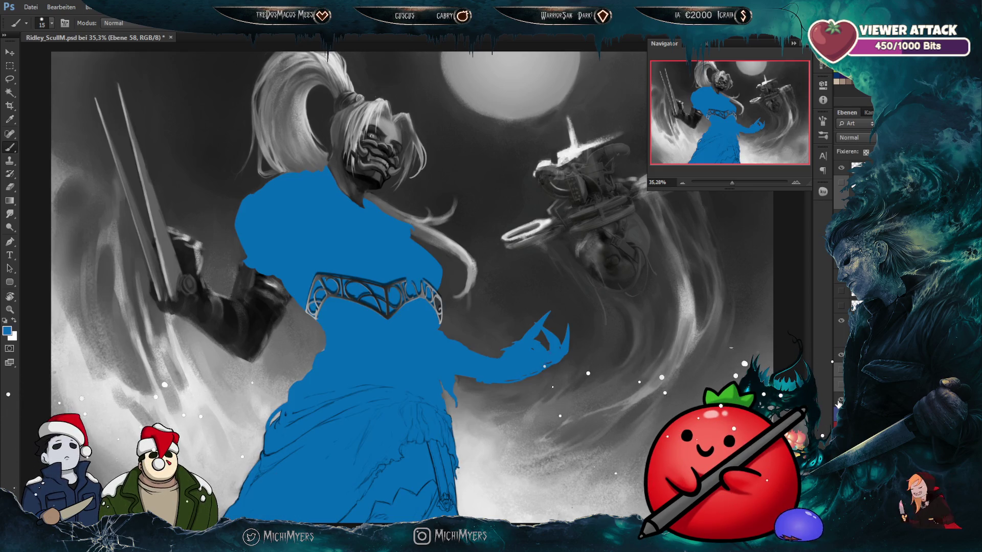
left_click(839, 403)
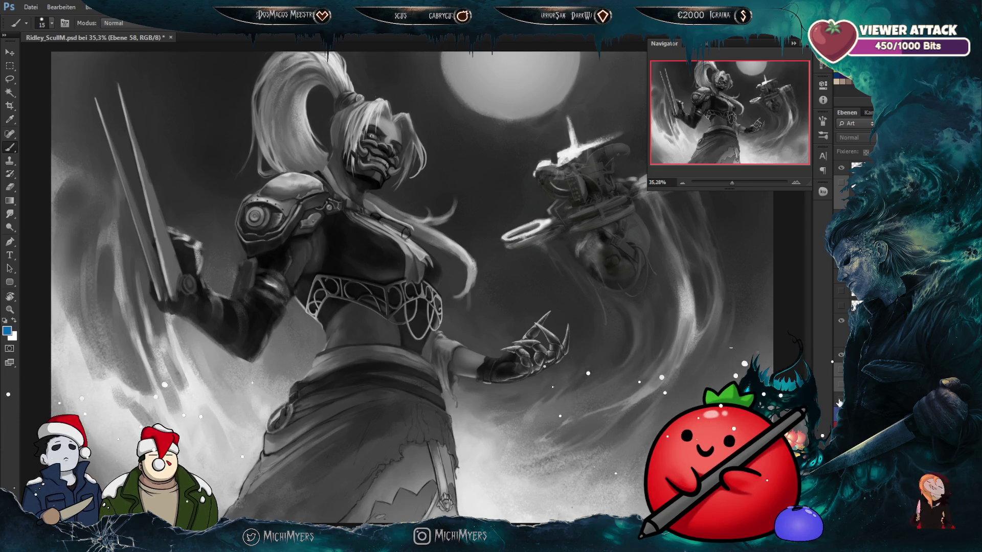
left_click(840, 403)
left_click(844, 407)
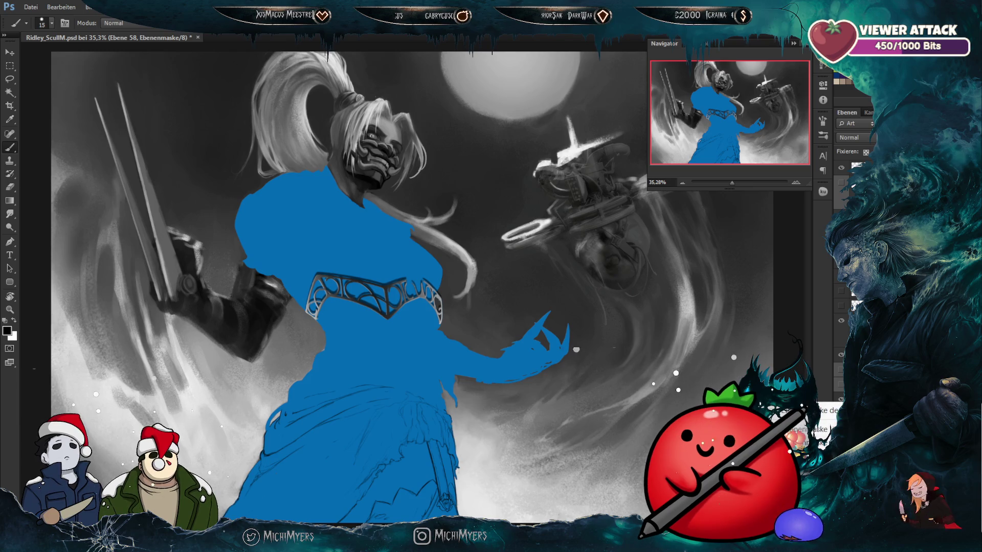
left_click(851, 409)
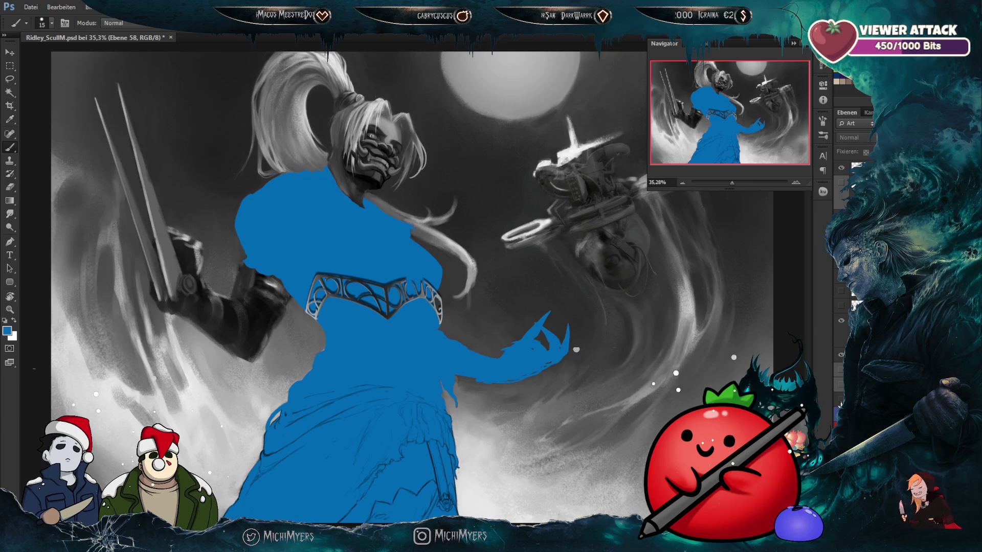
Step: Hide the torso and skirt fill so only the hand's blue fill remains
left_click(842, 398)
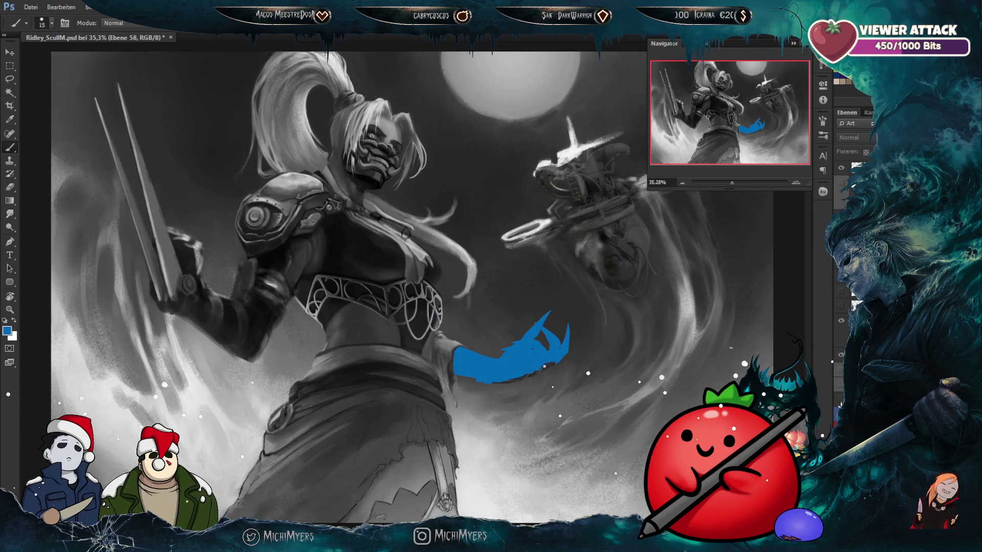
left_click(841, 399)
left_click(842, 399)
left_click(841, 399)
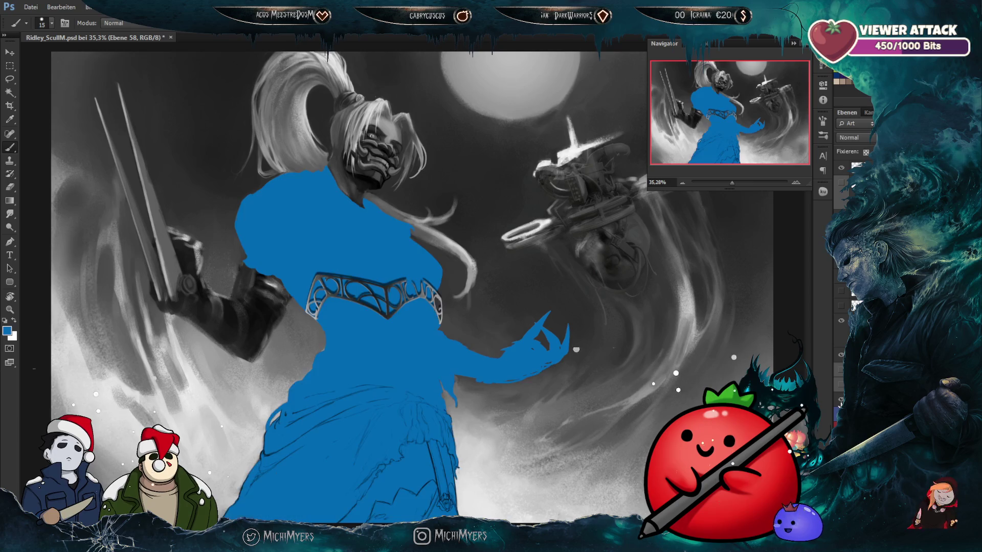
left_click(841, 399)
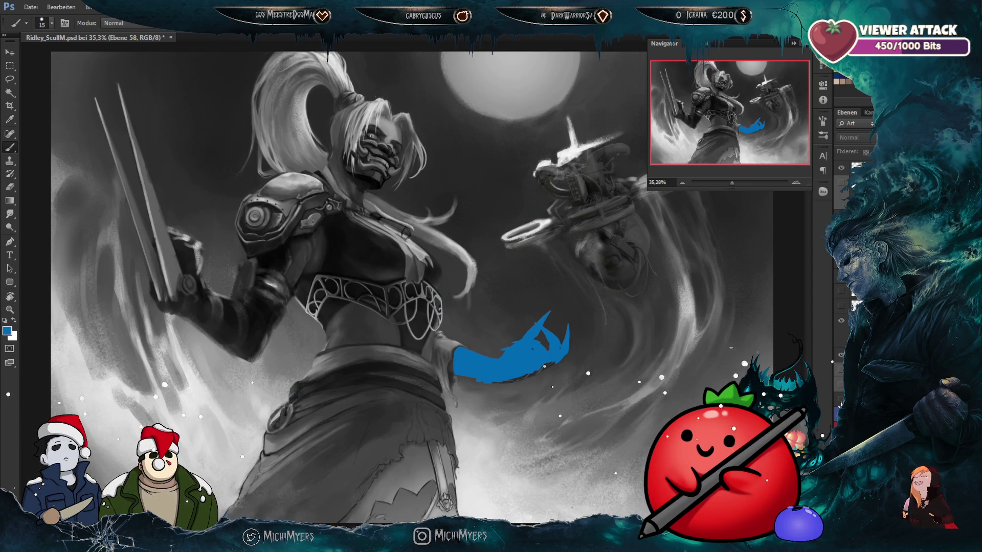
scroll(437, 366, "up", 3)
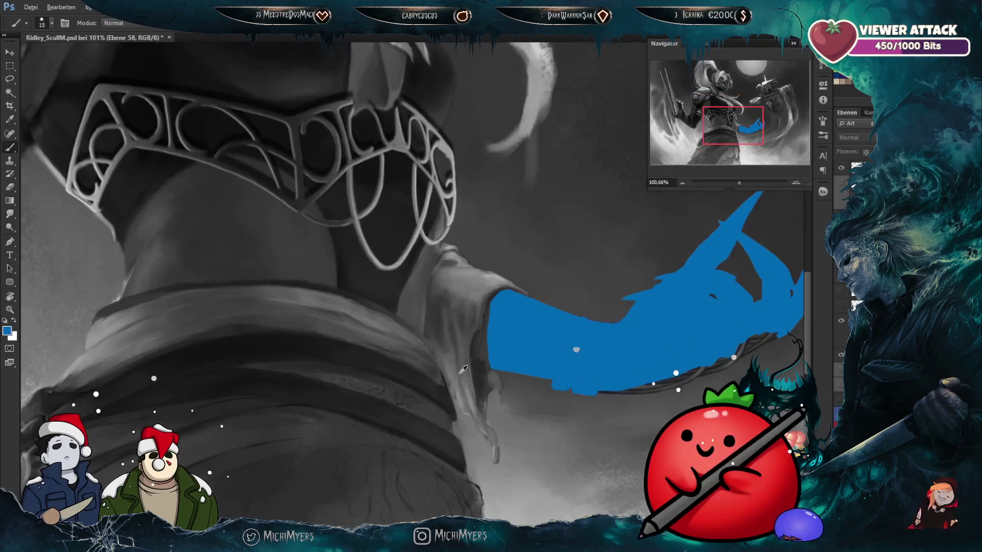
scroll(445, 368, "down", 2)
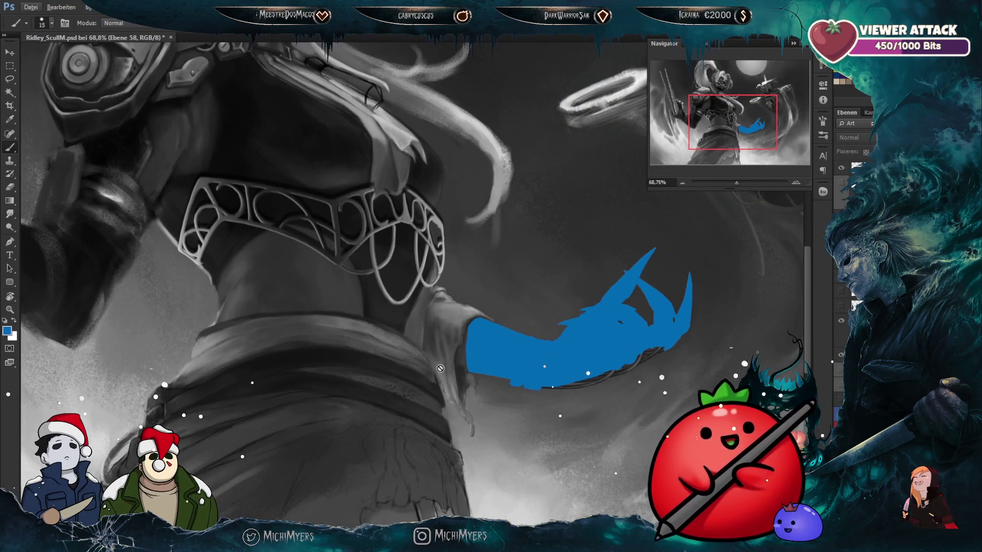
Step: Step back through history to restore the hand-and-wrist selection, then deselect it
key("ctrl+z")
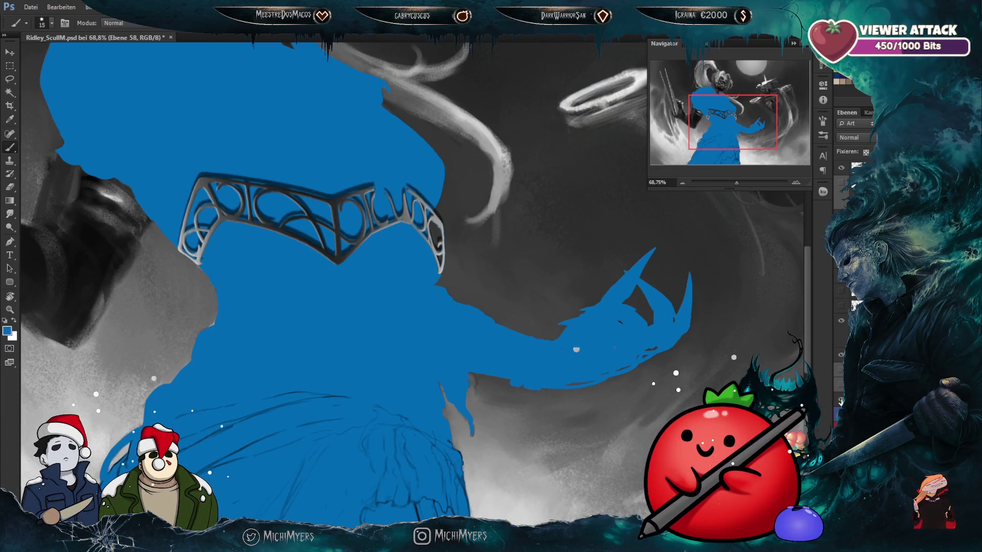
scroll(444, 257, "down", 4)
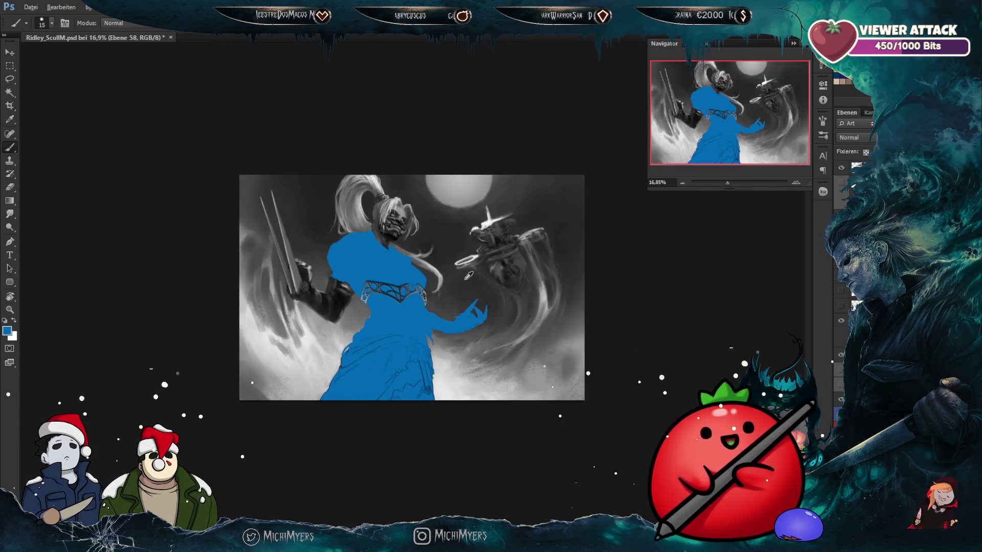
scroll(479, 361, "up", 1)
scroll(479, 361, "up", 2)
key("ctrl+z")
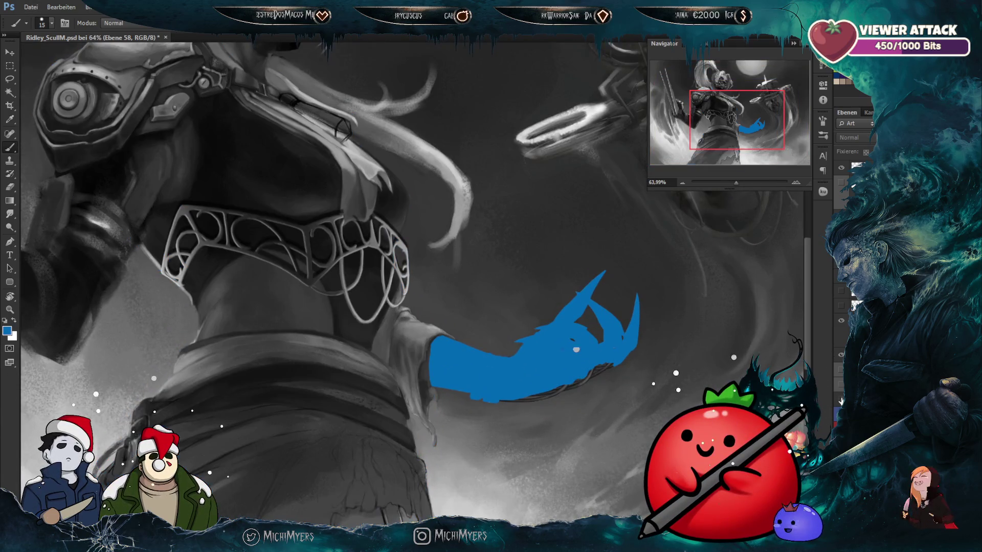
key("ctrl+alt+z")
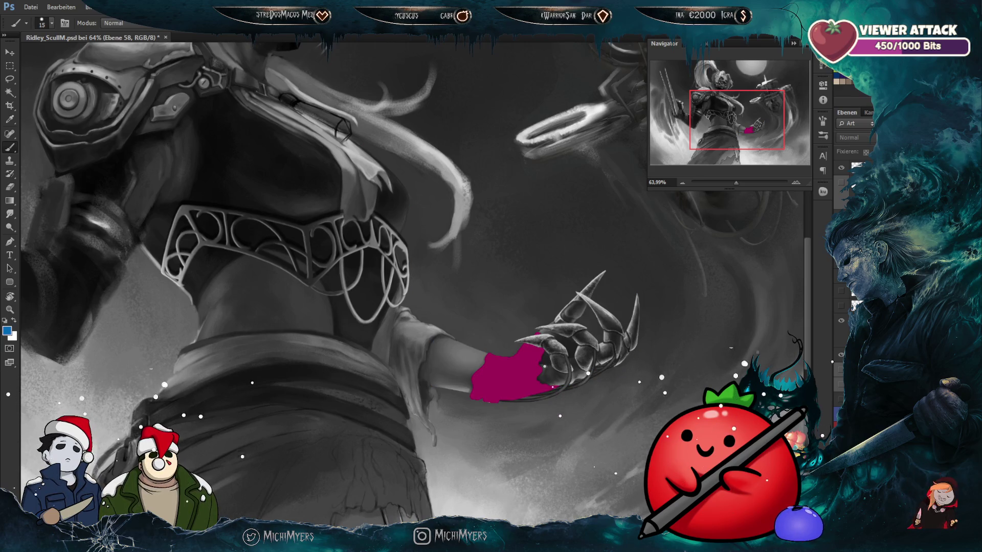
key("ctrl+alt+z")
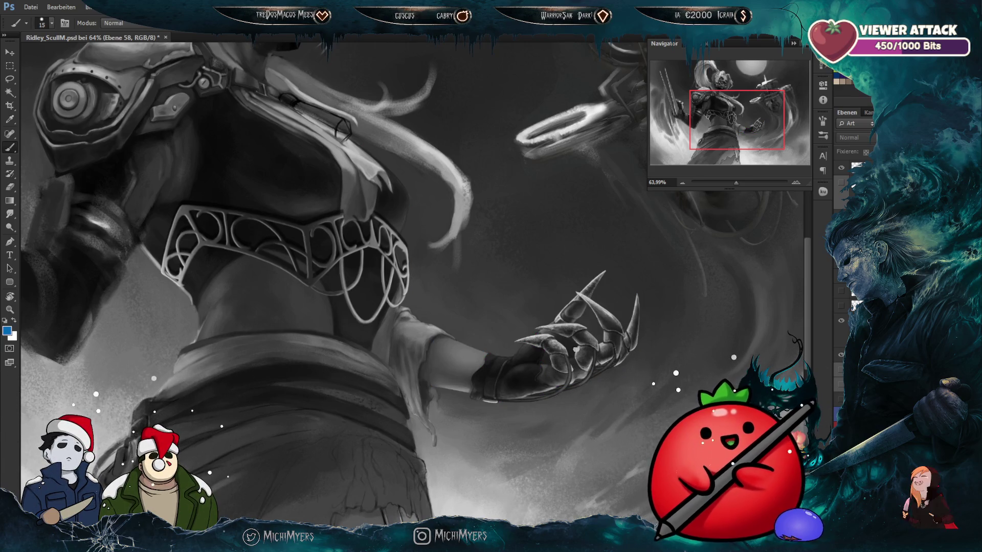
key("ctrl+alt+z")
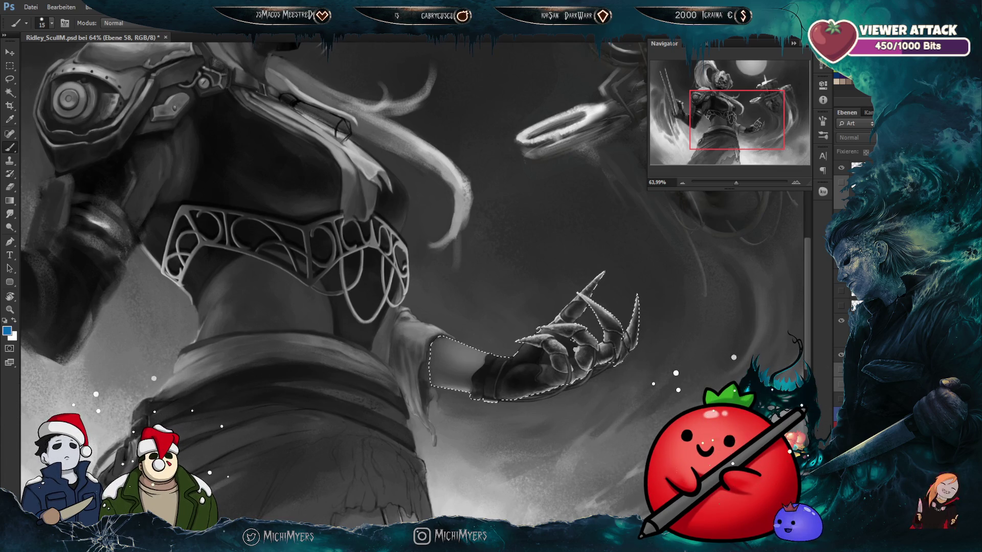
key("ctrl+d")
Step: Refill the silhouette with blue and make it translucent over the painted detail
key("shift+alt+BackSpace")
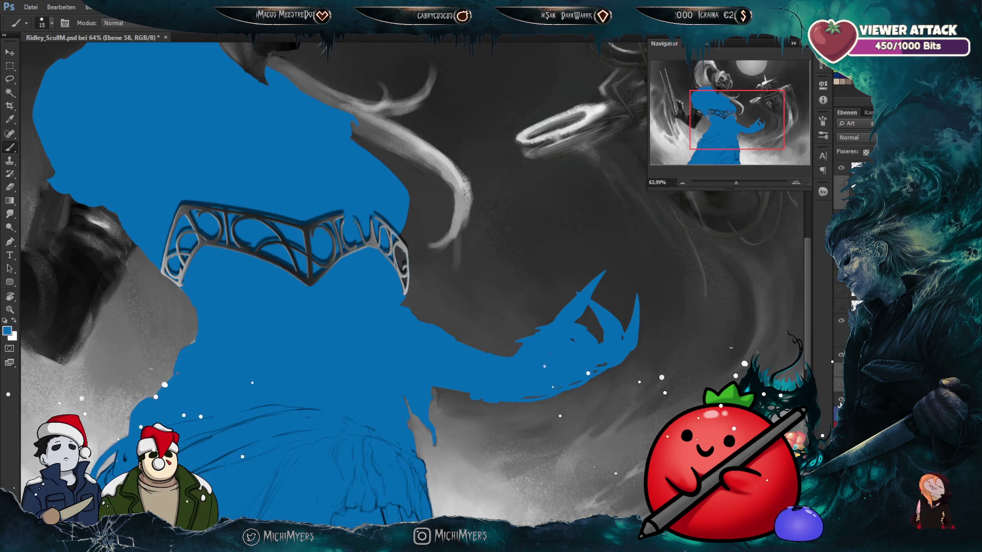
key("ctrl+z")
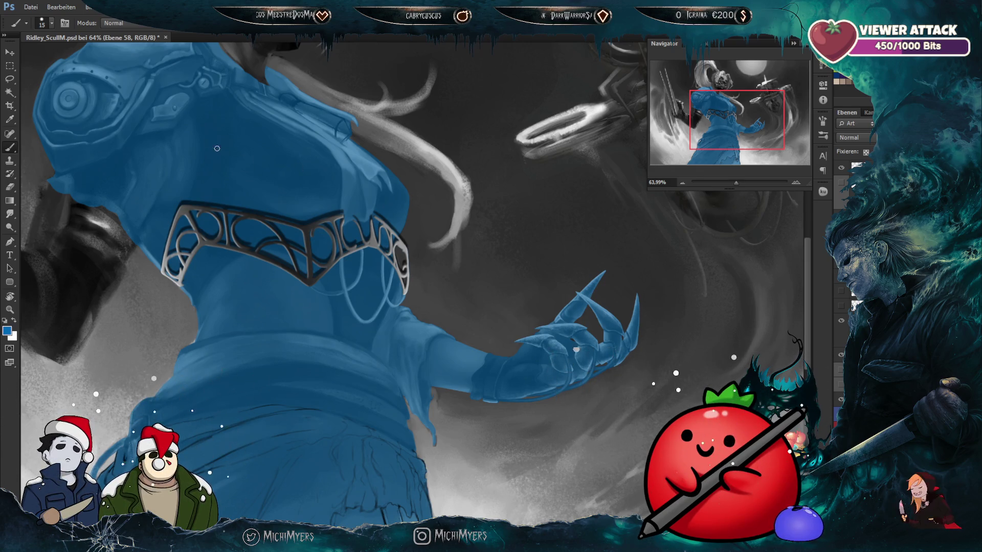
key("l")
scroll(457, 335, "up", 2)
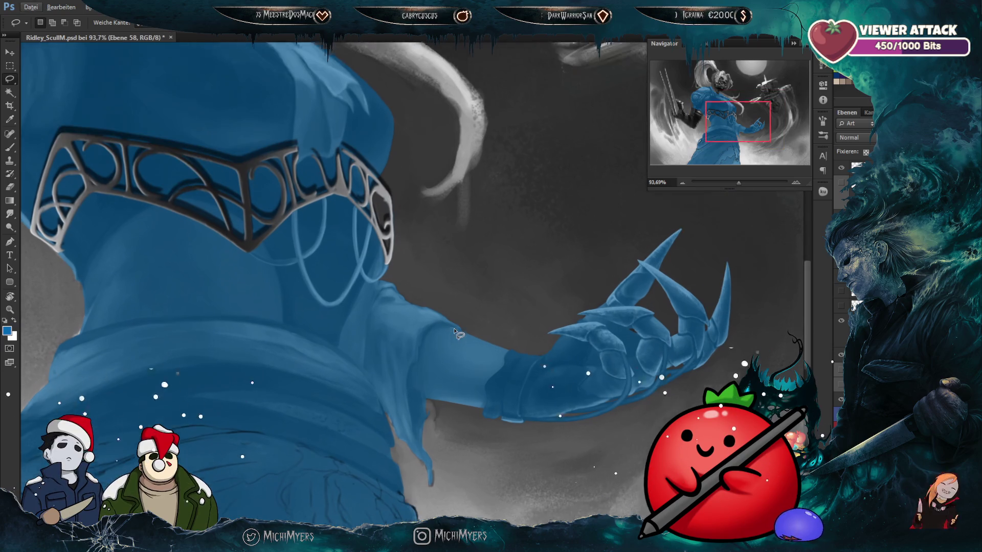
Step: Lasso-select the clawed hand and arm along the shoulder's left edge
scroll(458, 335, "down", 1)
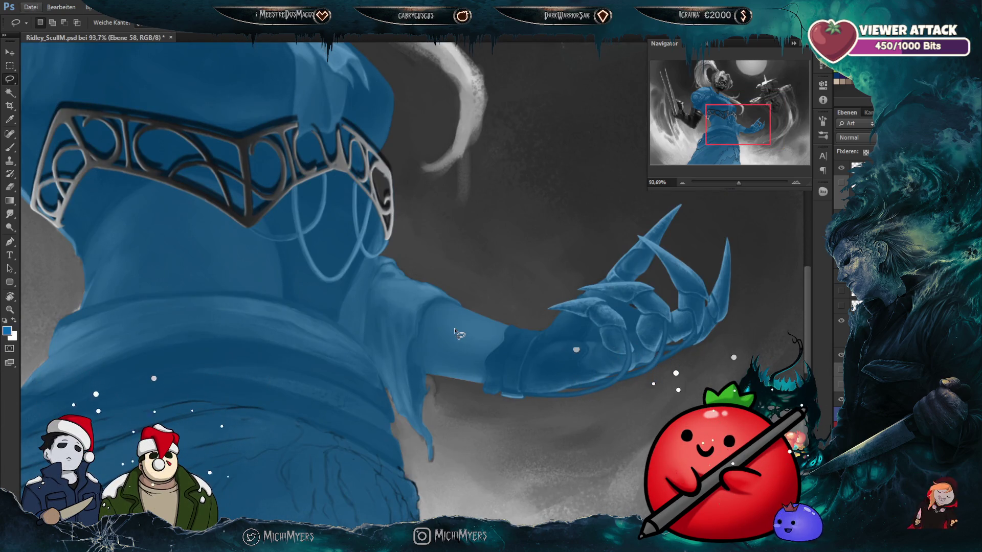
left_click_drag(465, 462, 731, 221)
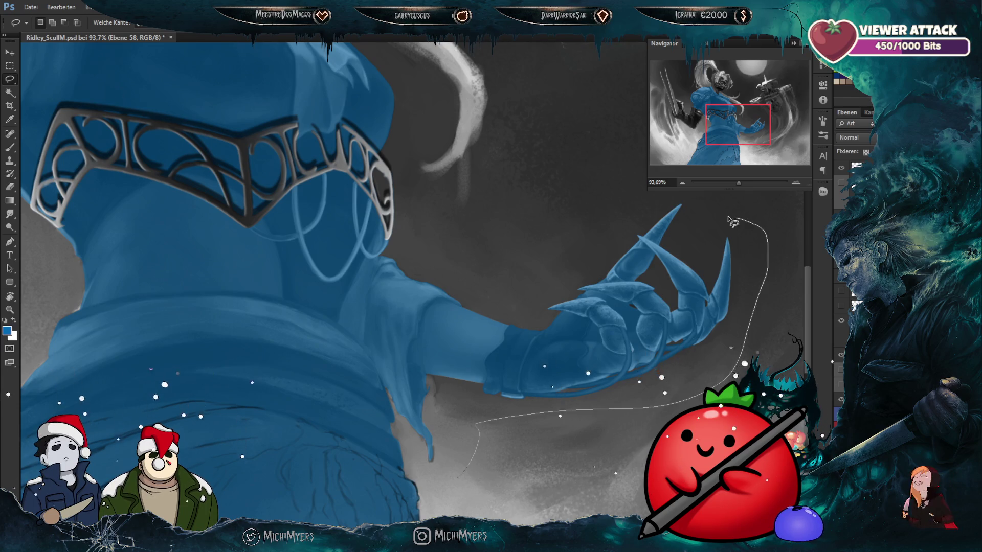
mouse_move(668, 202)
left_mouse_down()
mouse_move(499, 294)
mouse_move(488, 463)
left_mouse_up()
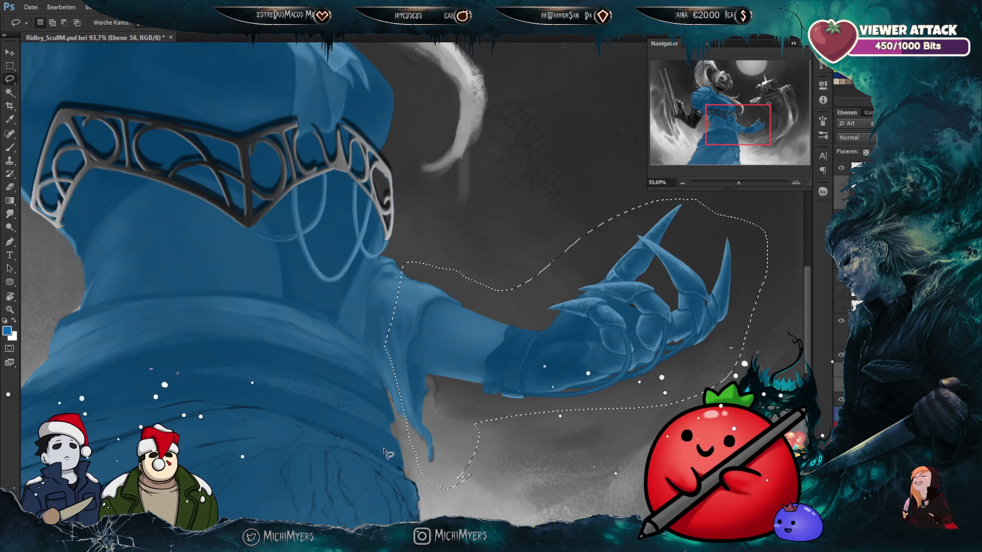
scroll(379, 274, "up", 5)
left_click_drag(438, 248, 404, 394)
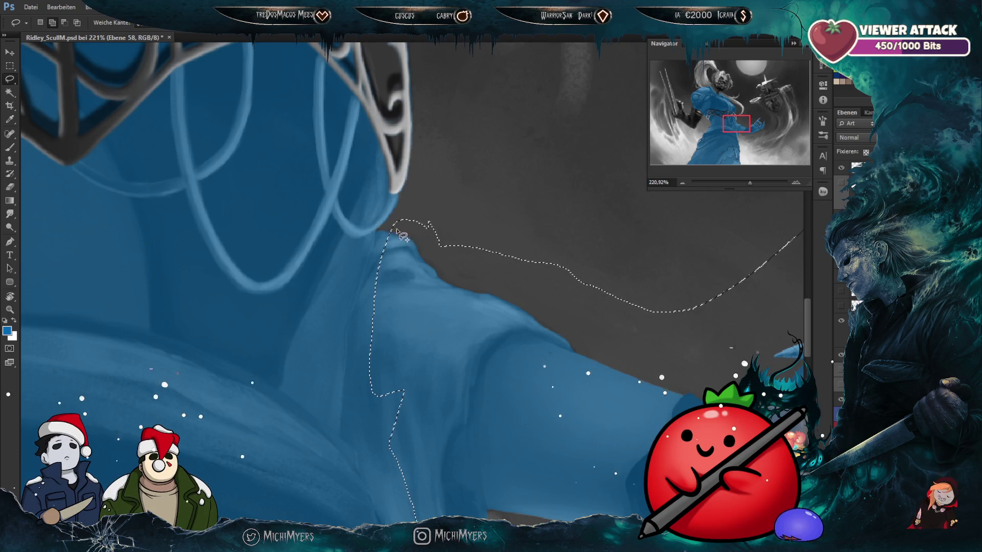
mouse_move(397, 225)
left_mouse_down()
mouse_move(353, 426)
mouse_move(405, 455)
left_mouse_up()
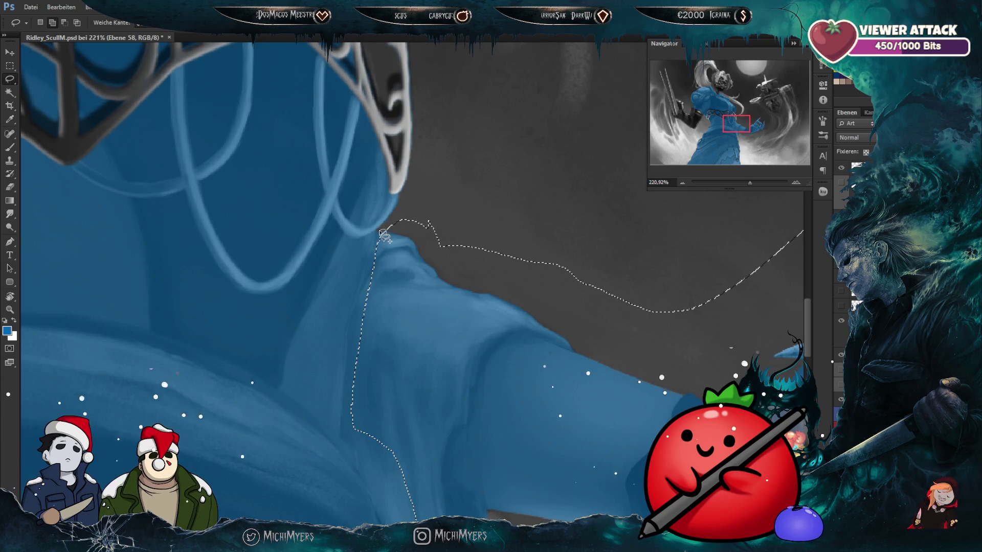
left_click_drag(378, 237, 355, 338)
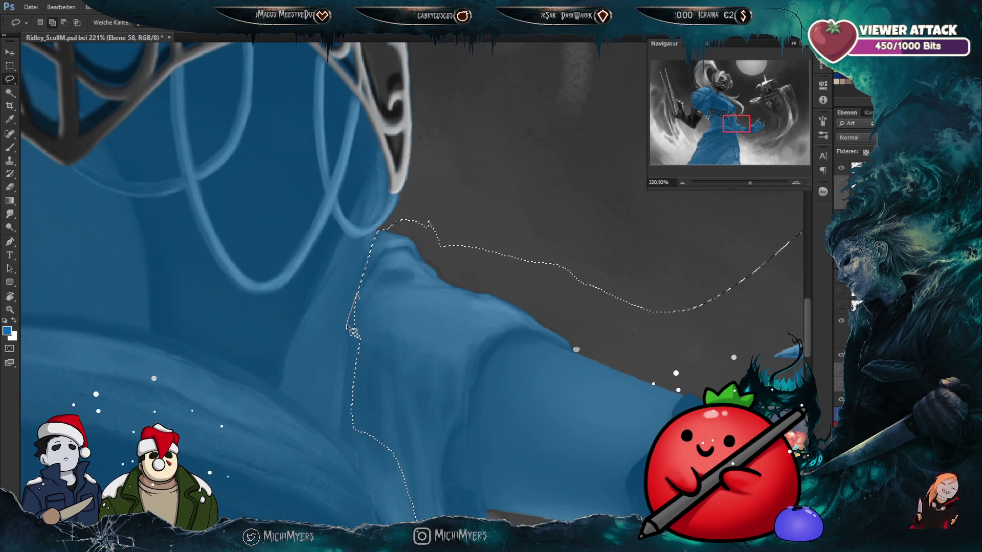
left_click_drag(354, 304, 343, 347)
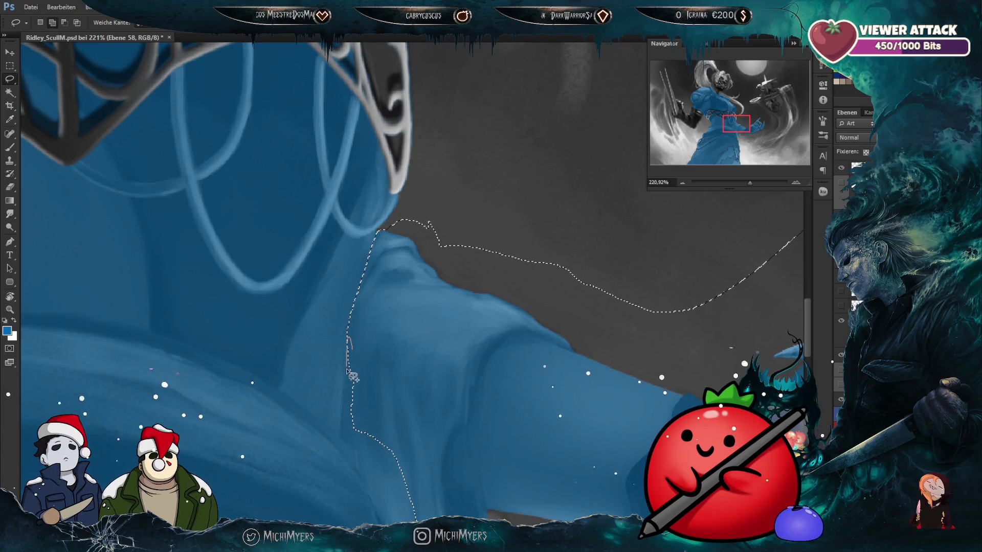
left_click_drag(351, 392, 352, 327)
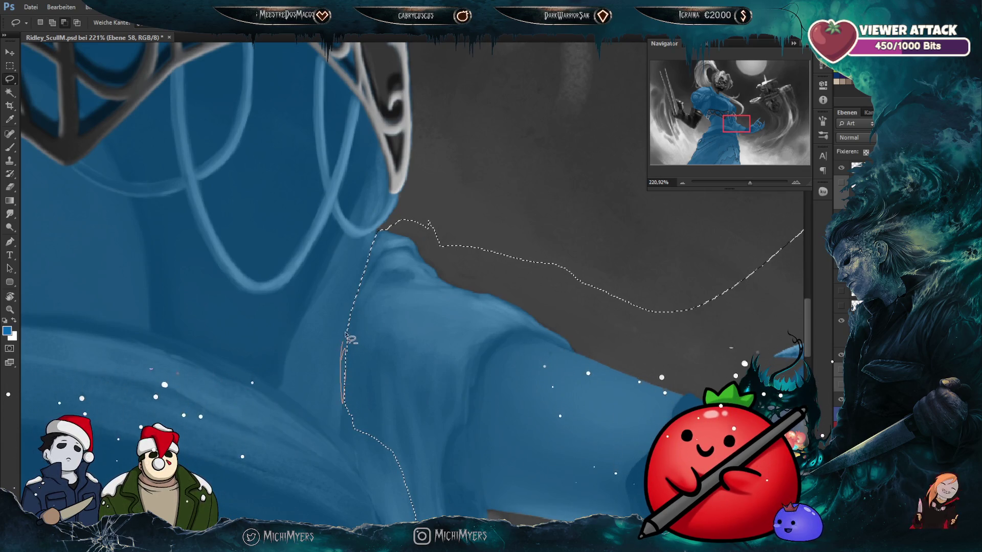
Step: Refine the arm selection around the notch below the shoulder and the sleeve edge
left_click_drag(414, 391, 454, 377)
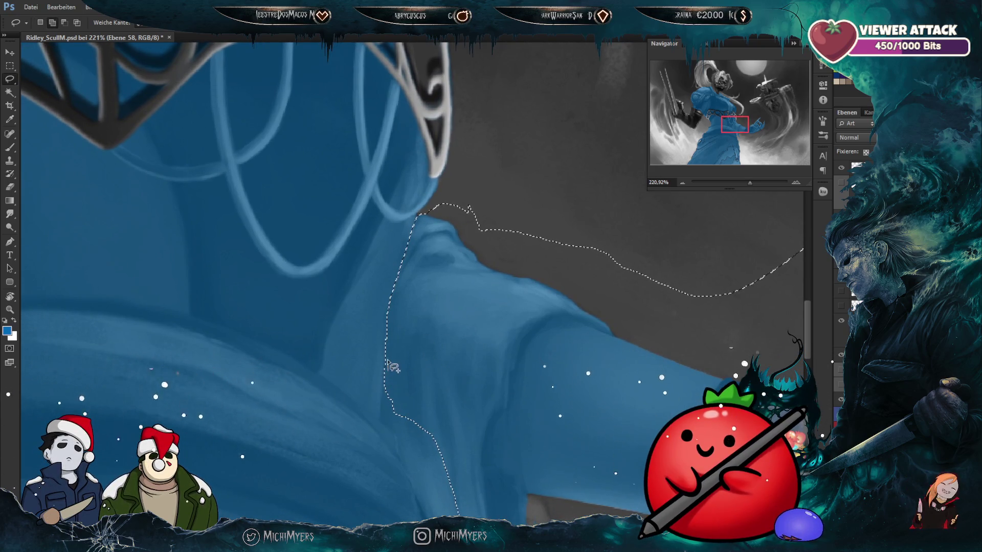
left_click_drag(384, 378, 412, 416)
left_click_drag(447, 329, 436, 163)
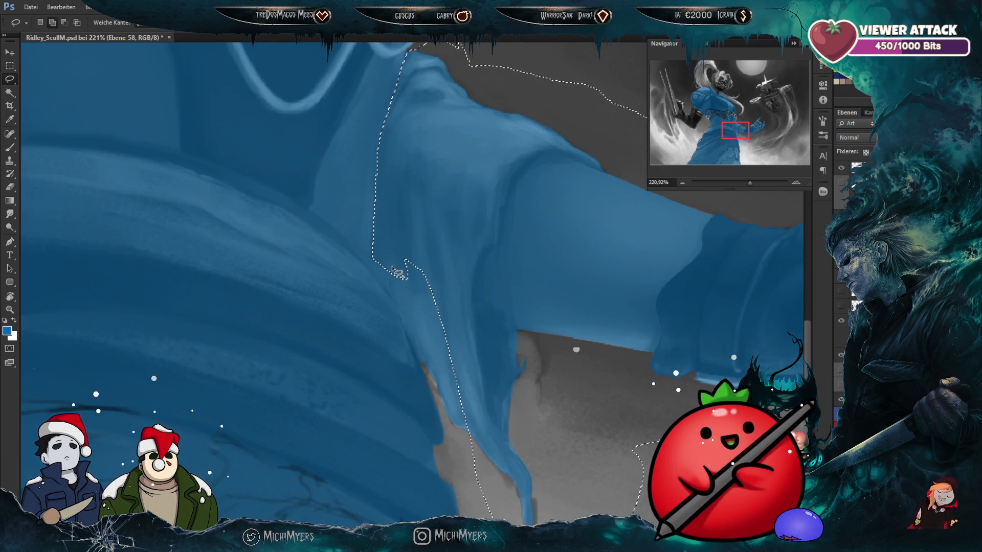
left_click_drag(391, 287, 395, 302)
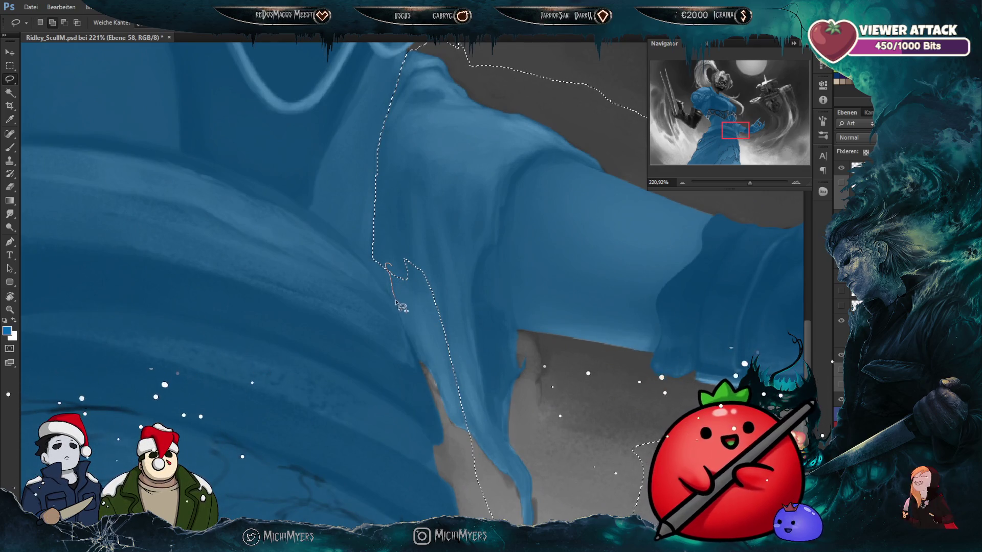
left_click_drag(463, 336, 460, 340)
scroll(432, 278, "down", 3)
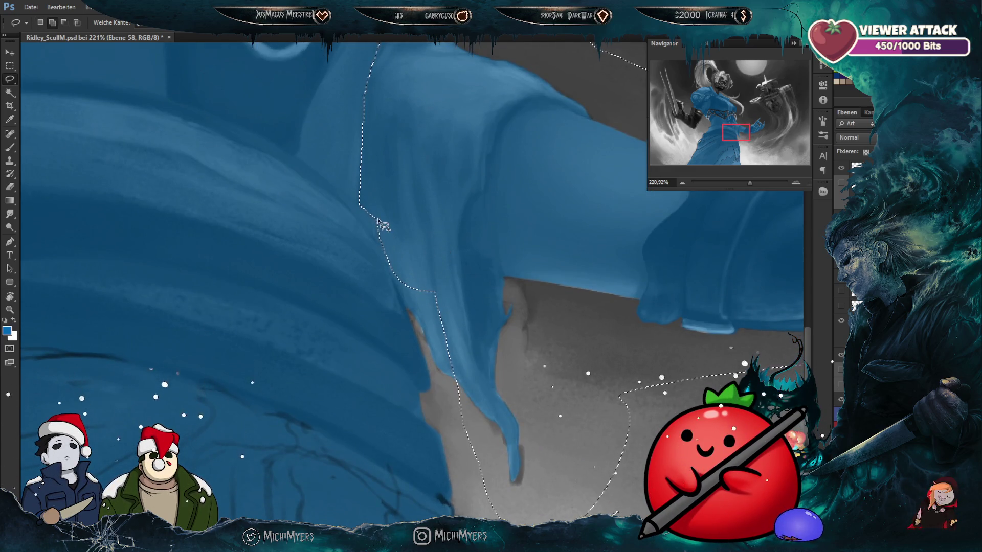
left_click_drag(374, 216, 393, 276)
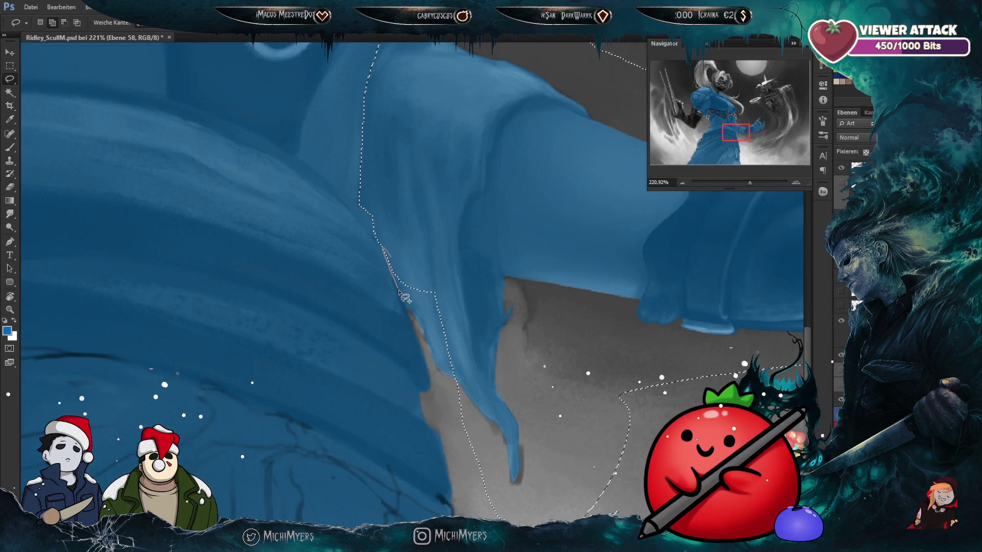
left_click_drag(412, 319, 427, 333)
left_click_drag(406, 299, 447, 407)
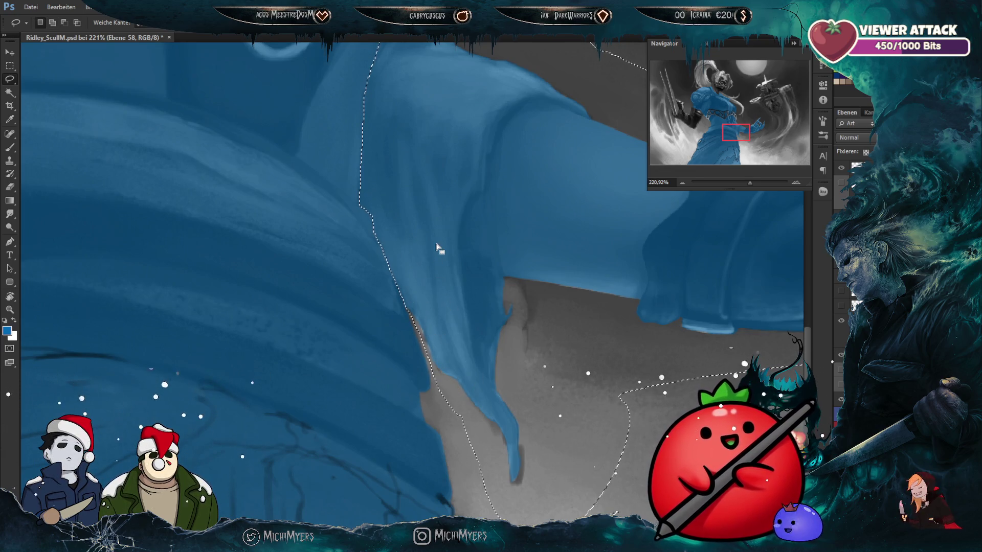
Step: Set the blue mask to 100% opacity and move the arm selection onto new layer Ebene 59
scroll(440, 244, "down", 3)
scroll(415, 306, "down", 3)
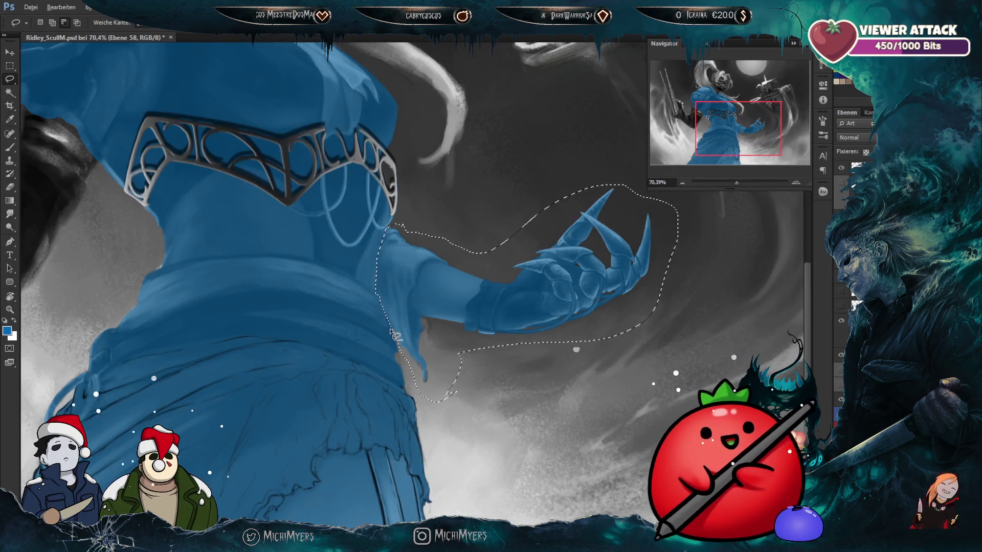
scroll(415, 306, "up", 3)
scroll(376, 253, "up", 3)
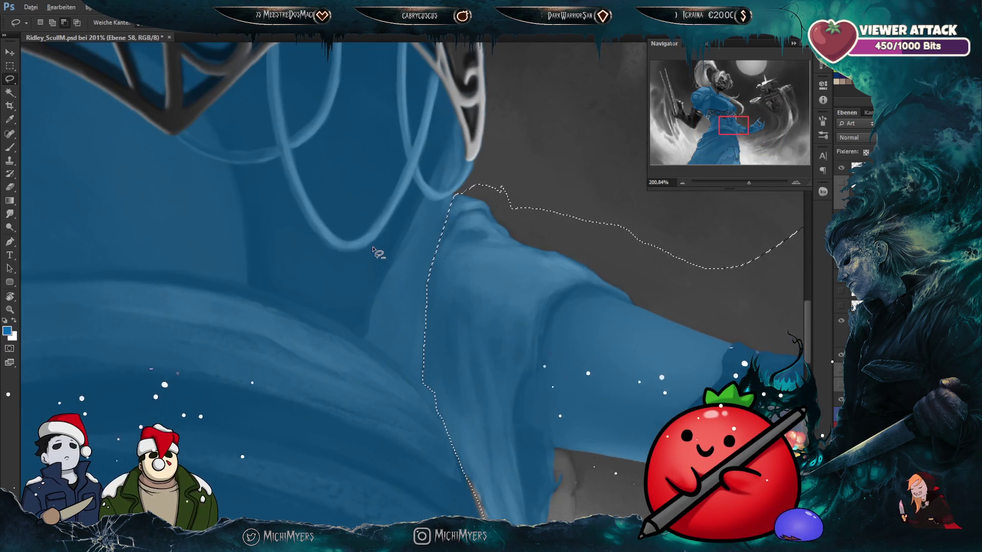
scroll(468, 244, "down", 2)
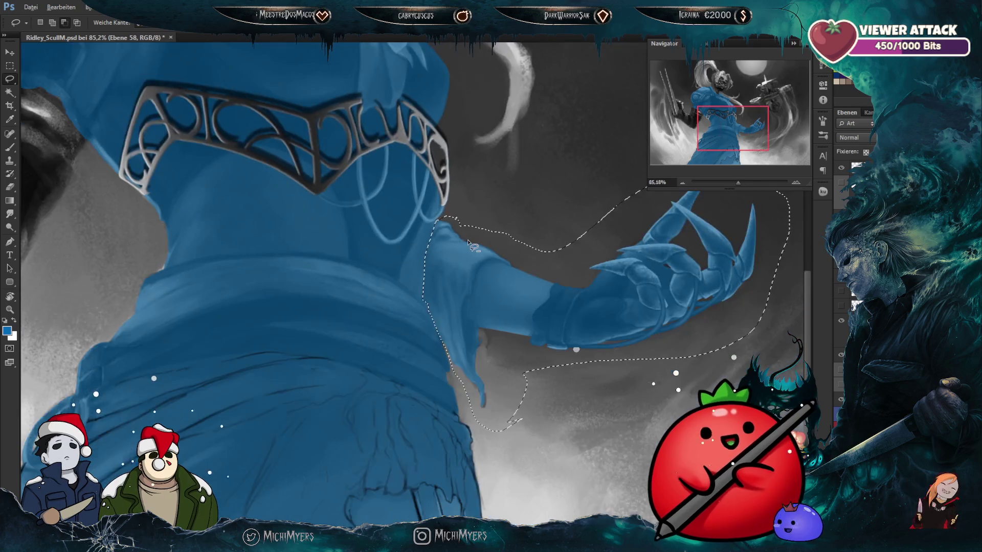
scroll(469, 244, "down", 1)
scroll(468, 244, "down", 2)
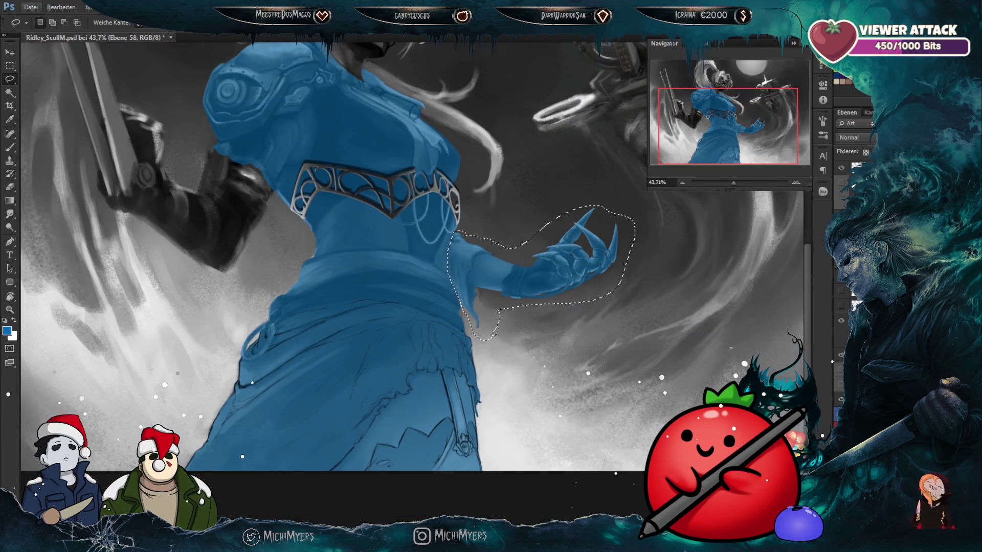
key("0")
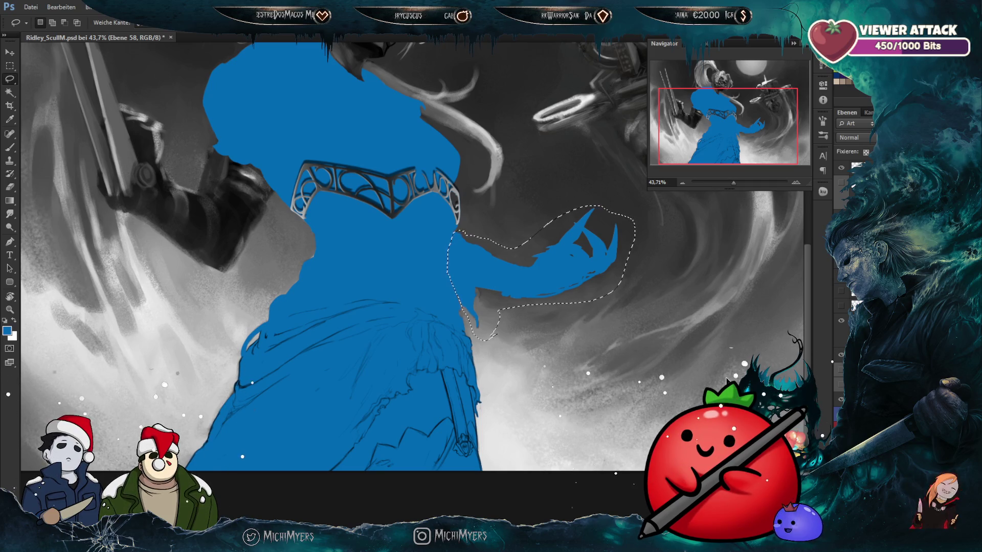
key("ctrl+j")
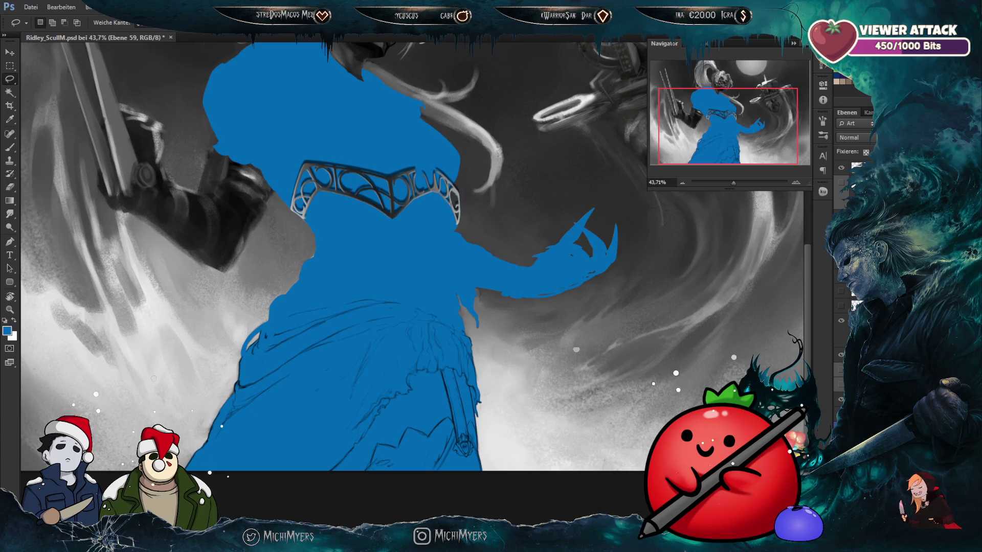
Step: Deselect, rename the new layer 'arm' and rename Ebene 58 to 'body'
key("ctrl+d")
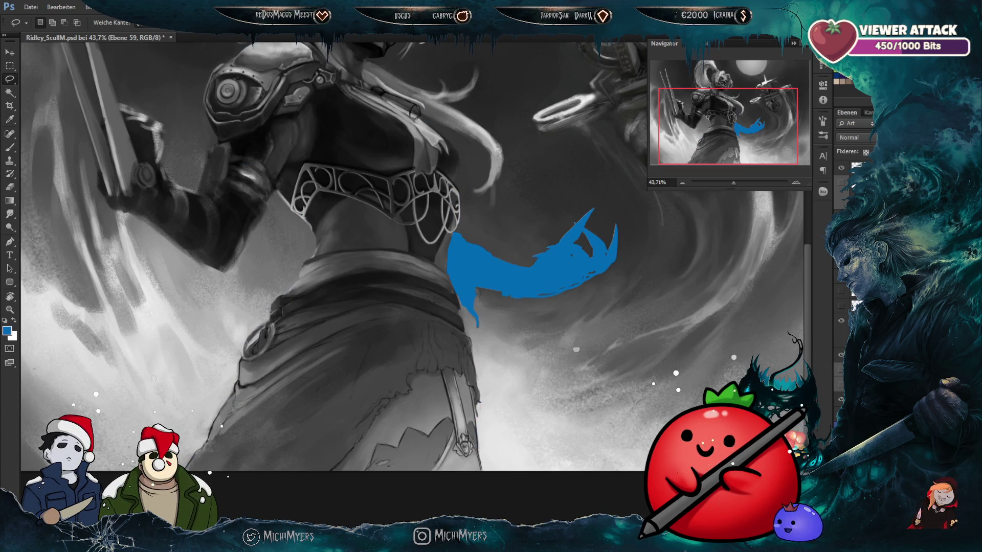
key("Return")
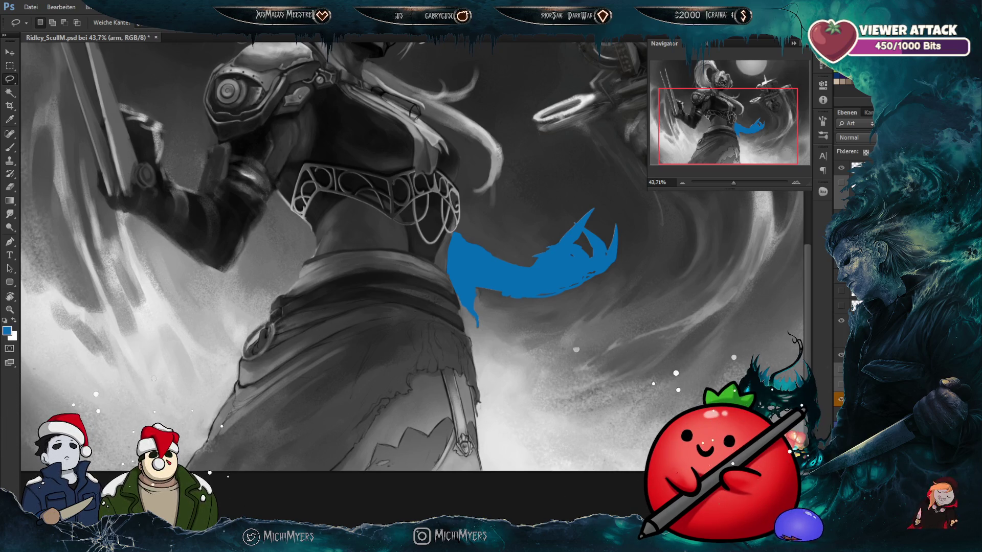
key("ctrl+z")
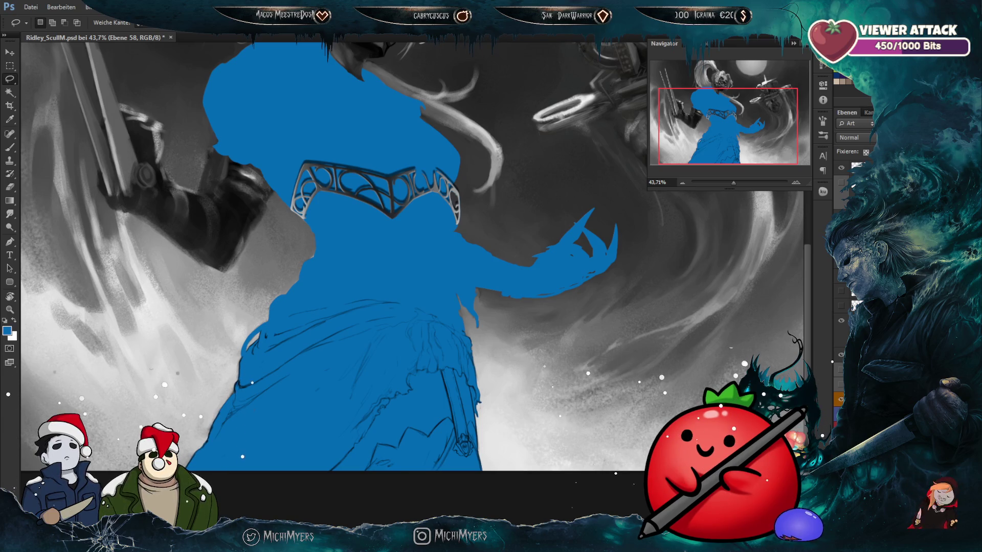
right_click(841, 321)
key("Escape")
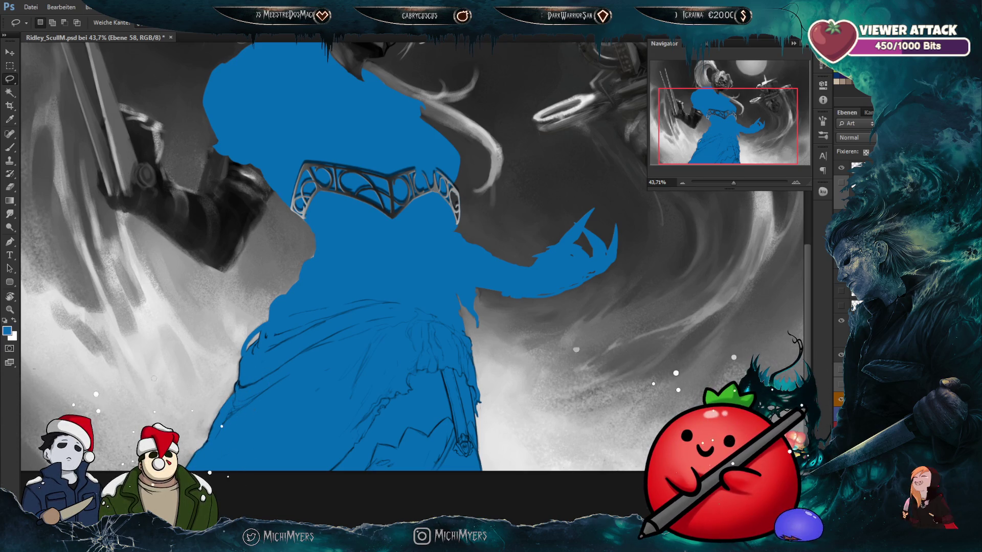
key("alt+bracketleft")
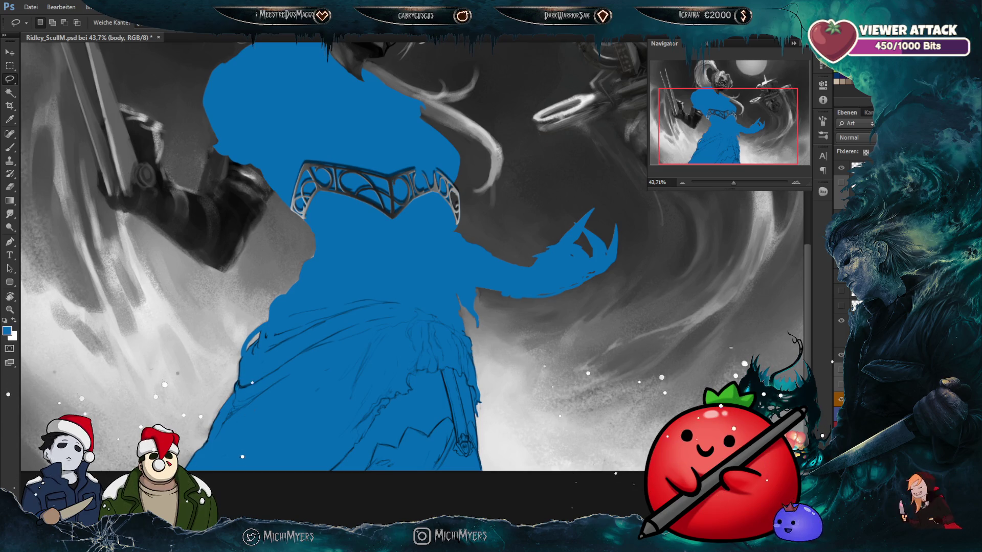
scroll(634, 380, "down", 3)
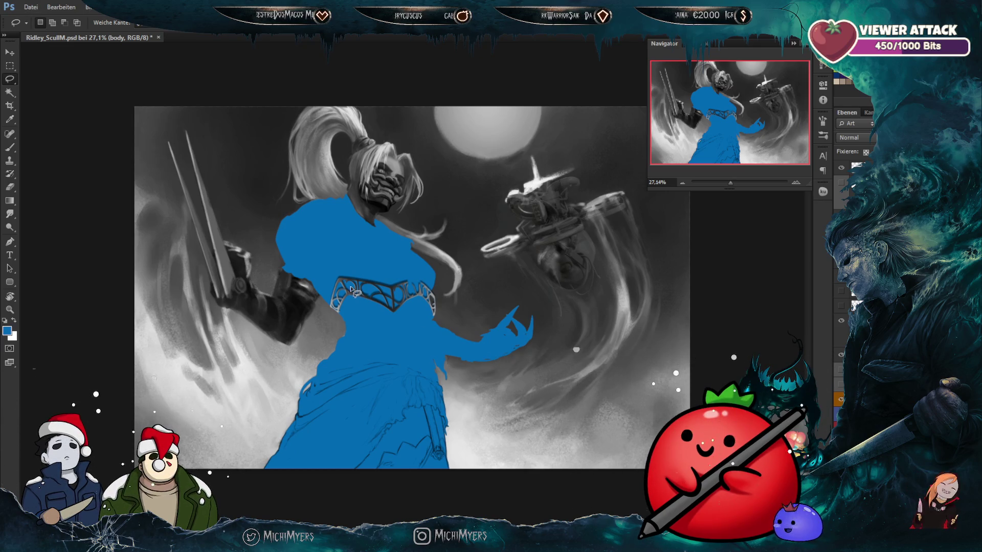
Step: Hide the blue body mask, zoom over the waist and hand, and bring up the moodboard
scroll(407, 397, "up", 1)
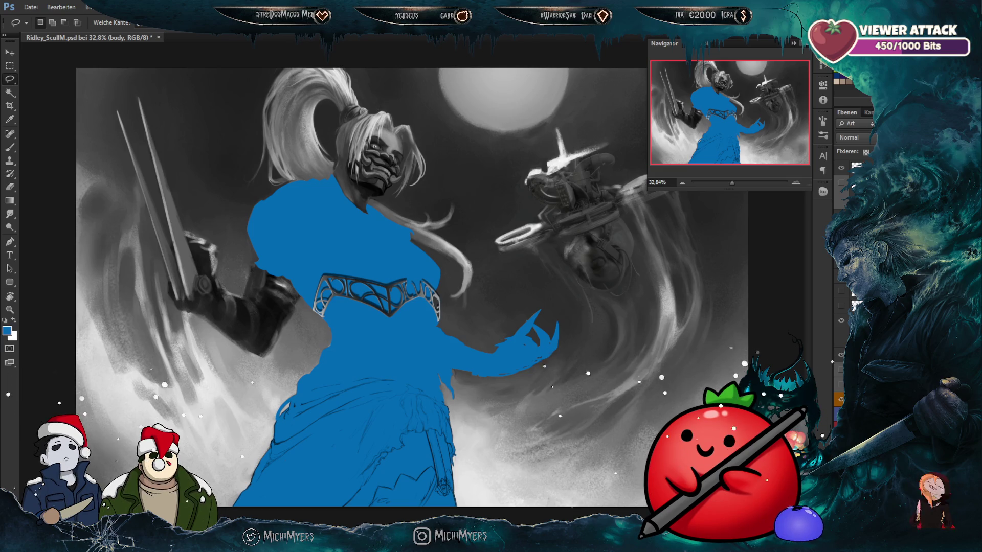
key("ctrl+comma")
key("ctrl+comma")
key("ctrl+comma")
scroll(500, 401, "up", 1)
scroll(517, 387, "up", 2)
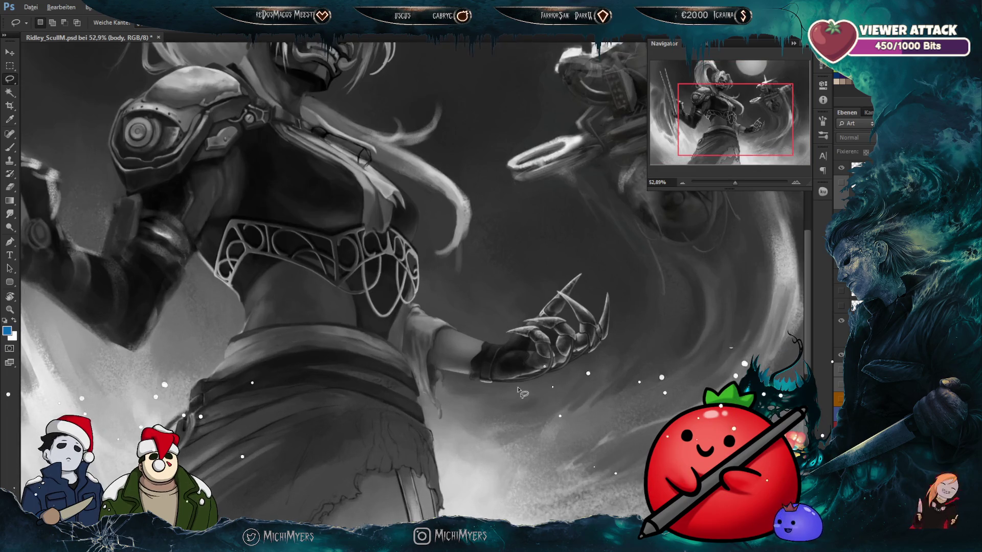
scroll(563, 373, "up", 2)
scroll(596, 363, "up", 2)
scroll(596, 364, "down", 2)
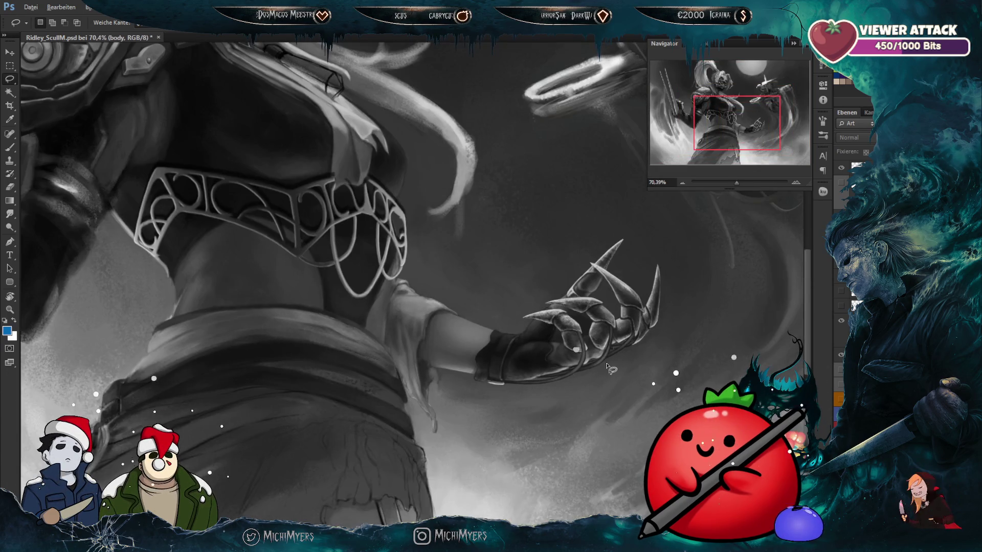
scroll(600, 365, "down", 2)
scroll(609, 367, "down", 2)
scroll(403, 364, "up", 1)
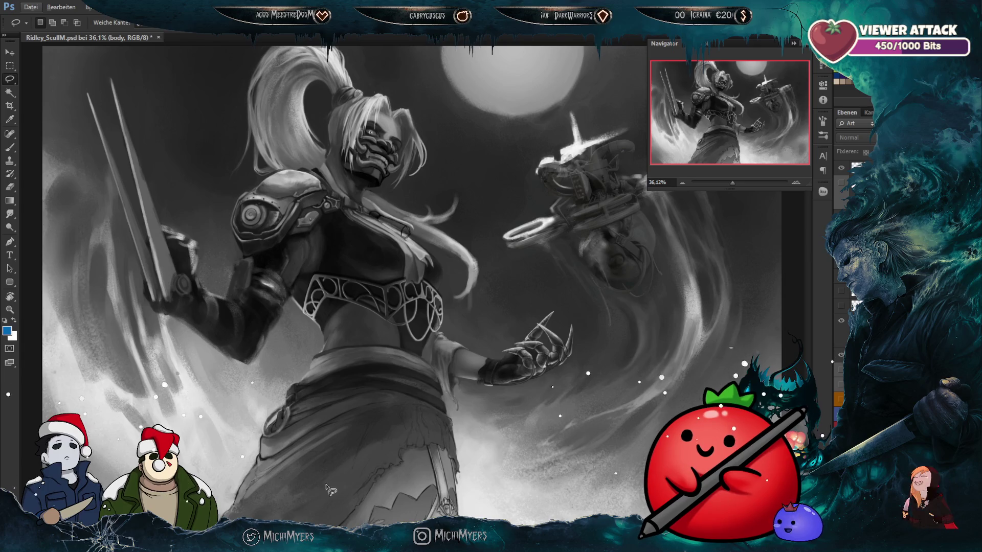
scroll(306, 481, "up", 2)
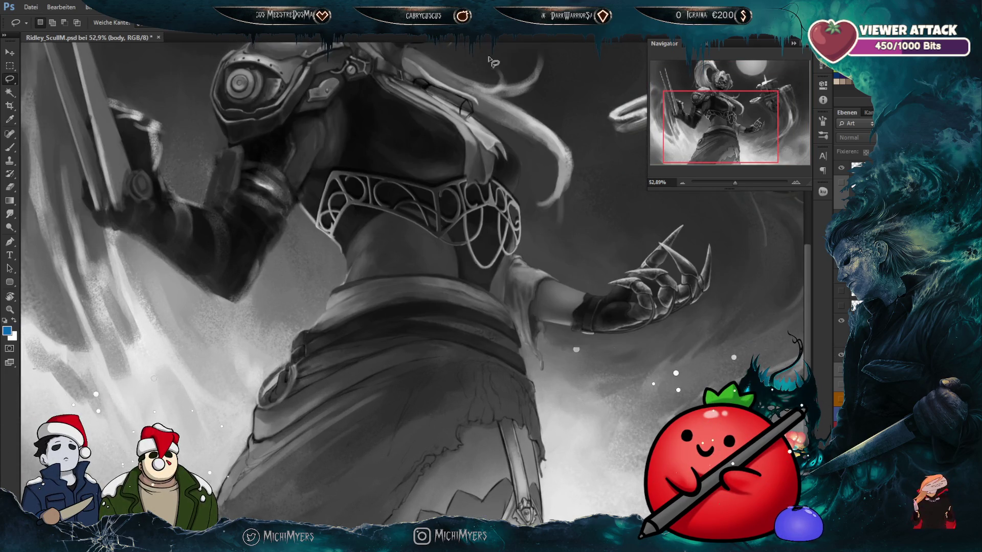
left_click_drag(454, 230, 474, 199)
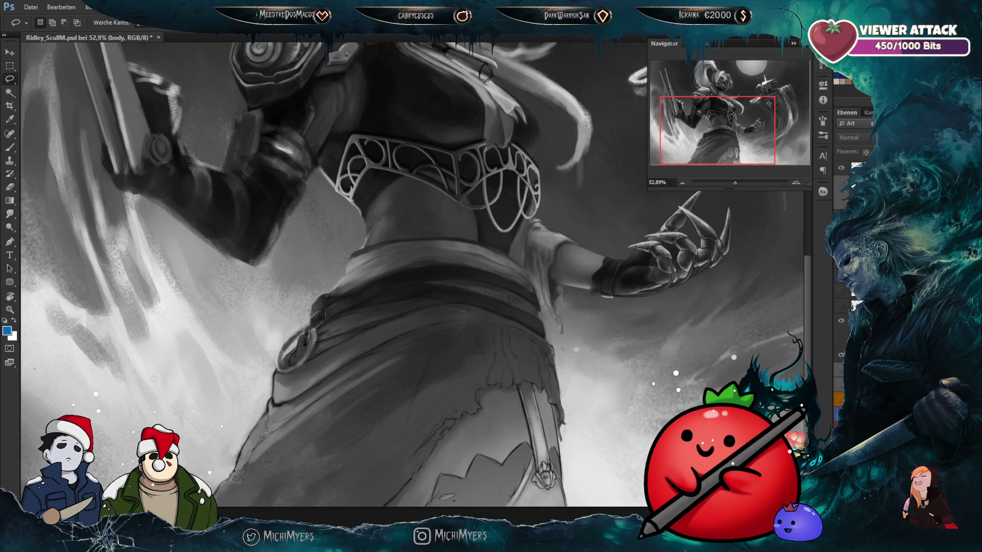
key("alt+Tab")
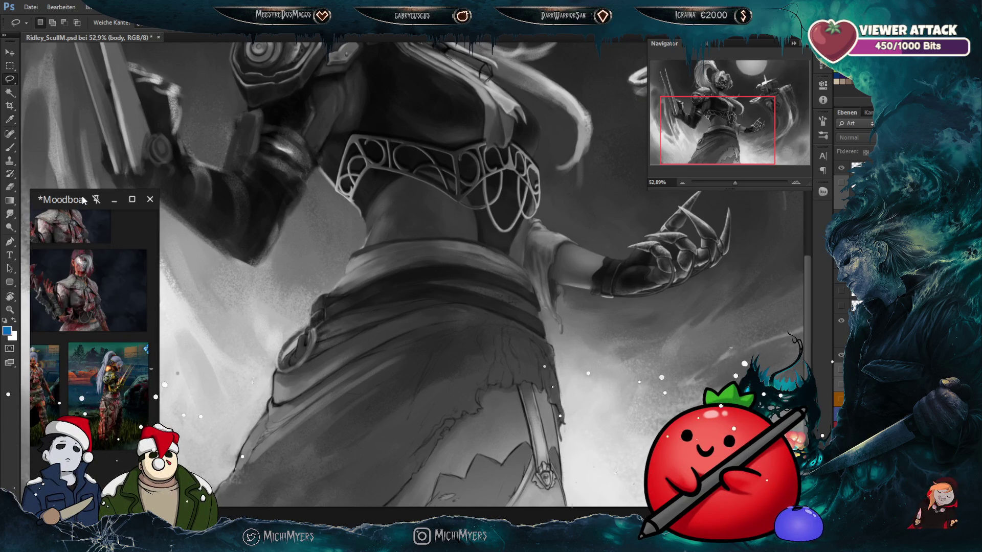
Step: Zoom and pan the moodboard reference photo to frame the armoured character's skirt
left_click_drag(82, 199, 85, 182)
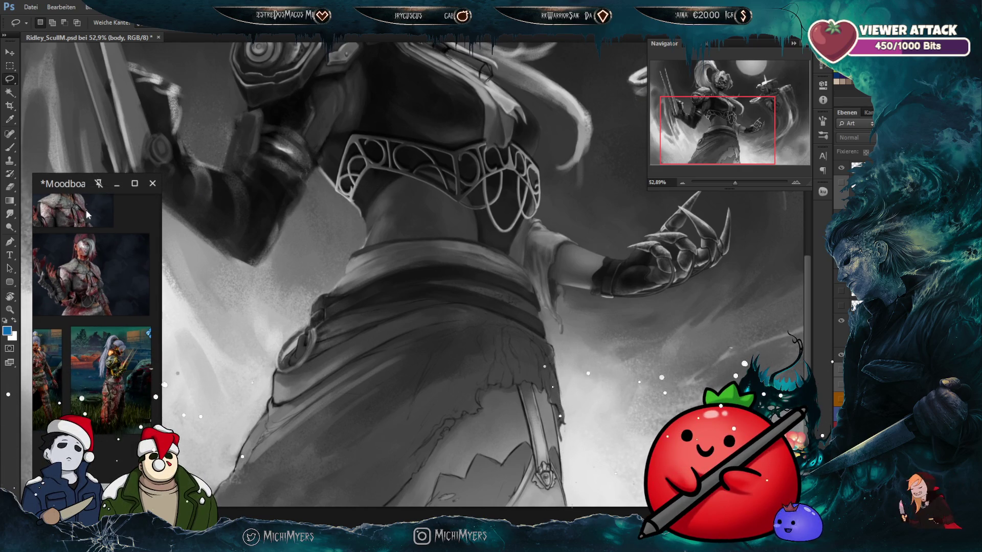
scroll(115, 405, "up", 1)
scroll(130, 419, "up", 1)
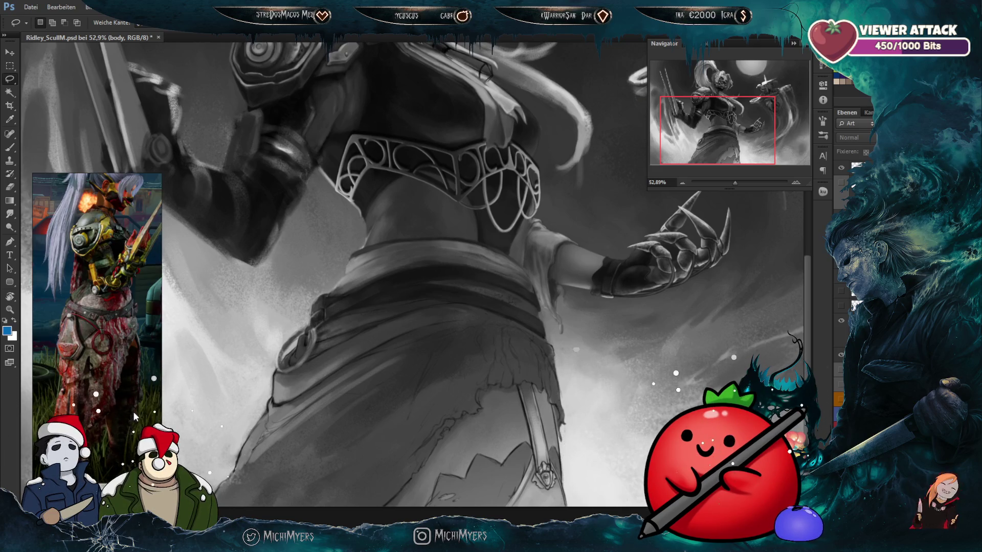
scroll(133, 412, "down", 2)
scroll(85, 387, "up", 1)
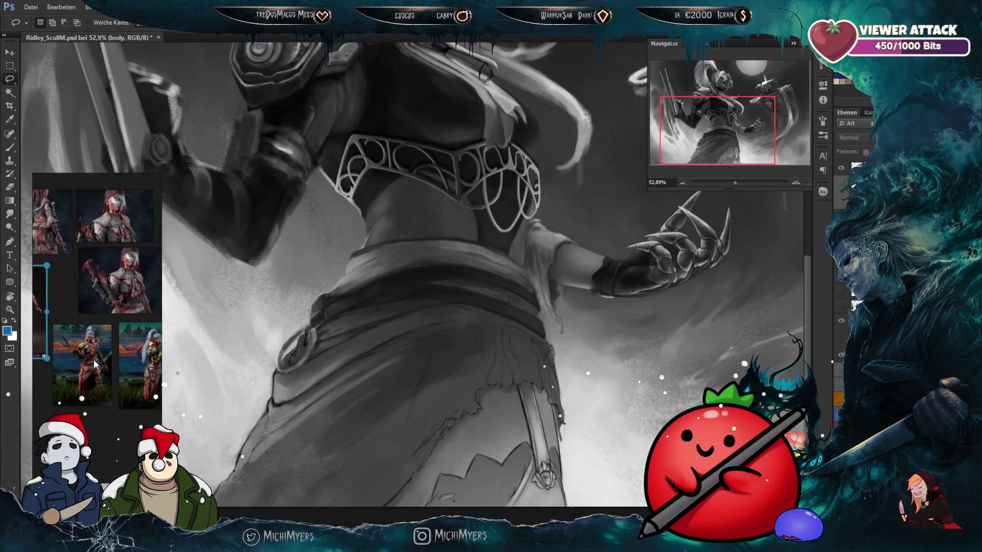
scroll(90, 392, "up", 1)
scroll(89, 290, "up", 1)
scroll(89, 290, "up", 1)
scroll(89, 293, "down", 1)
left_click_drag(115, 341, 134, 333)
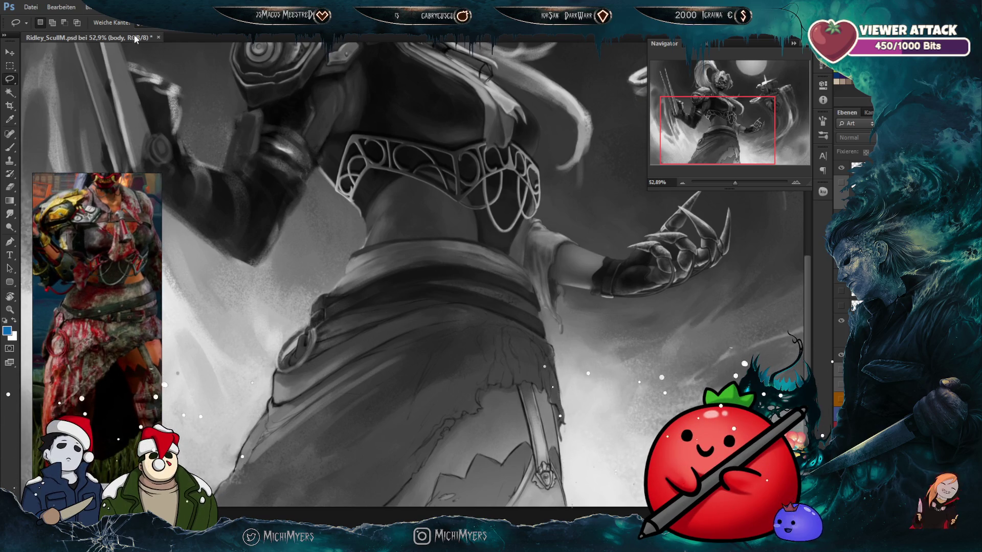
scroll(54, 333, "up", 2)
scroll(53, 328, "down", 2)
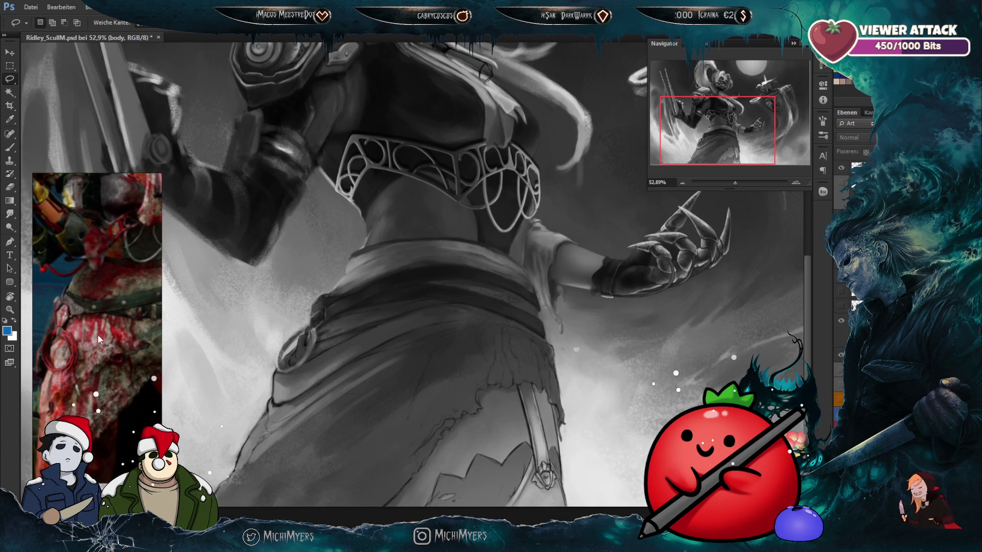
scroll(97, 335, "up", 2)
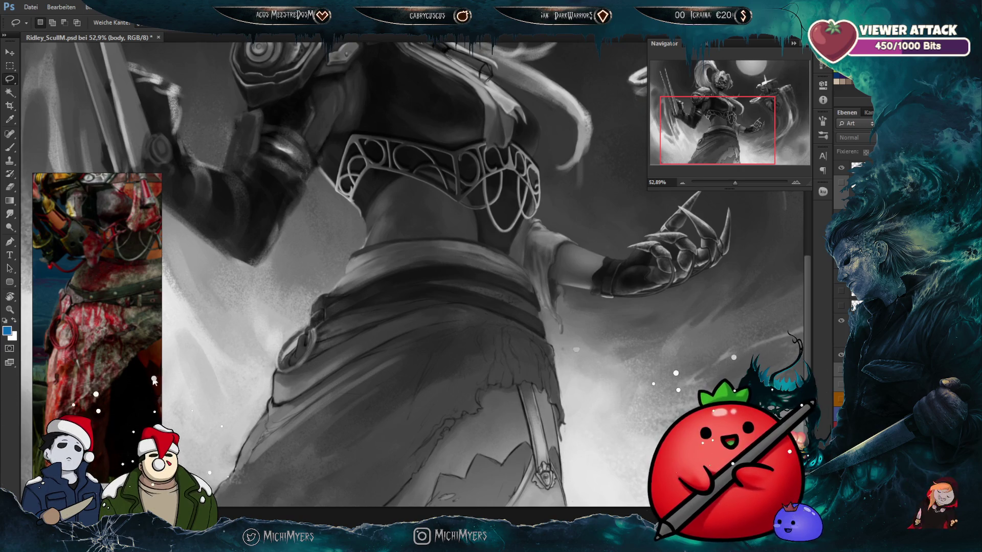
scroll(411, 292, "down", 2)
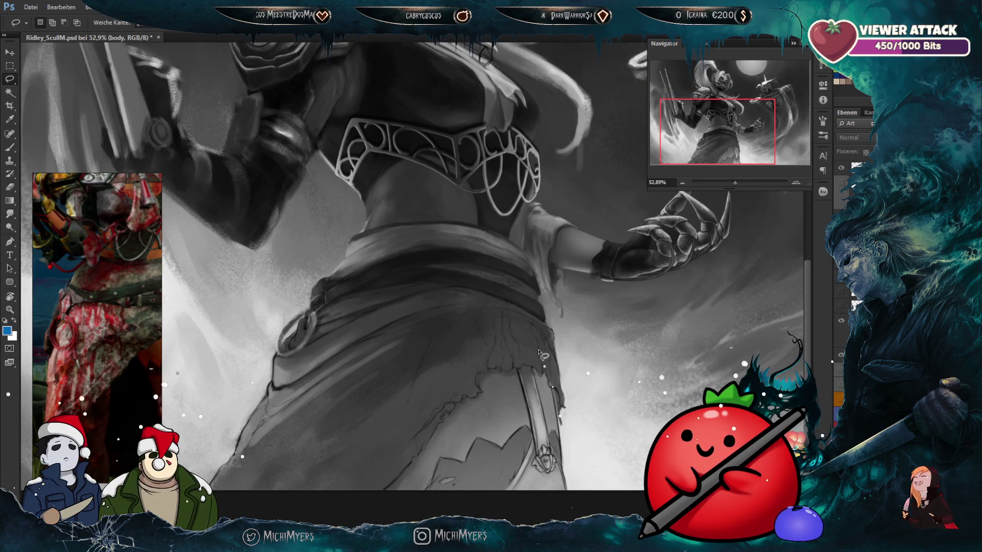
Step: Make layer Ebene 36 active and zoom the canvas to 64%
key("ctrl+shift+alt+n")
scroll(289, 387, "down", 3)
scroll(271, 382, "up", 2)
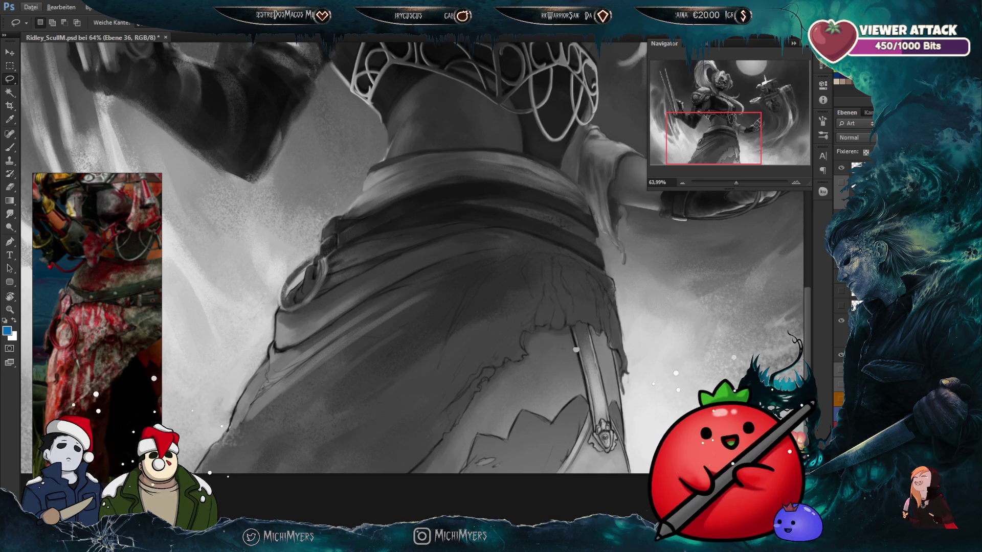
Step: Set up a black brush from the 47 px preset, shrunk down to 9 px
left_click_drag(453, 252, 499, 227)
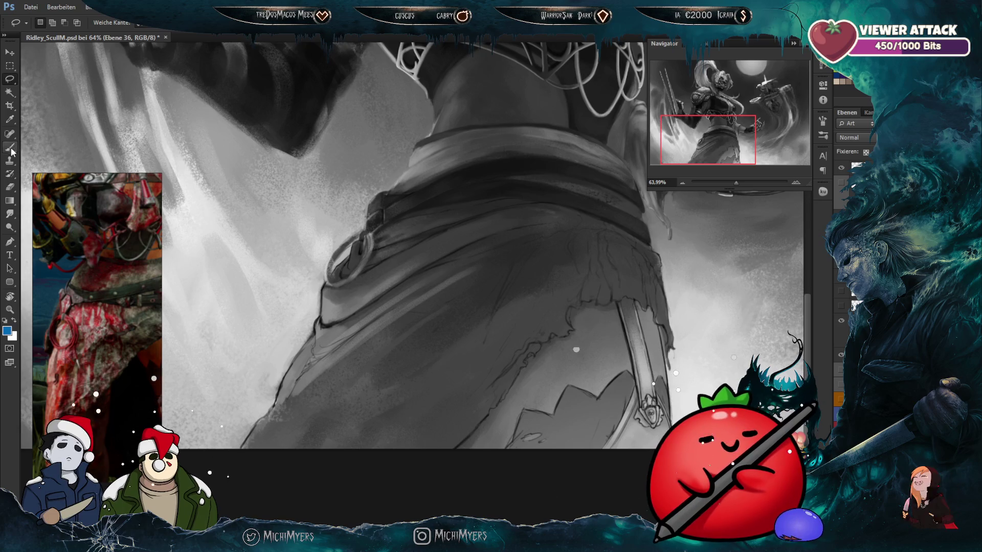
key("b")
left_click(6, 322)
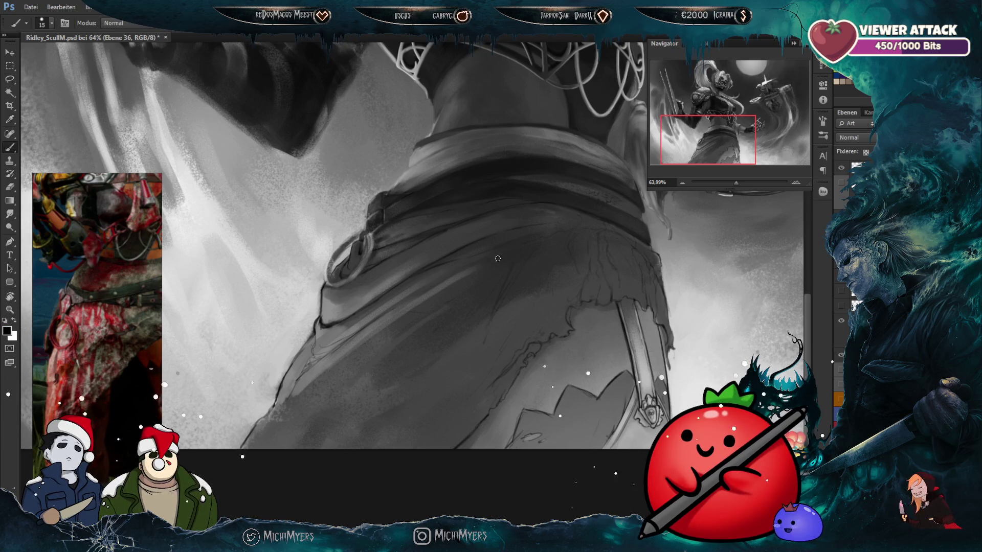
key("bracketleft")
key("bracketleft")
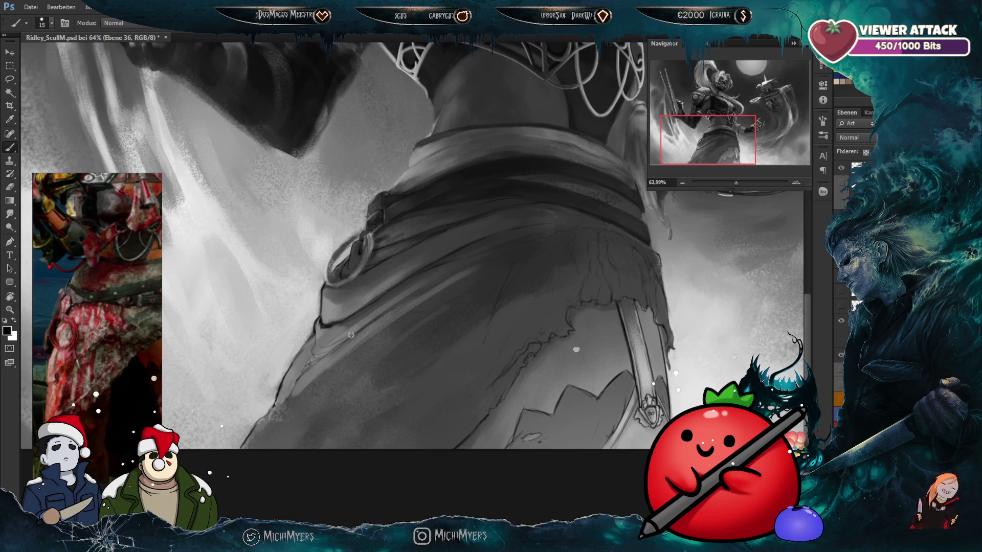
left_click(52, 23)
scroll(115, 110, "down", 1)
left_click_drag(116, 113, 116, 129)
left_click(21, 124)
key("Return")
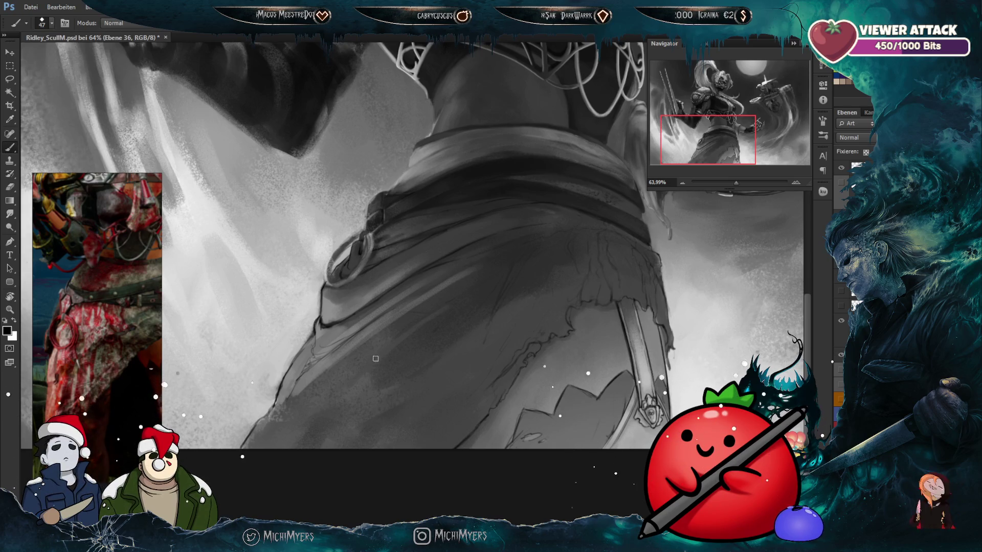
key("bracketleft")
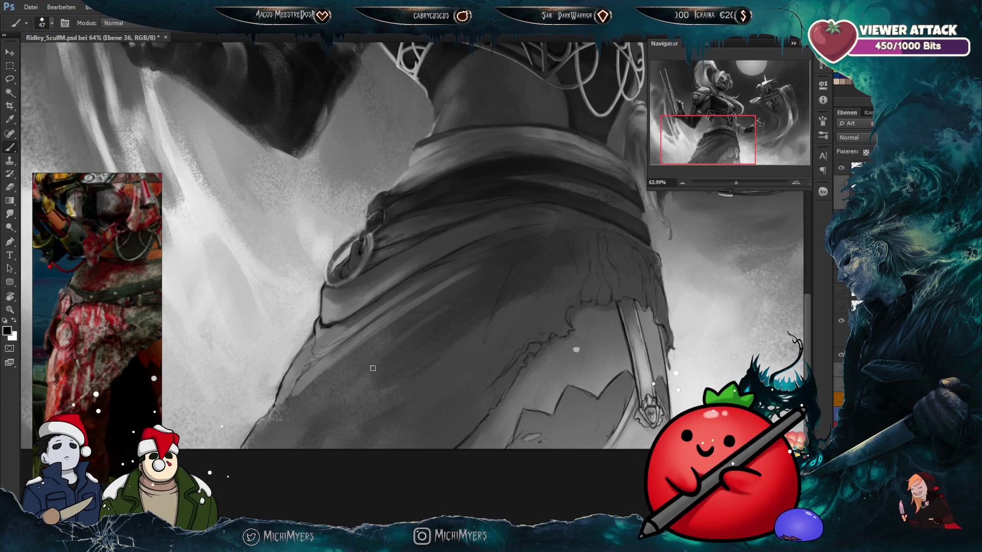
key("bracketleft")
key("bracketleft")
key("bracketleft")
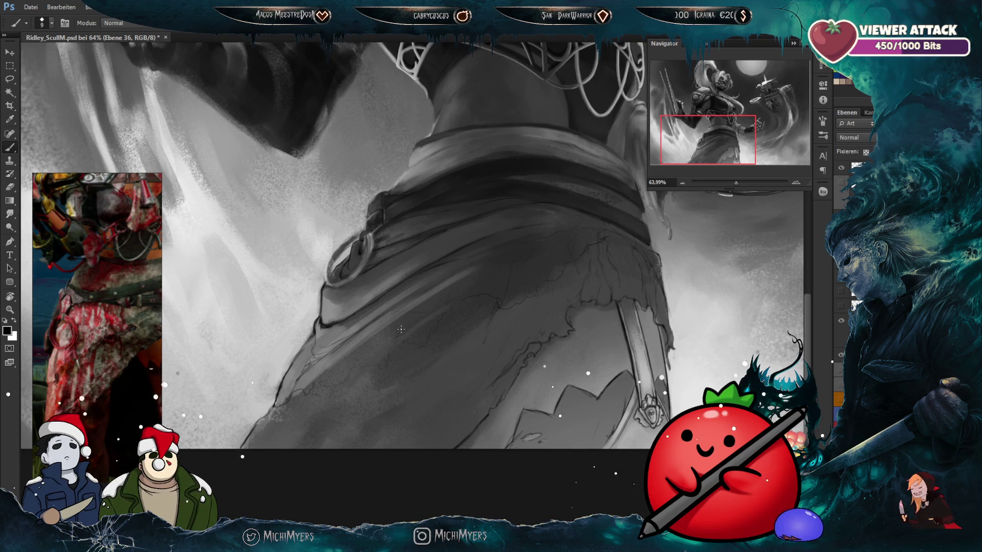
Step: Paint ragged, torn hem lines on the lower left skirt, alternating brush and eraser
left_click_drag(391, 340, 399, 335)
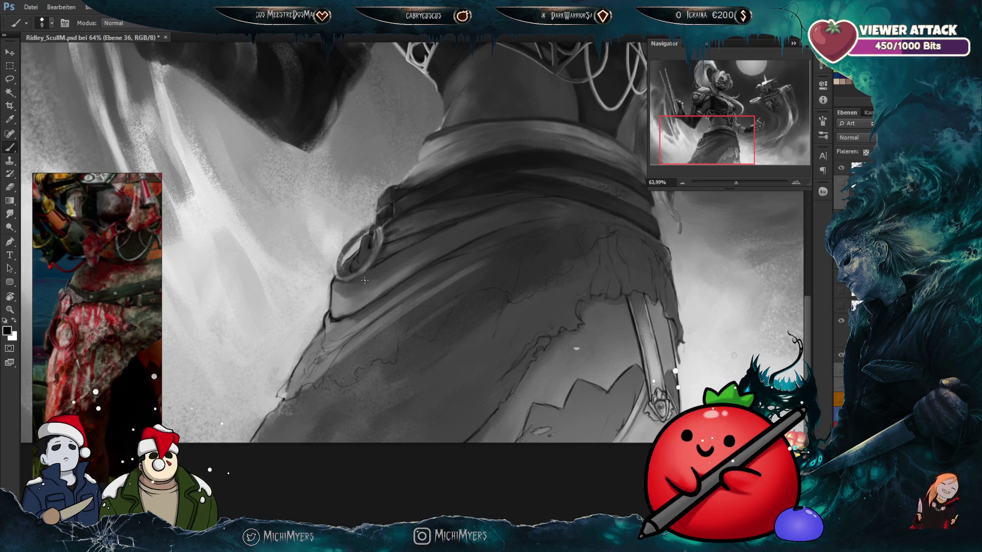
key("e")
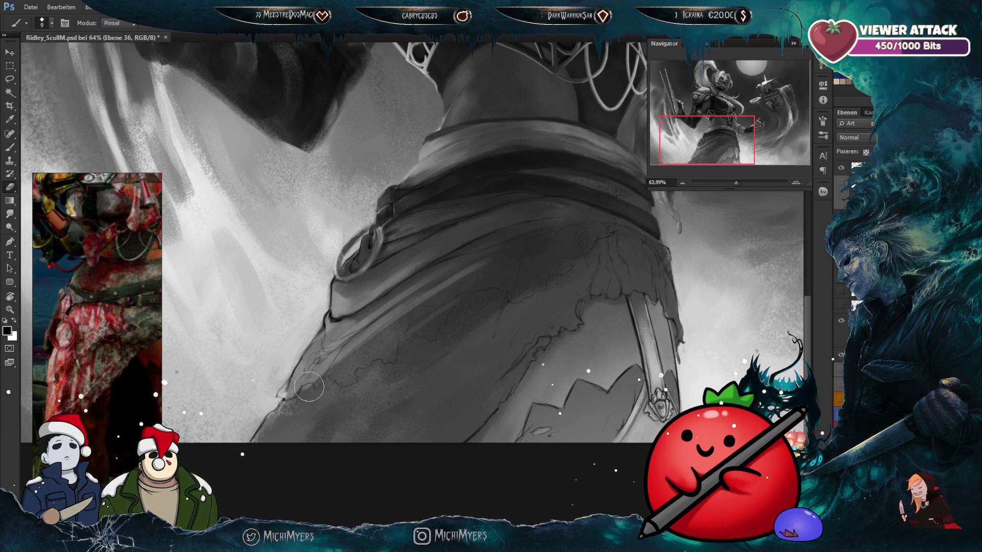
key("b")
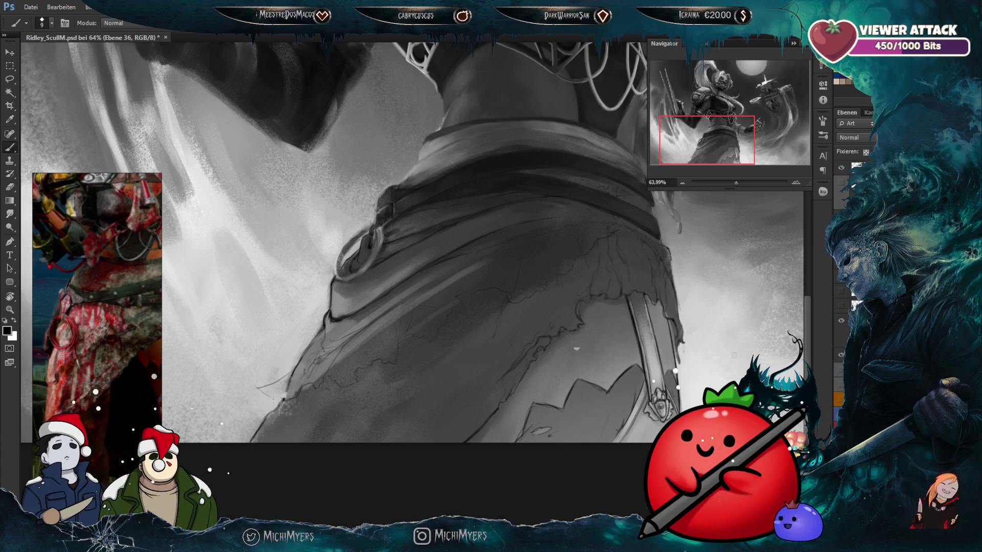
key("e")
key("b")
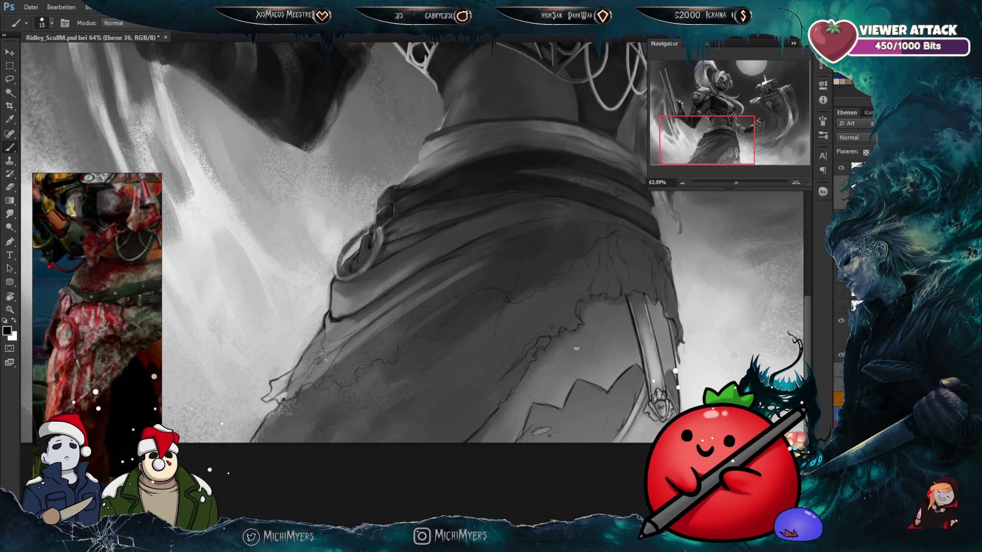
scroll(318, 292, "up", 3)
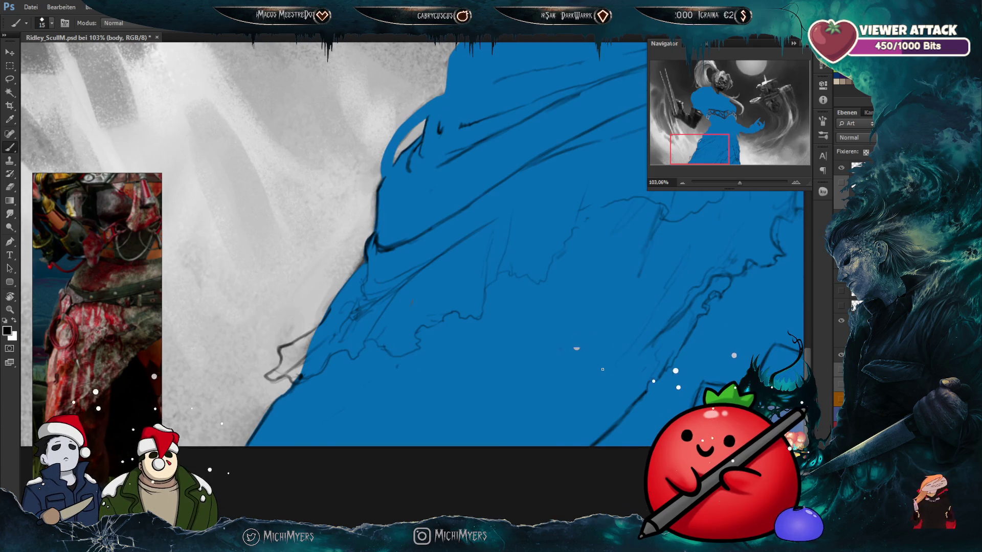
Step: Choose a hard round brush from the brush preset picker
mouse_move(161, 180)
left_click(52, 24)
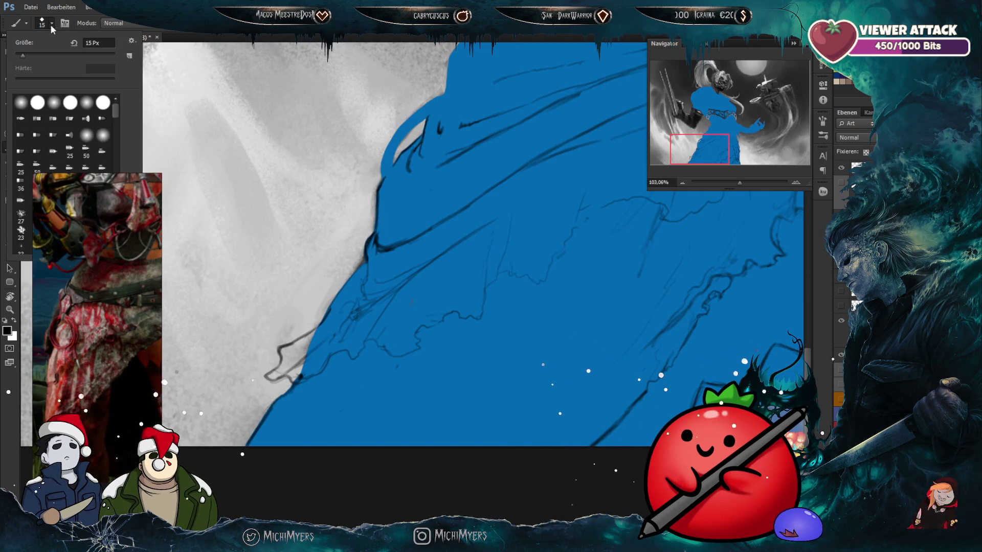
left_click(71, 109)
left_click(405, 36)
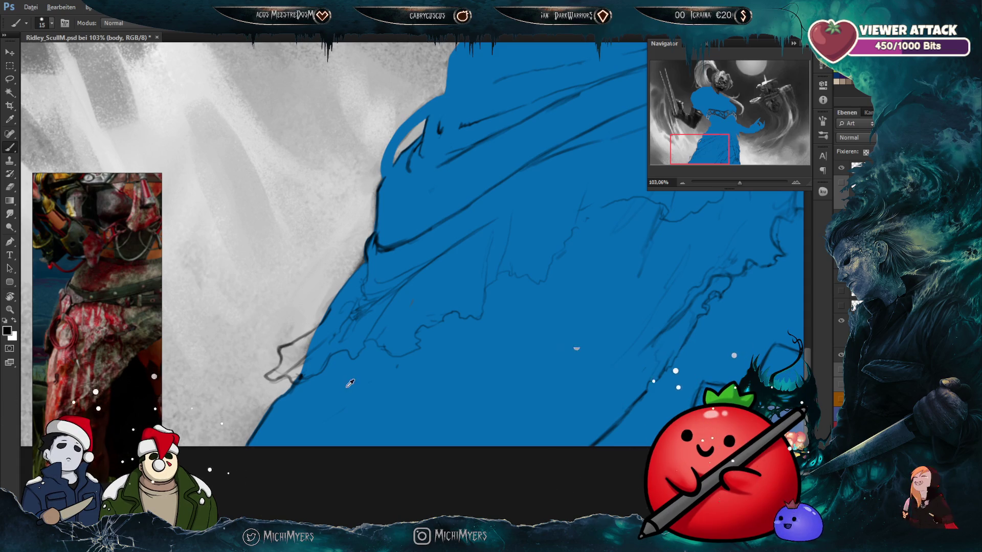
Step: Paint blue over the dark line and grey strip along the skirt's left edge, using brush sizes 35, 10 and 15
scroll(287, 354, "up", 3)
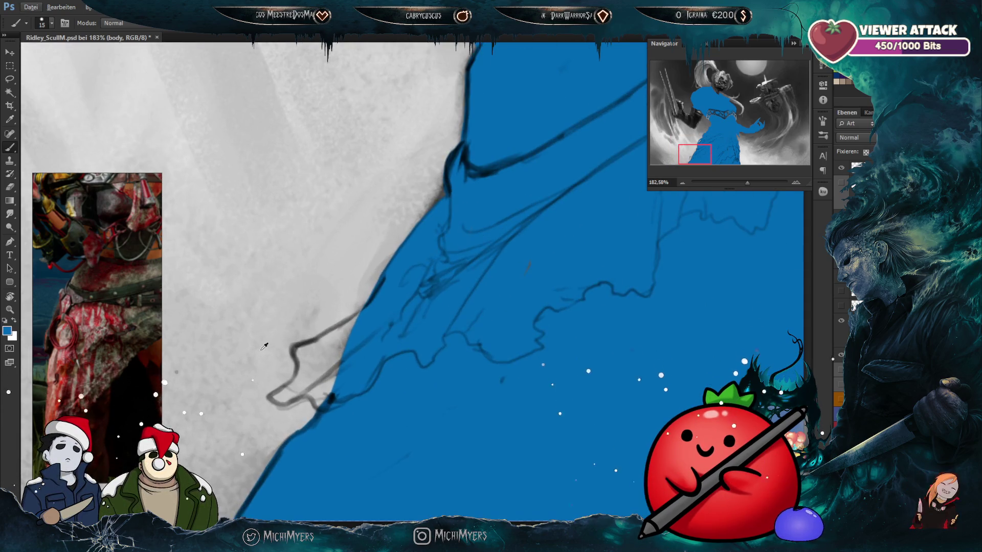
key("bracketright")
key("bracketright")
key("bracketright")
mouse_move(335, 346)
left_mouse_down()
mouse_move(318, 339)
mouse_move(341, 367)
left_mouse_up()
key("bracketleft")
key("bracketleft")
key("bracketleft")
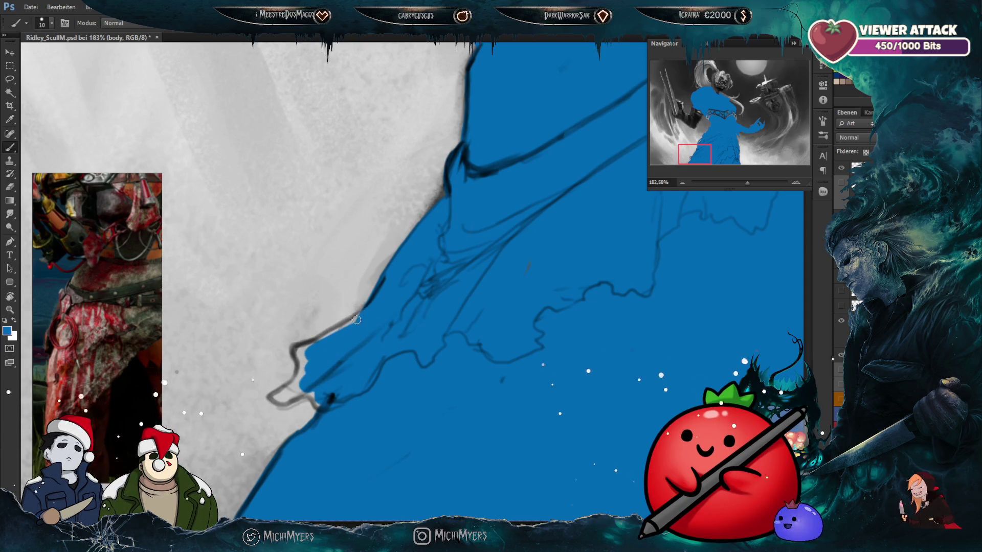
left_click_drag(368, 309, 303, 348)
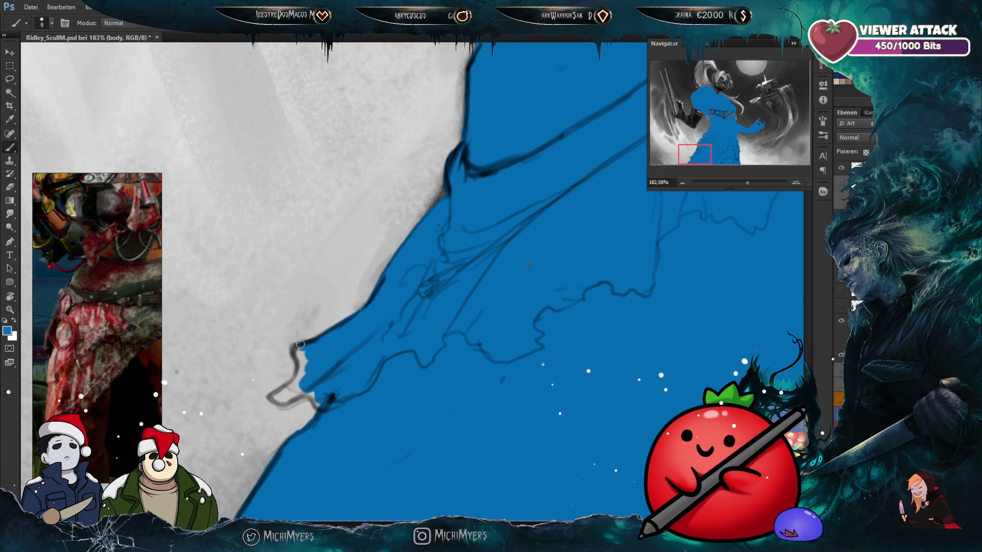
key("bracketright")
key("bracketright")
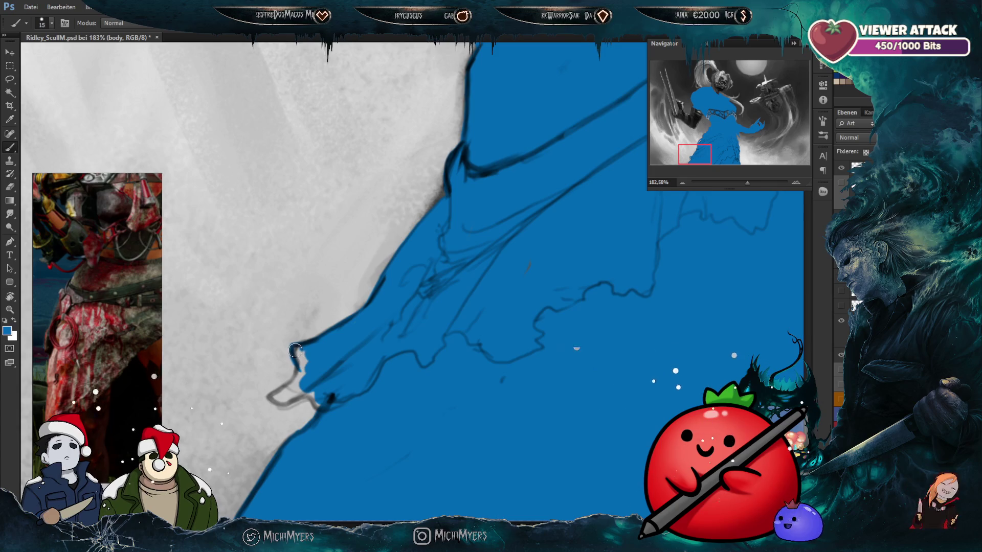
left_click_drag(301, 355, 297, 380)
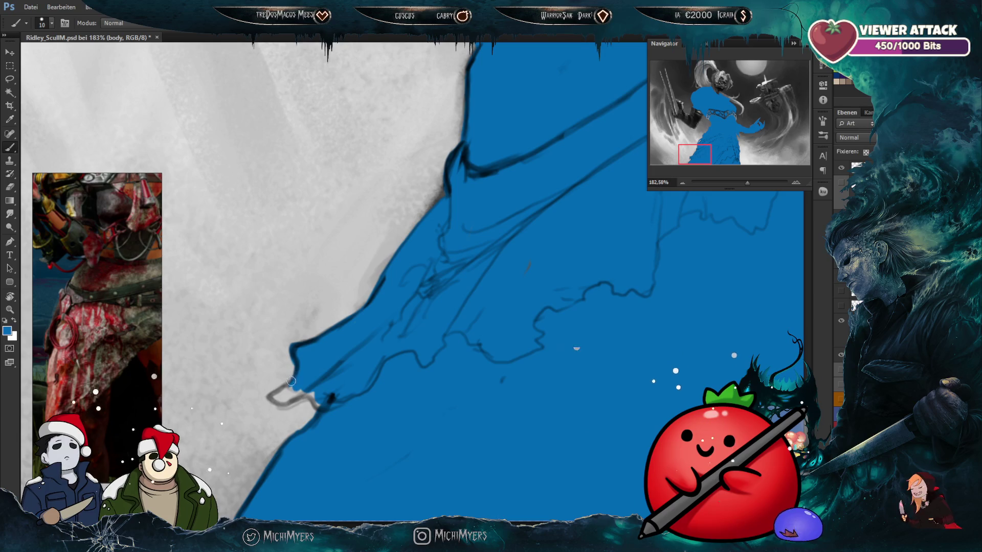
Step: Cover the remaining grey bits at the hem tip with blue, then hide the blue silhouette fill
mouse_move(276, 403)
left_mouse_down()
mouse_move(314, 390)
mouse_move(278, 399)
left_mouse_up()
key("bracketleft")
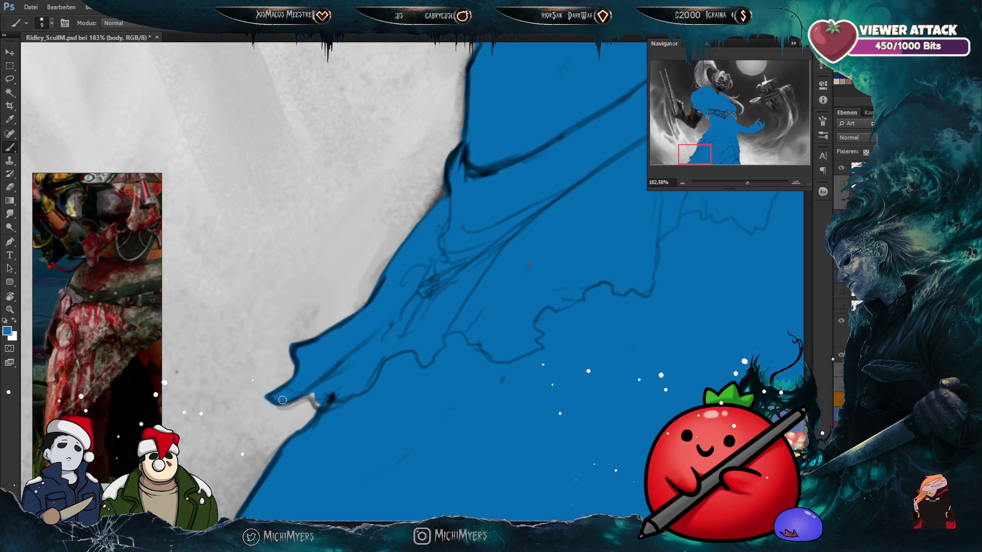
left_click_drag(296, 400, 312, 392)
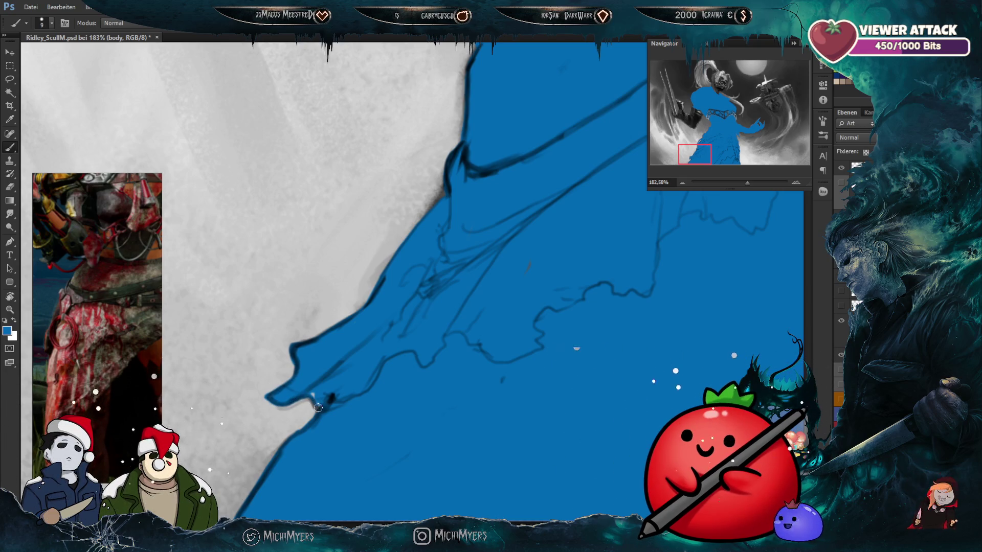
key("bracketright")
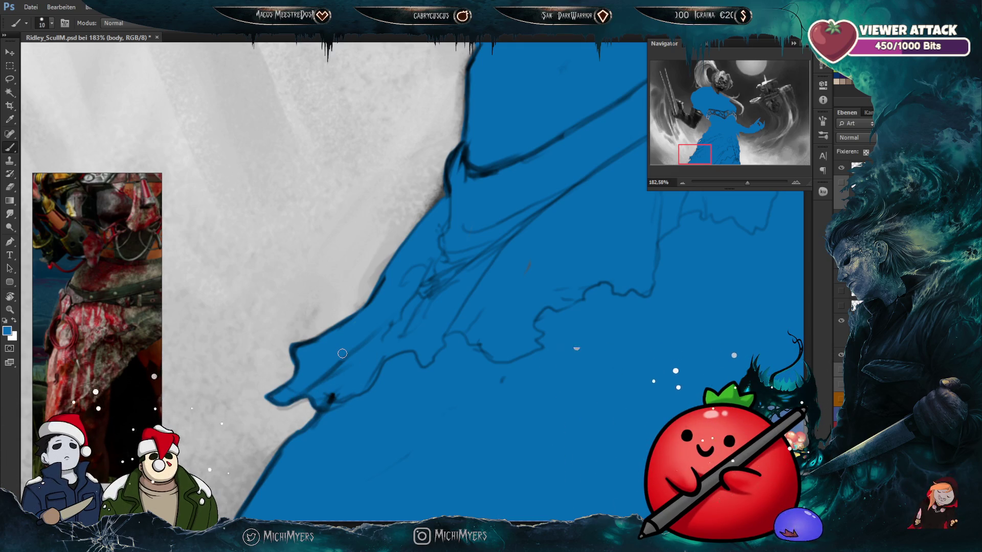
scroll(342, 354, "up", 2)
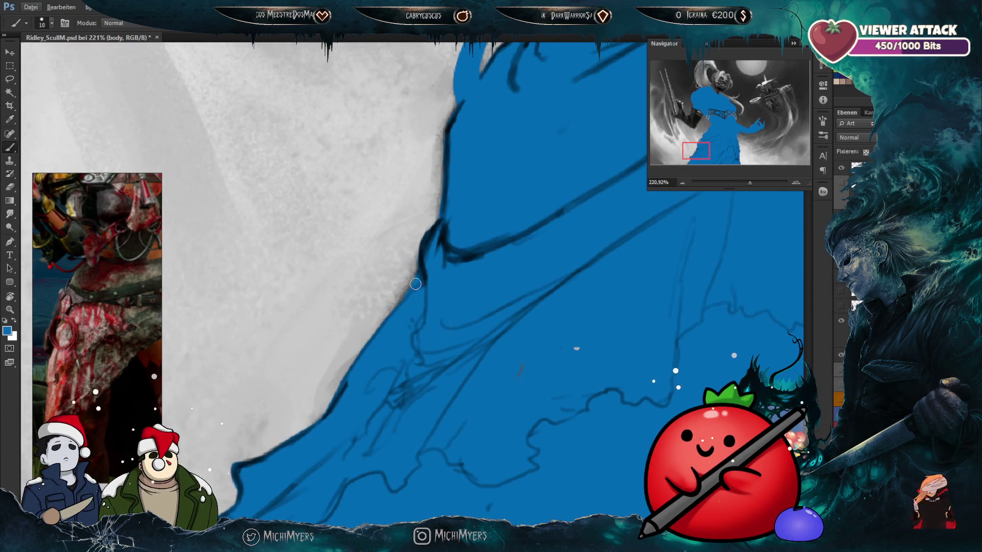
scroll(300, 352, "down", 8)
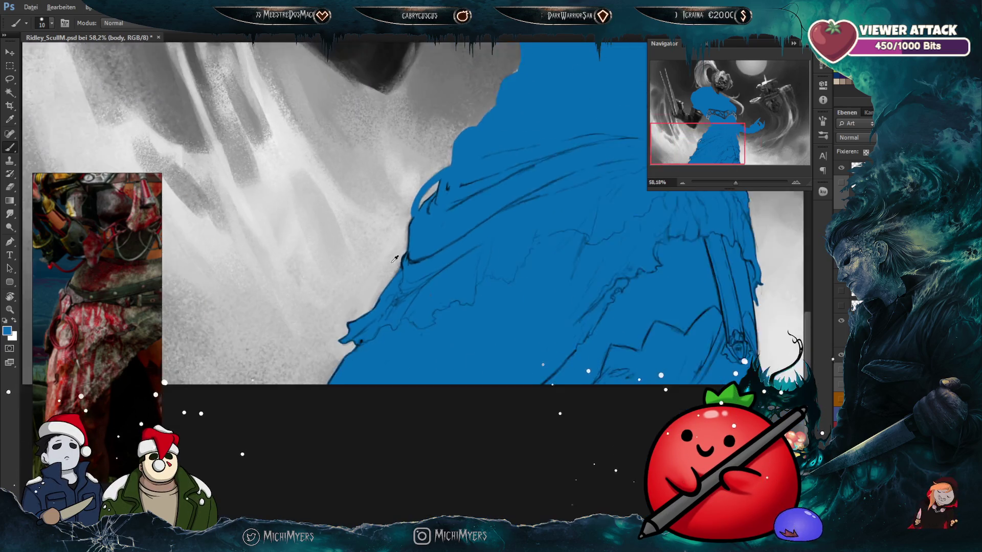
scroll(301, 352, "down", 3)
scroll(301, 352, "up", 3)
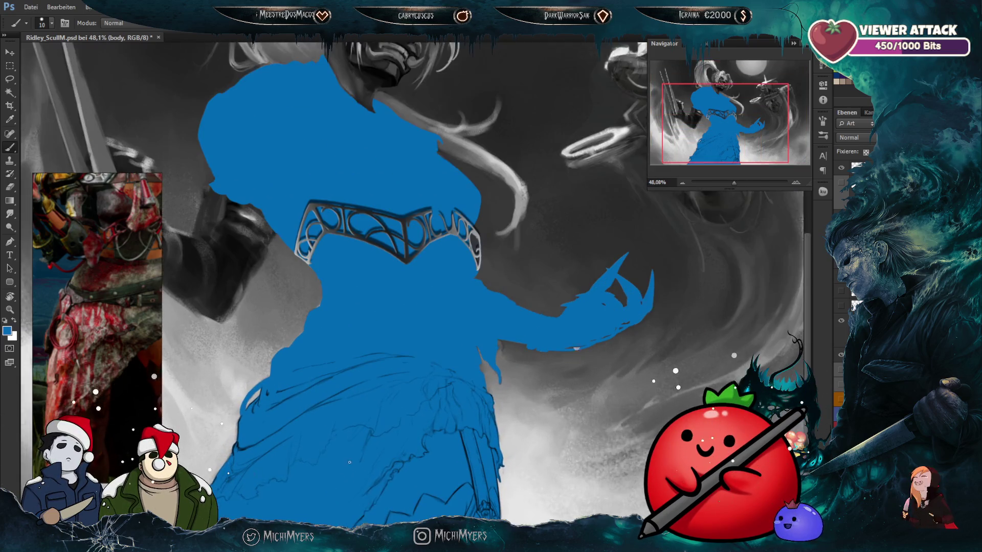
key("ctrl+comma")
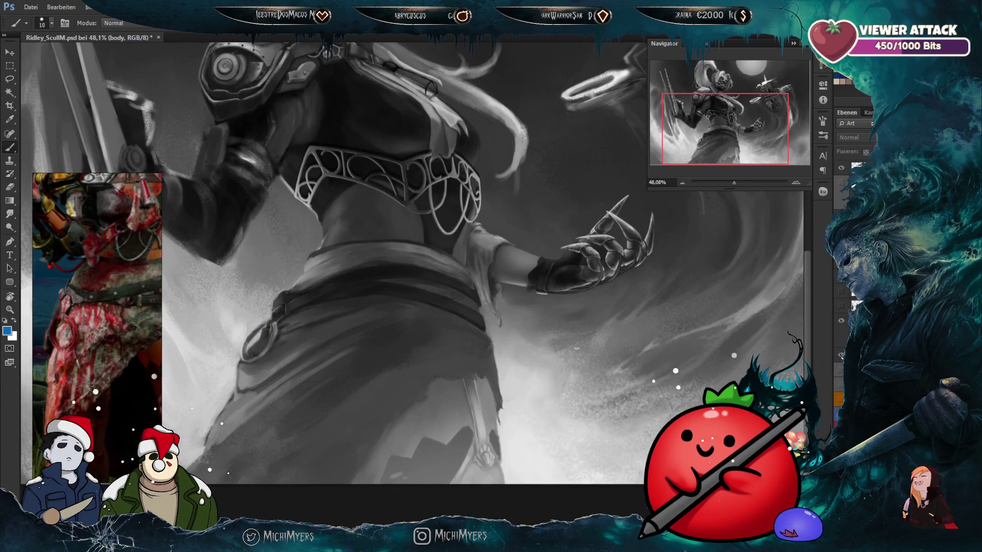
Step: Make Ebene 36 the active layer and set a 5 px brush in black
left_click(839, 353)
left_click_drag(511, 430, 575, 379)
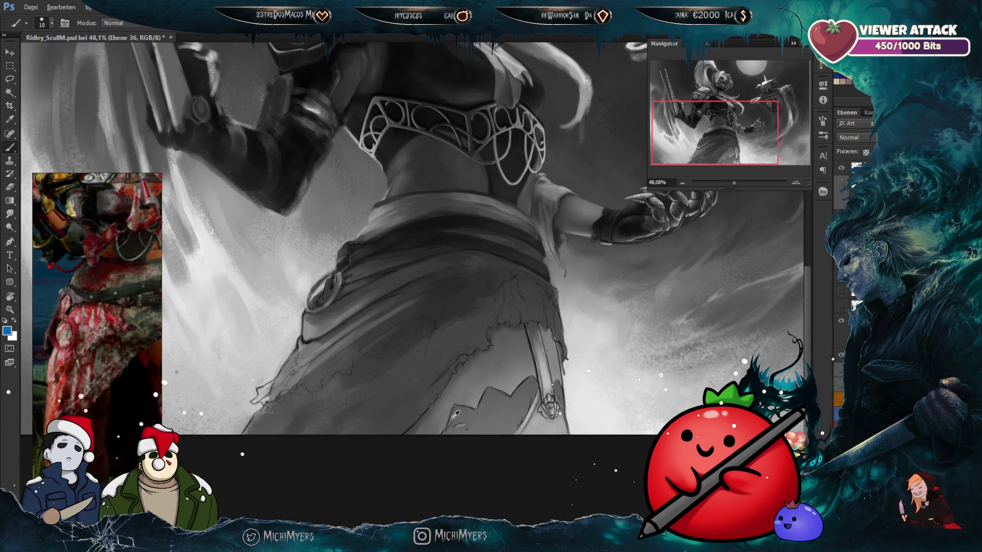
scroll(451, 412, "up", 2)
key("bracketleft")
key("bracketleft")
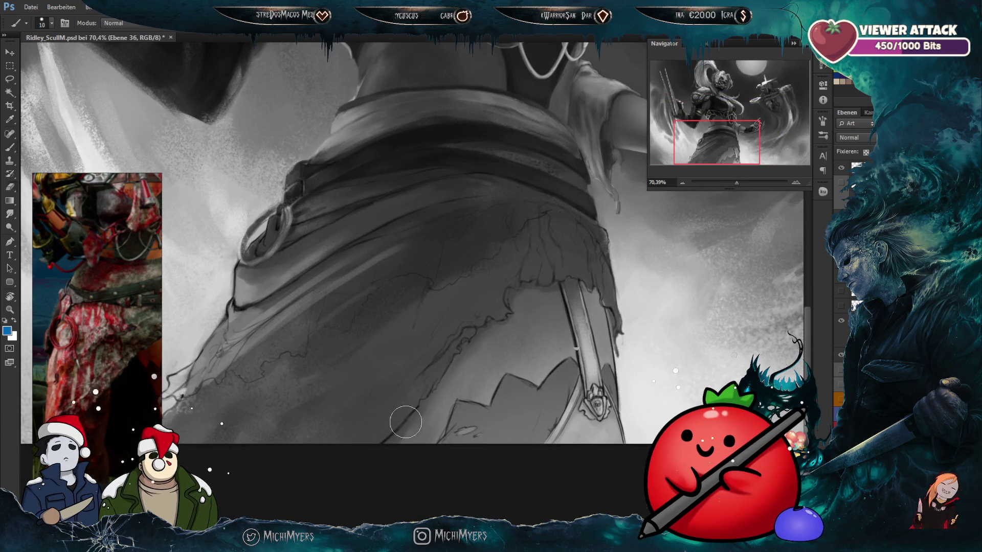
key("bracketleft")
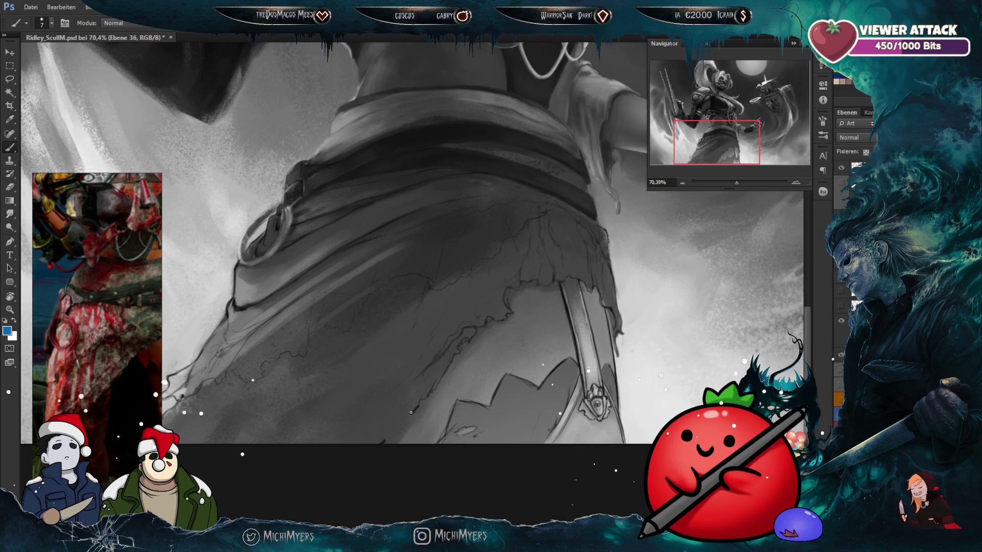
key("d")
key("bracketleft")
key("bracketleft")
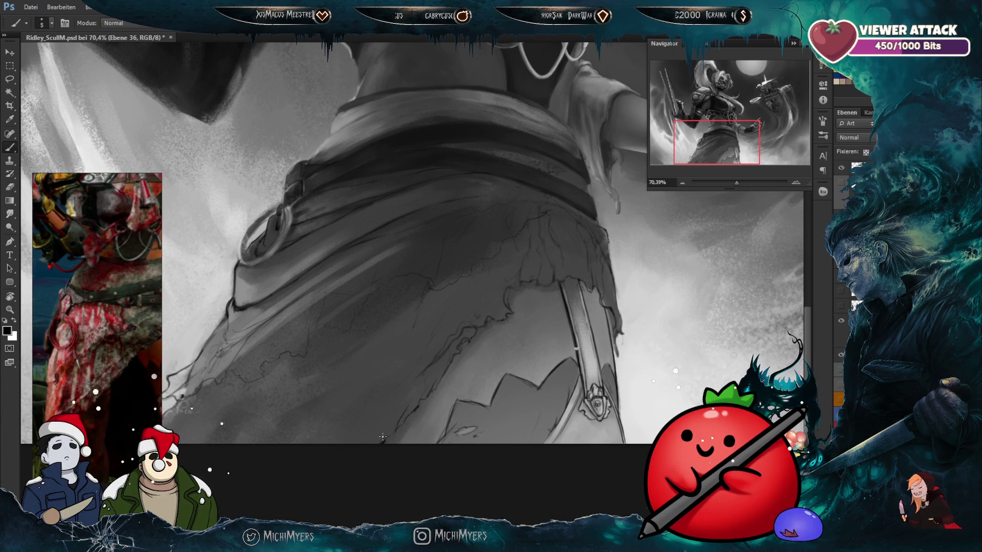
Step: Toggle between the eraser and the 5 px brush, ending on the brush
key("e")
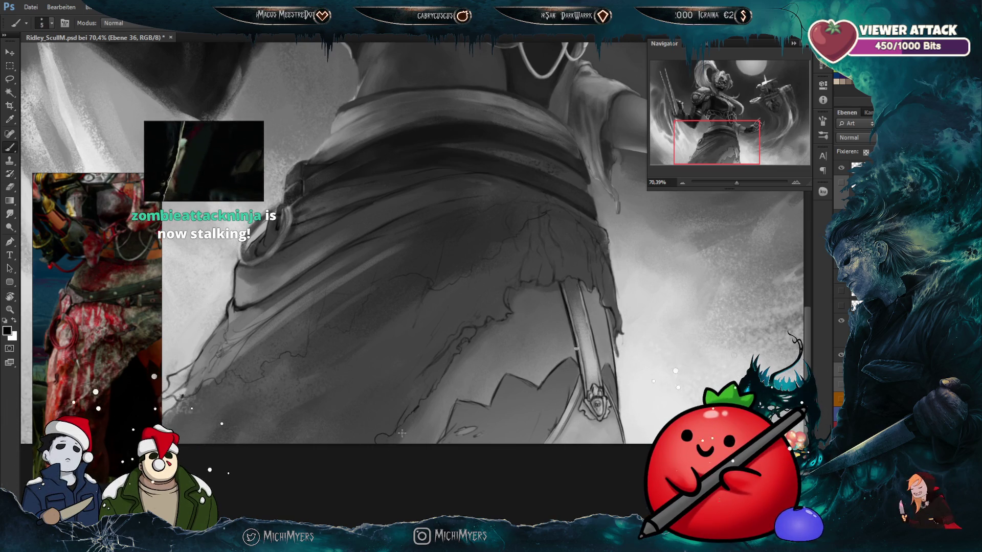
key("b")
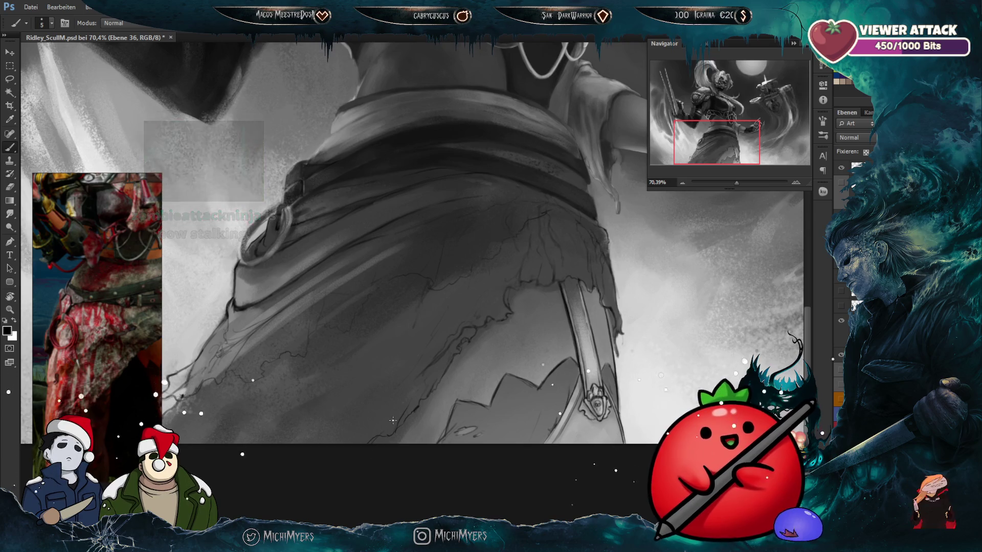
key("e")
key("b")
key("e")
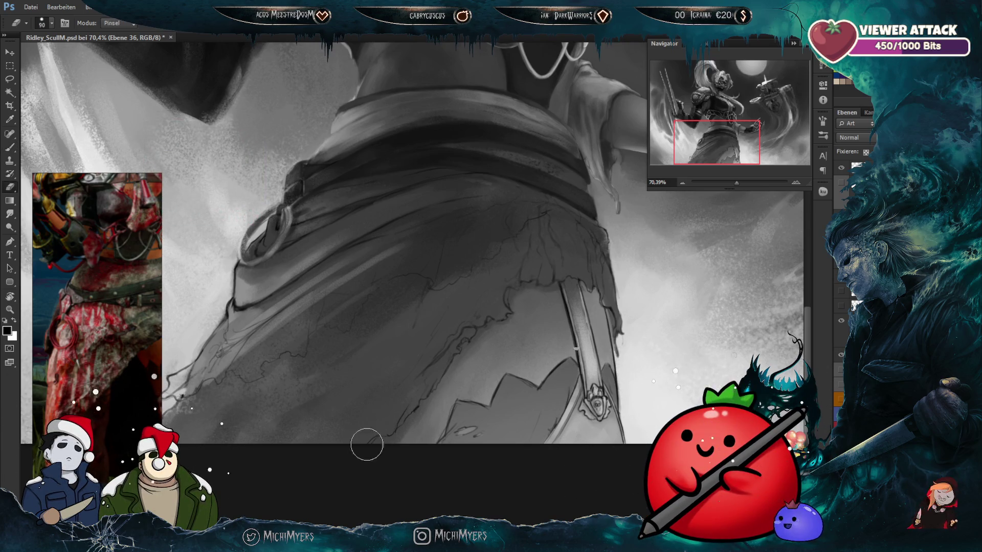
key("b")
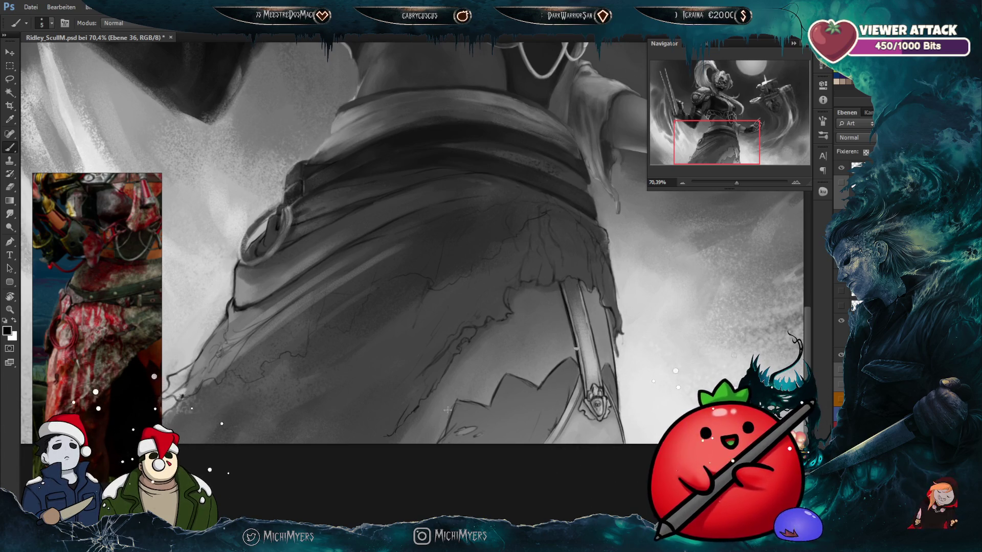
Step: Choose the 47 px textured brush tip and reduce it to 45 px
left_click(52, 24)
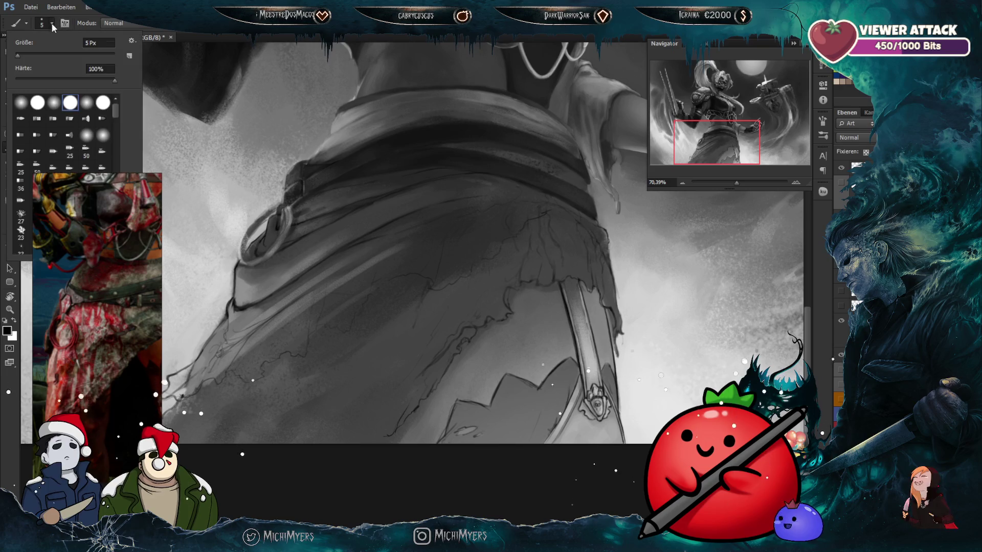
left_click_drag(118, 105, 116, 129)
left_click(21, 137)
left_click(387, 87)
key("bracketleft")
key("bracketleft")
key("bracketleft")
key("bracketleft")
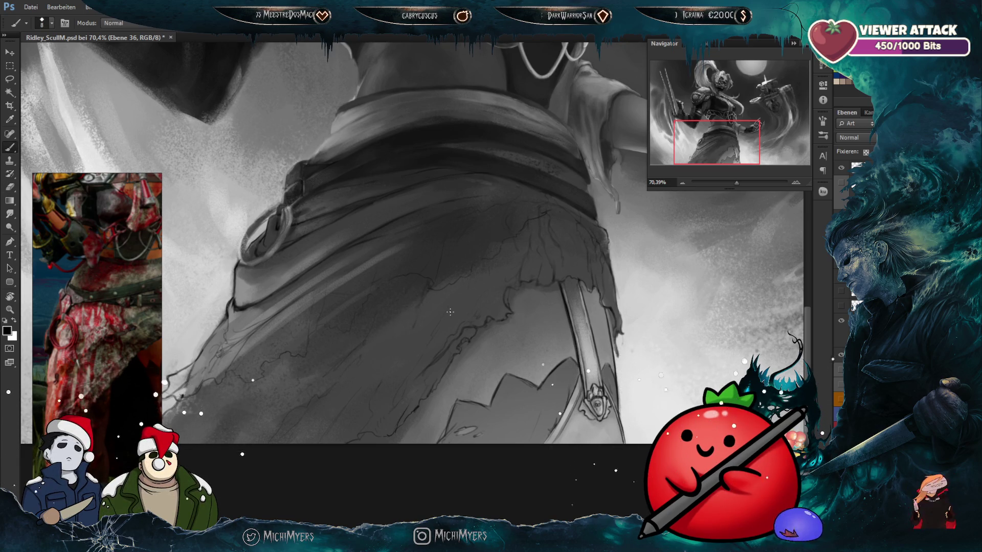
scroll(450, 311, "down", 3)
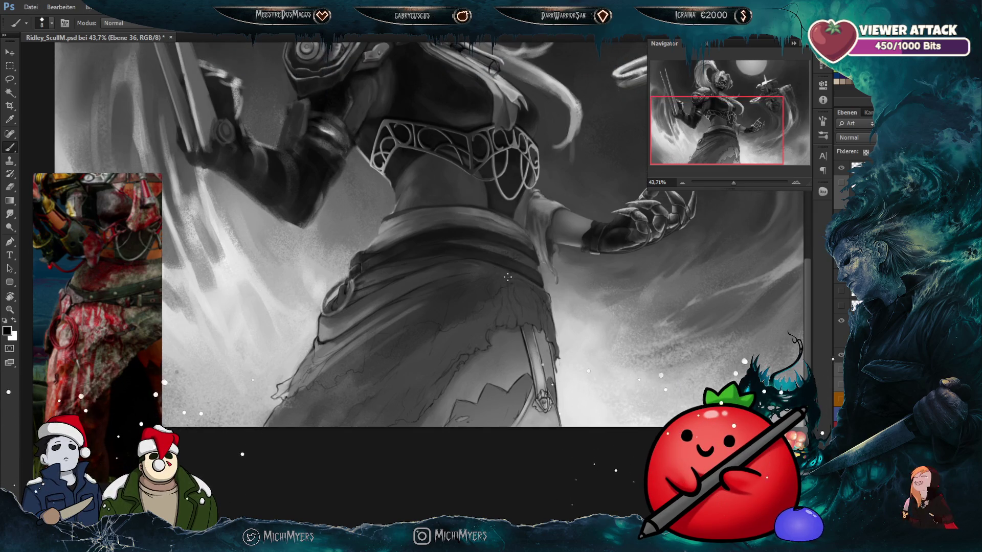
scroll(384, 364, "up", 1)
scroll(384, 364, "up", 1)
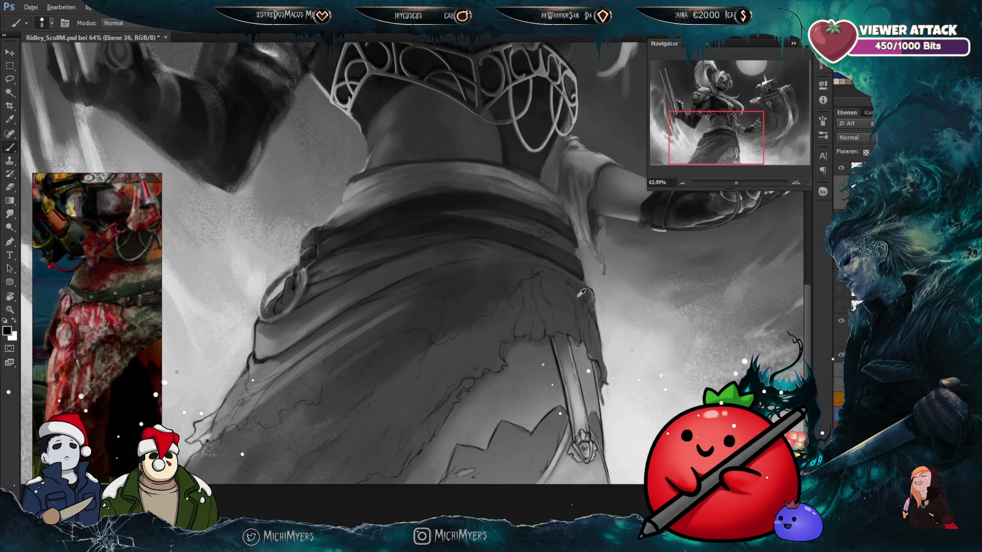
key("e")
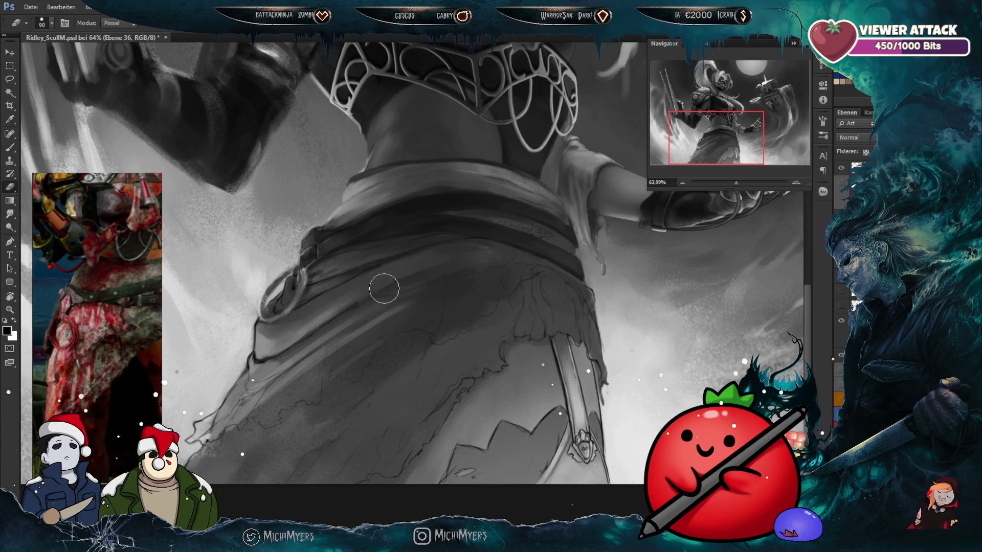
key("b")
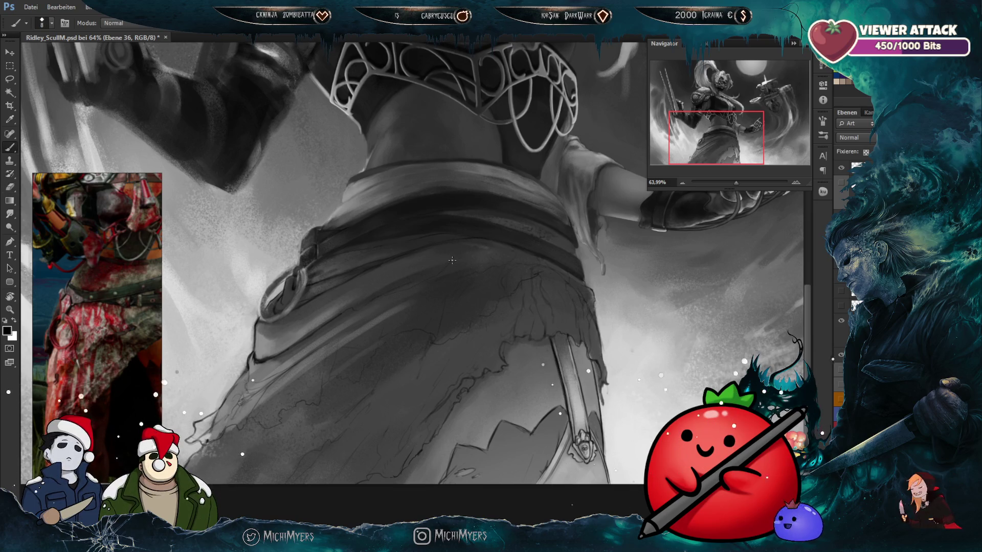
key("ctrl+0")
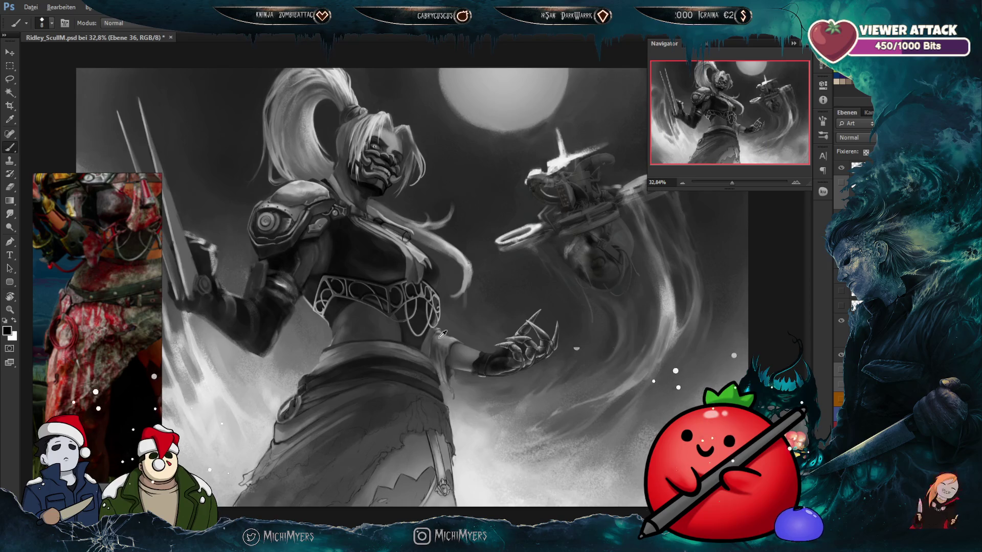
scroll(442, 338, "down", 3)
scroll(442, 338, "up", 2)
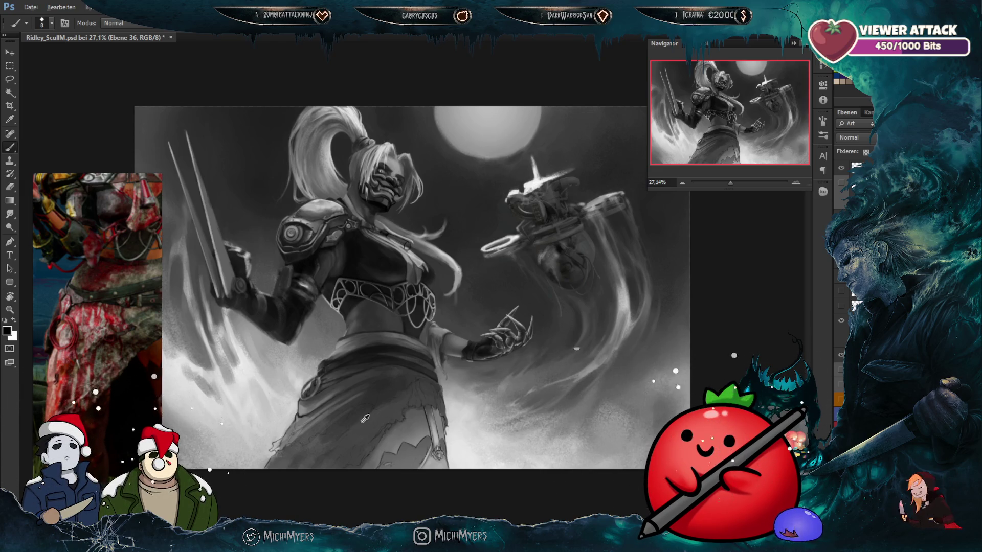
scroll(364, 420, "up", 3)
scroll(465, 398, "down", 2)
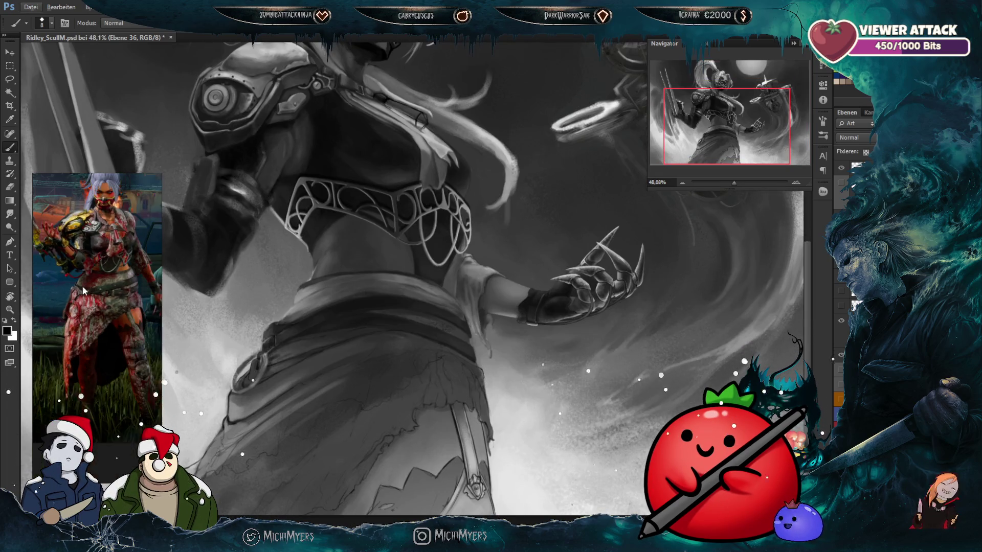
Step: Zoom in on the belt, enlarge the brush to 25 px and sample the strap's dark tone
scroll(92, 292, "up", 2)
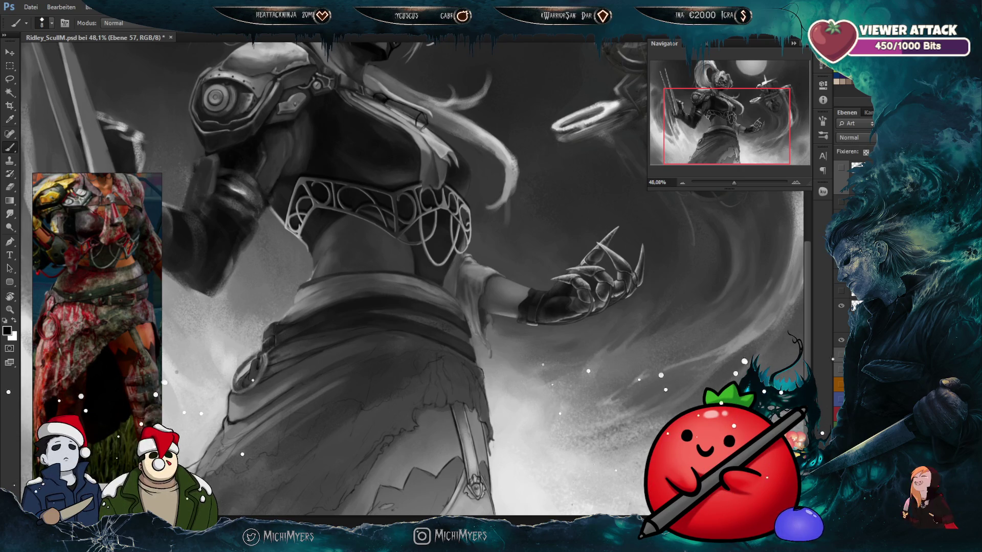
mouse_move(76, 156)
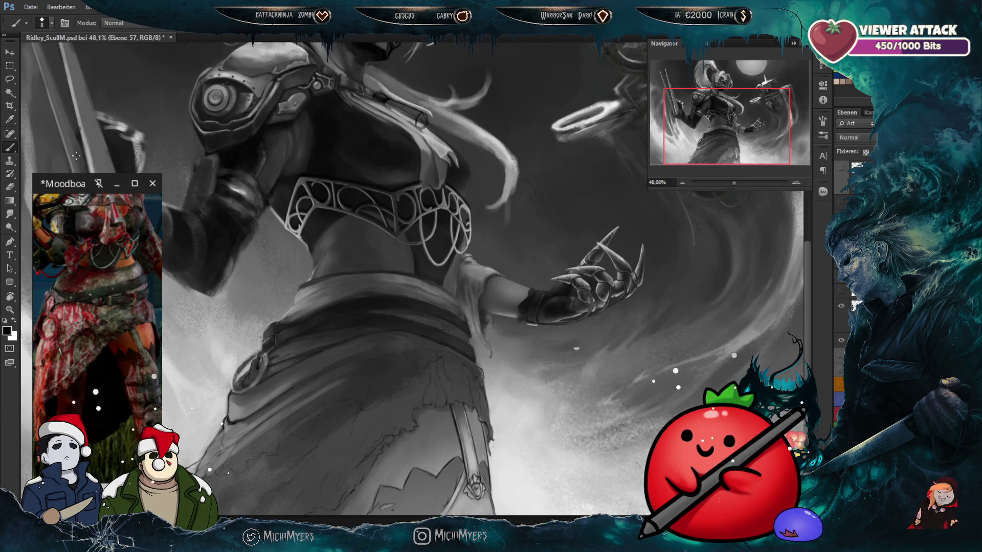
scroll(363, 306, "up", 3)
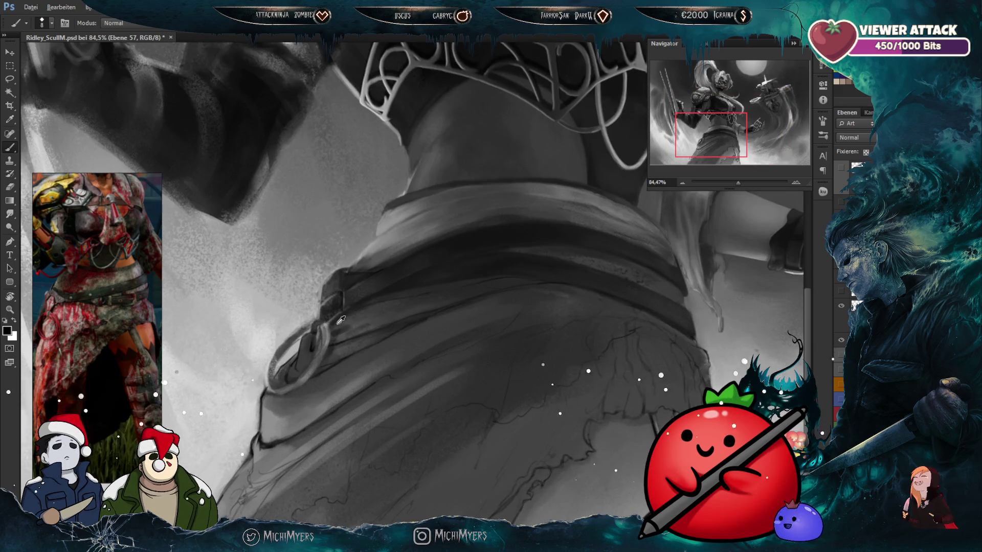
scroll(100, 293, "up", 2)
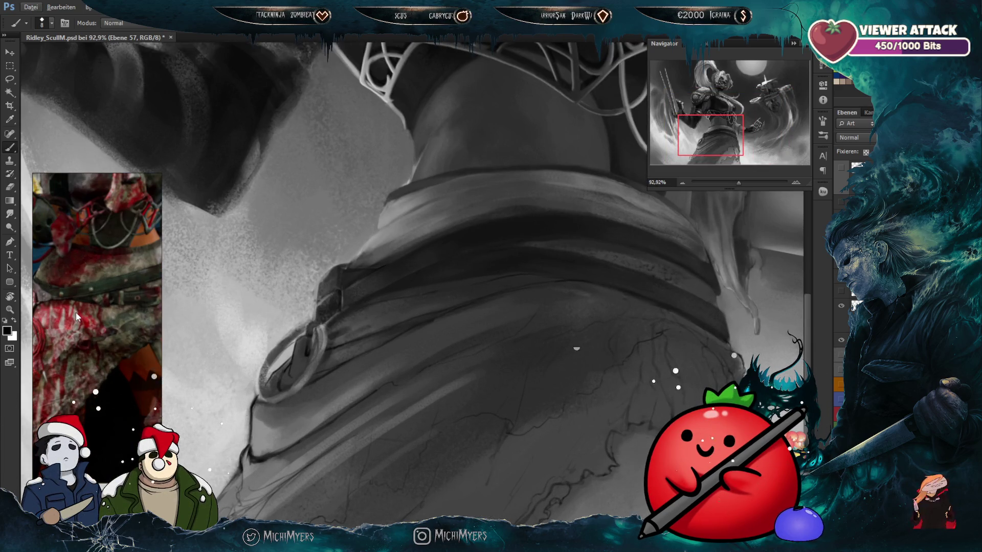
scroll(125, 316, "up", 2)
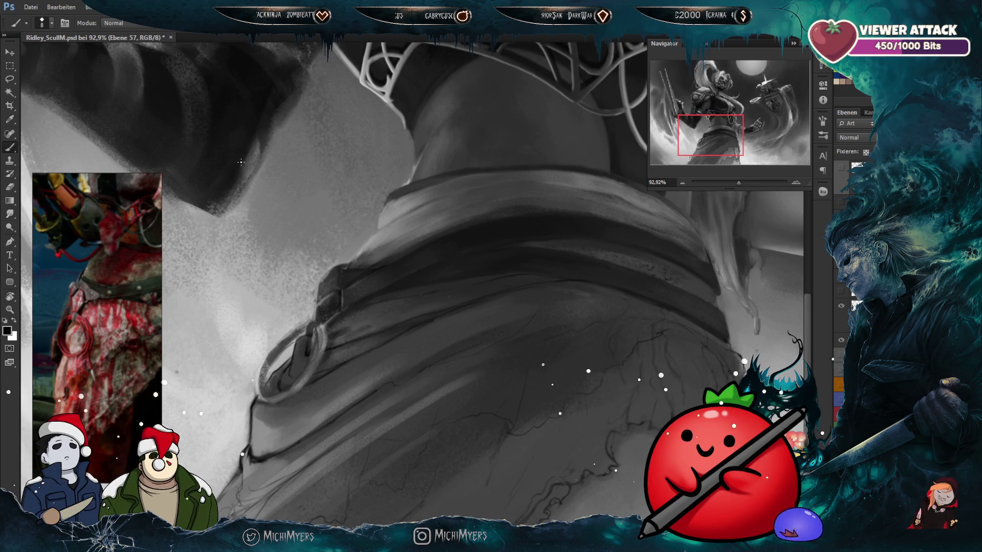
left_click(312, 302, "alt")
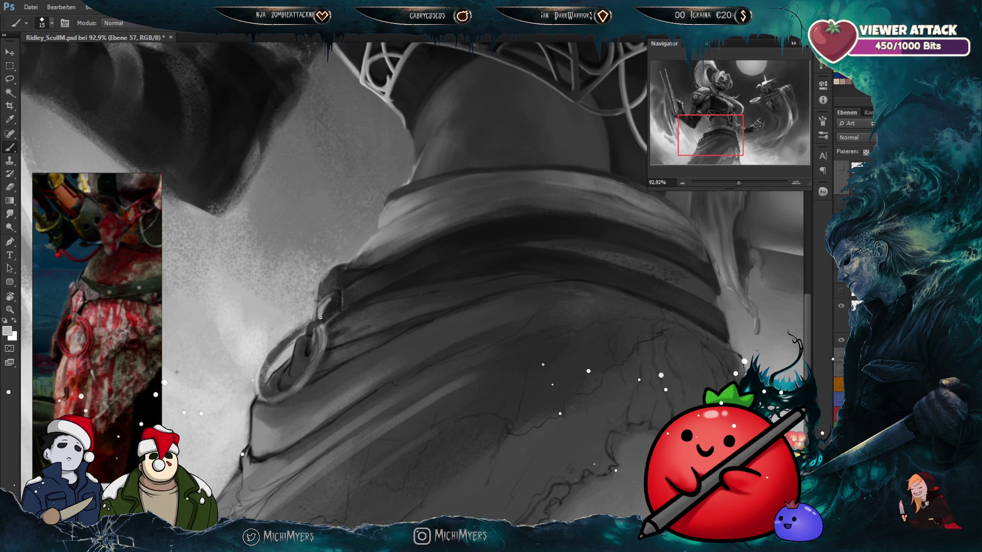
key("bracketright")
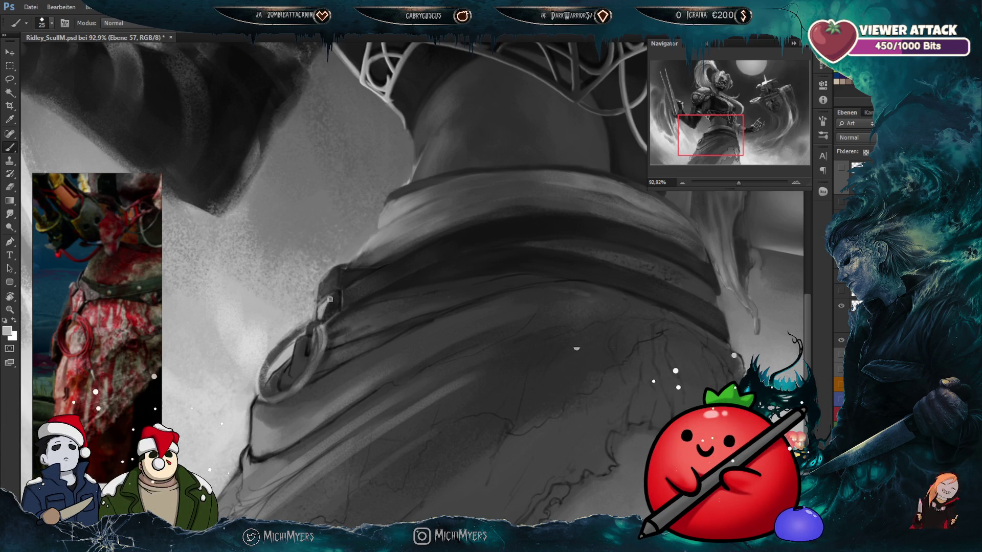
left_click(343, 283, "alt")
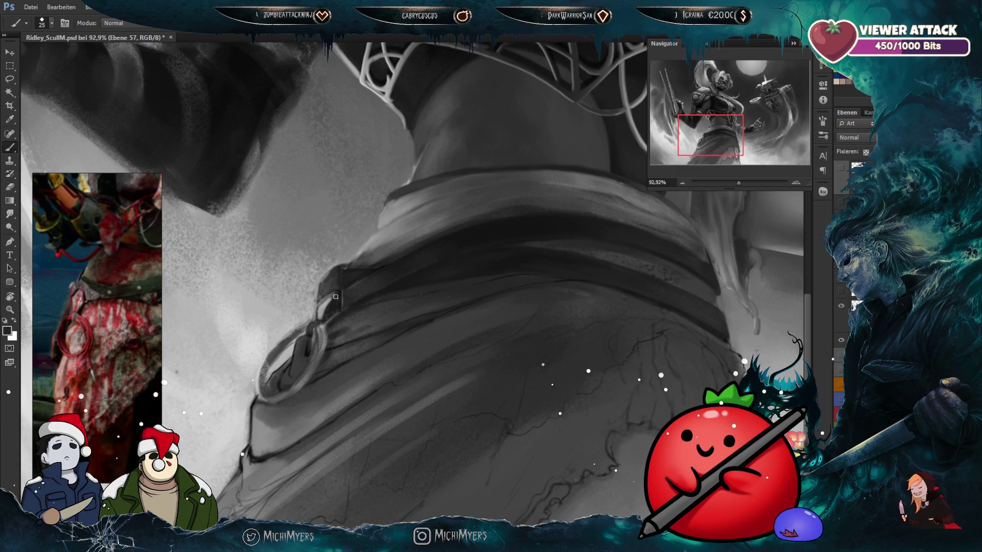
scroll(338, 274, "up", 2)
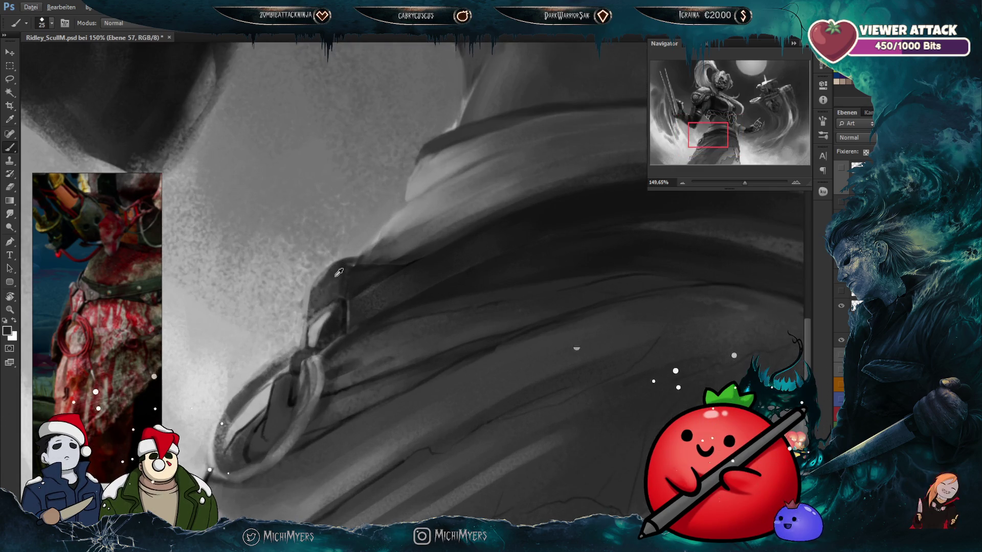
Step: Sample several greys from the strap and around the belt ring, sizing the brush between 9 and 20 px
key("bracketleft")
key("bracketleft")
key("bracketright")
key("bracketright")
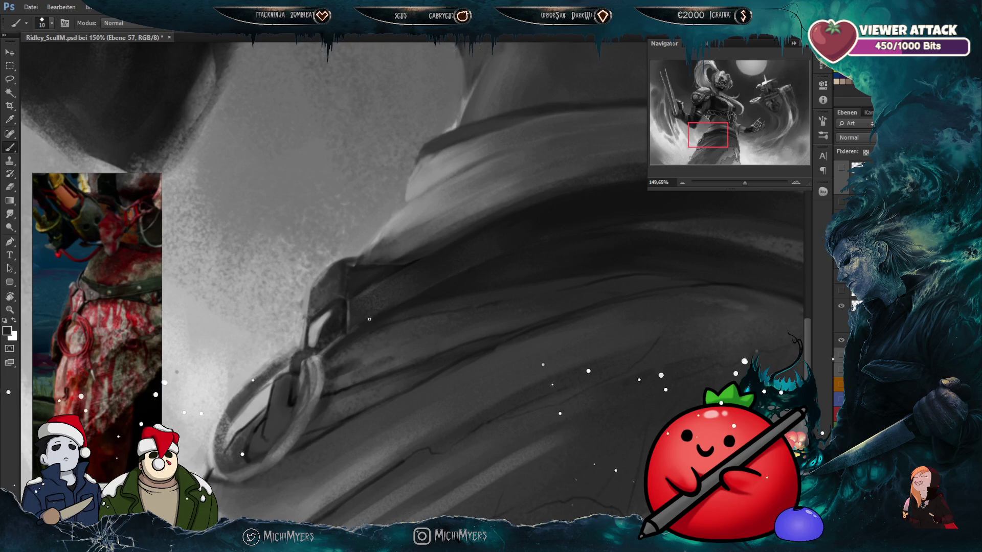
left_click(348, 316, "alt")
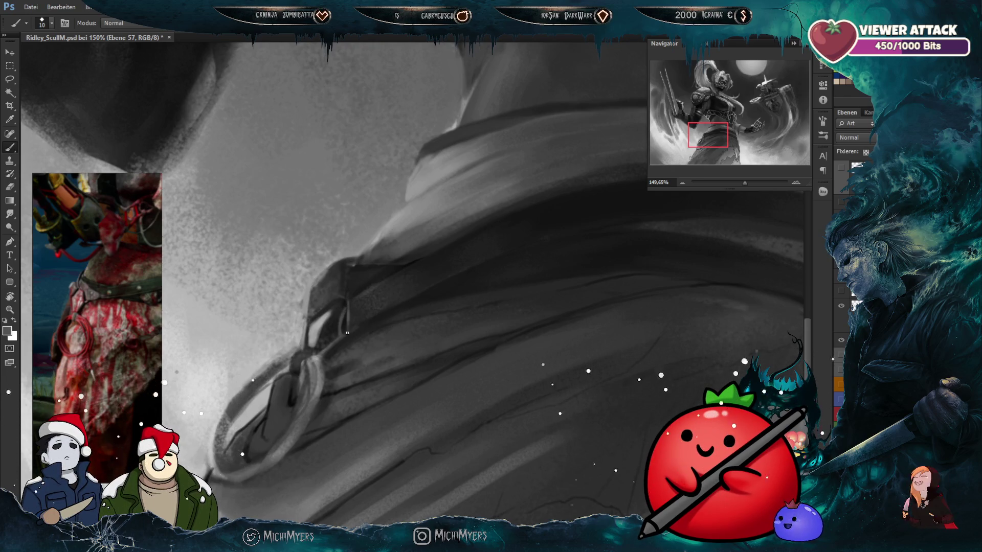
left_click(346, 327, "alt")
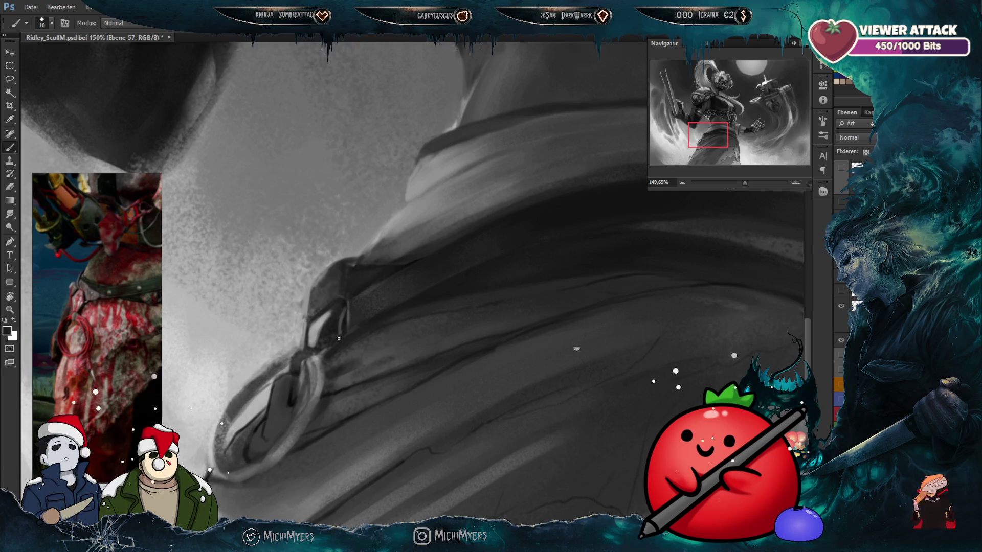
left_click(347, 318, "alt")
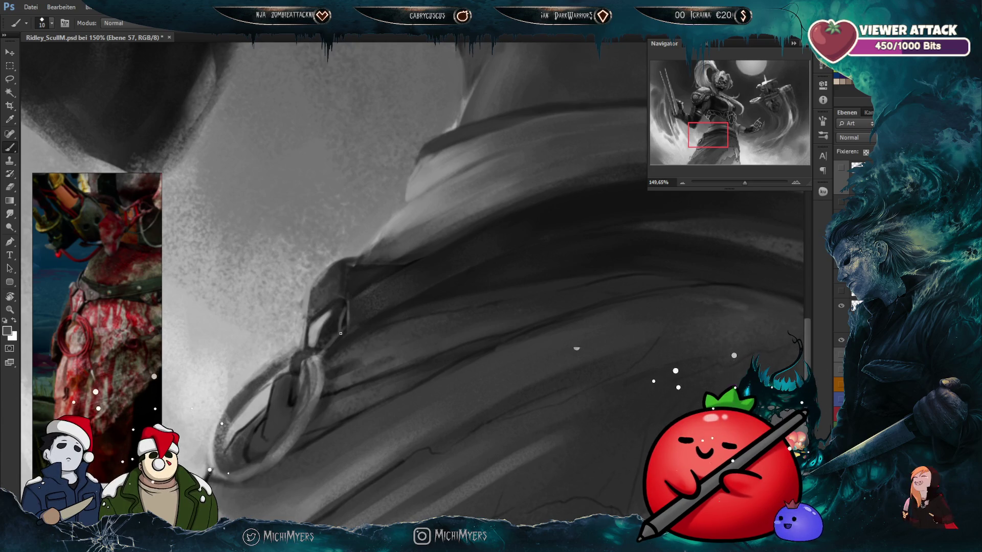
left_click(343, 326, "alt")
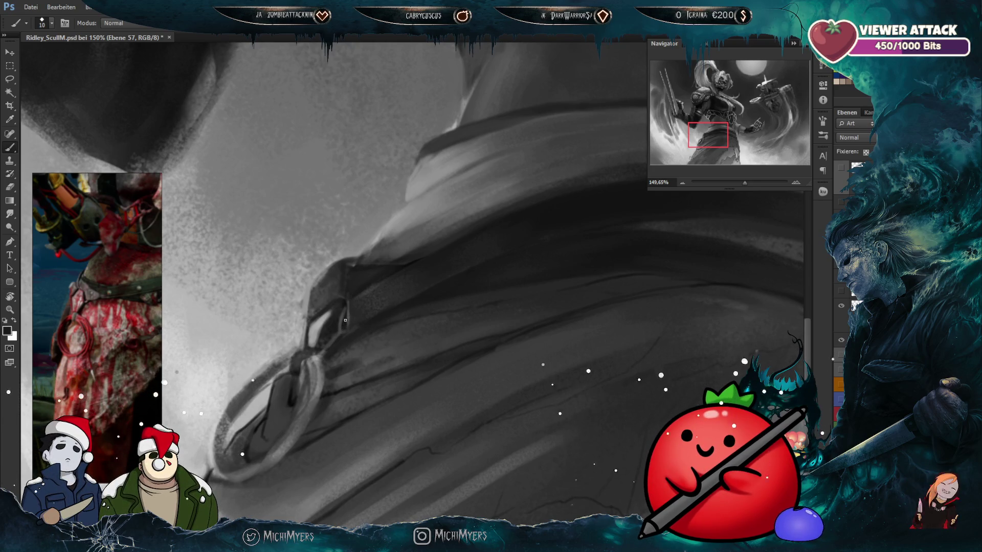
key("bracketleft")
key("bracketleft")
left_click(333, 328, "alt")
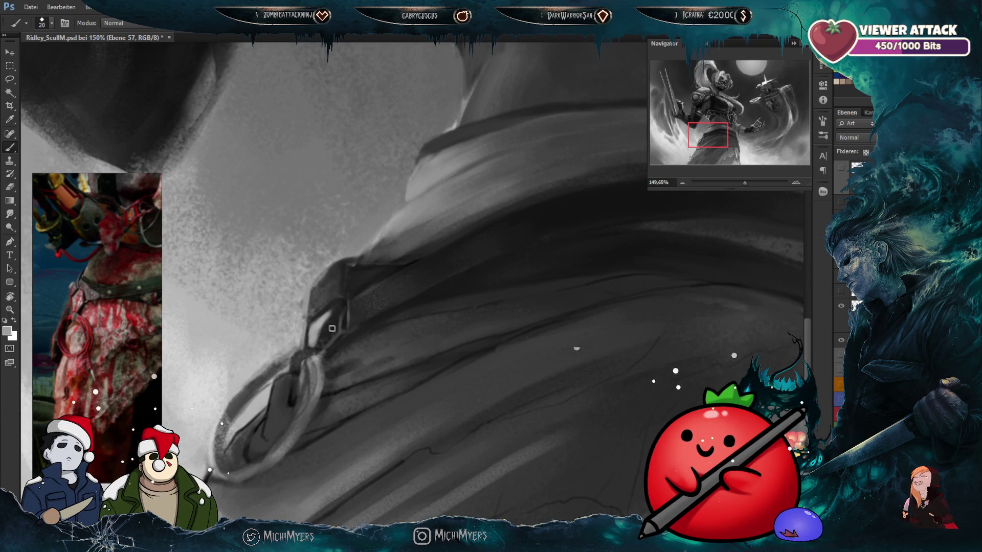
key("bracketleft")
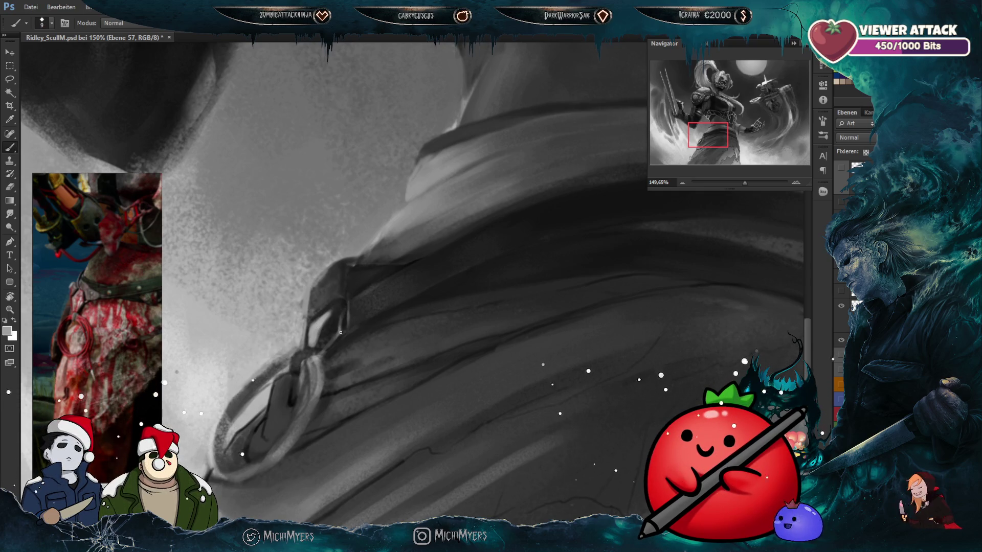
key("bracketright")
key("bracketright")
Step: Bring the ring into view and paint a highlight stroke along its upper-left edge
left_click_drag(316, 363, 337, 343)
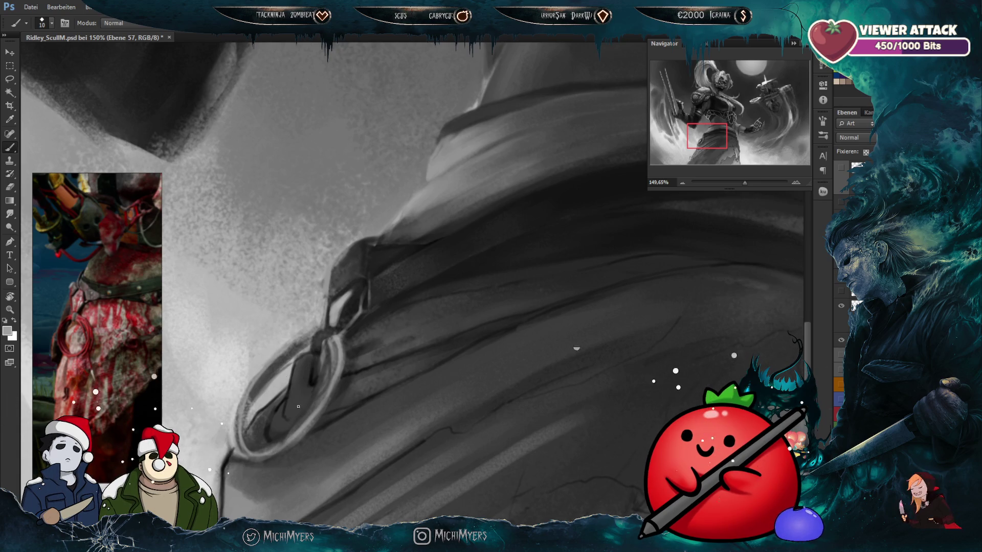
left_click_drag(298, 406, 388, 322)
left_click(321, 400, "alt")
key("bracketright")
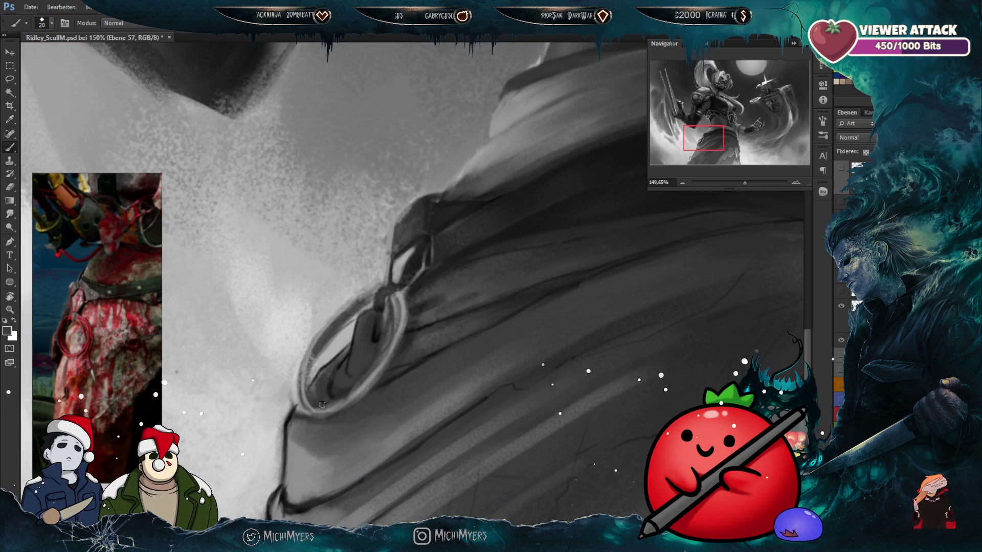
key("bracketleft")
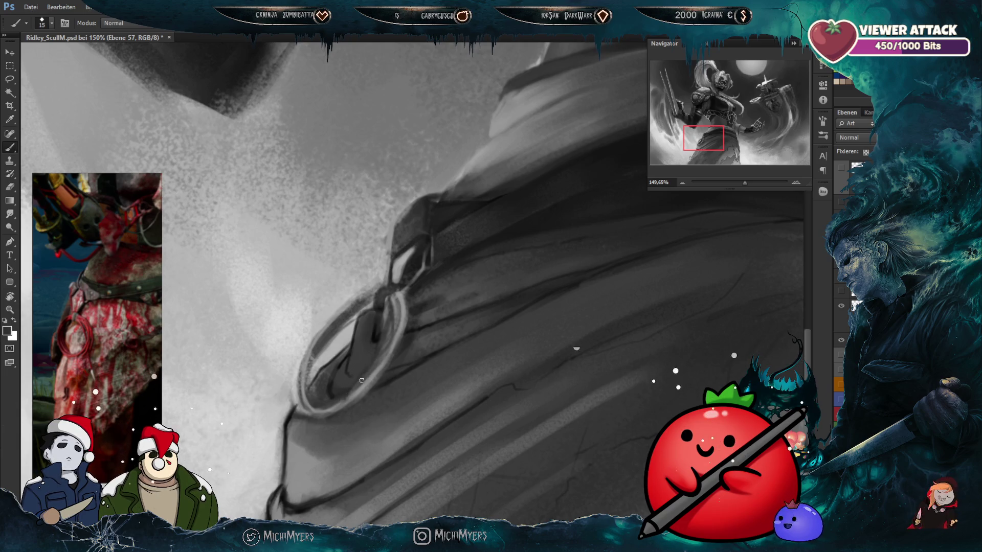
left_click(373, 377, "alt")
key("bracketleft")
key("bracketleft")
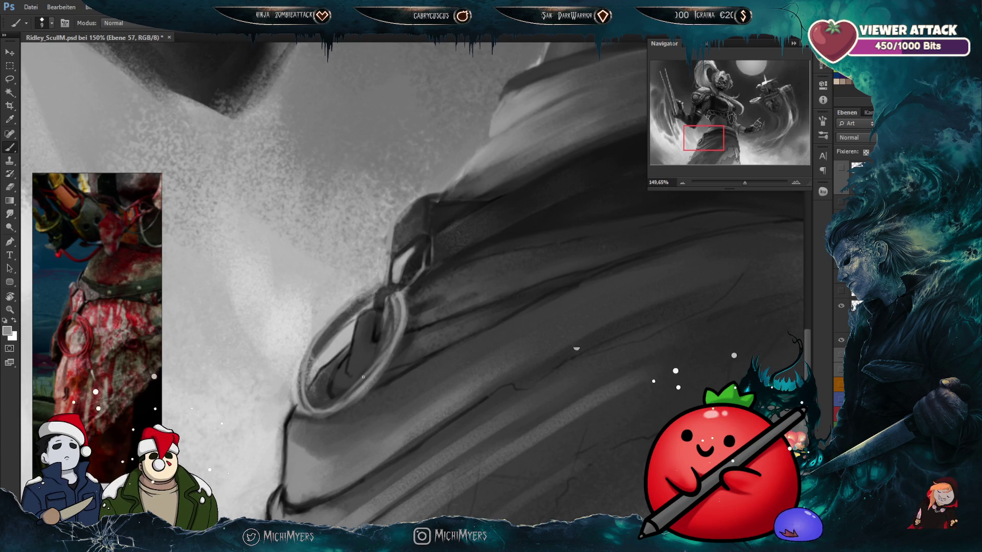
key("bracketright")
key("bracketright")
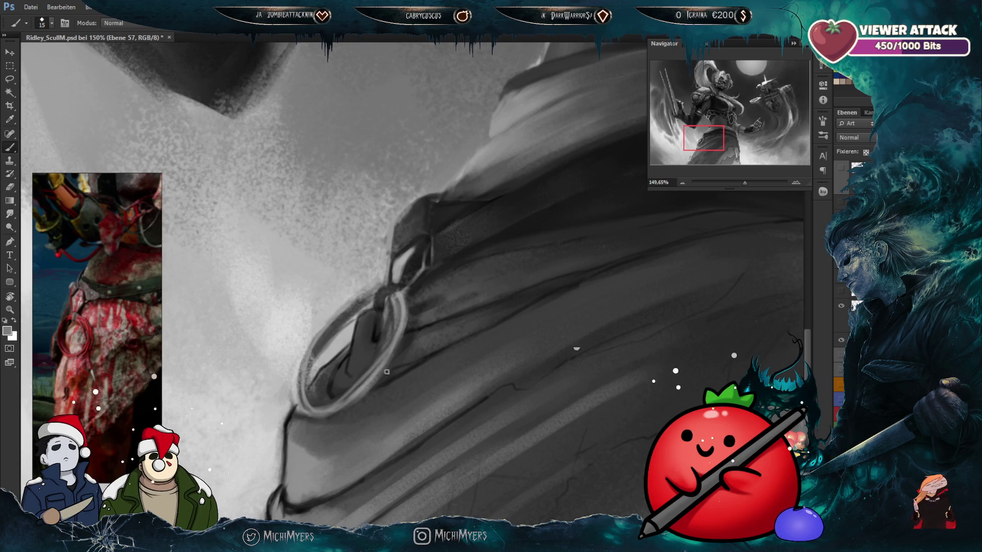
key("bracketleft")
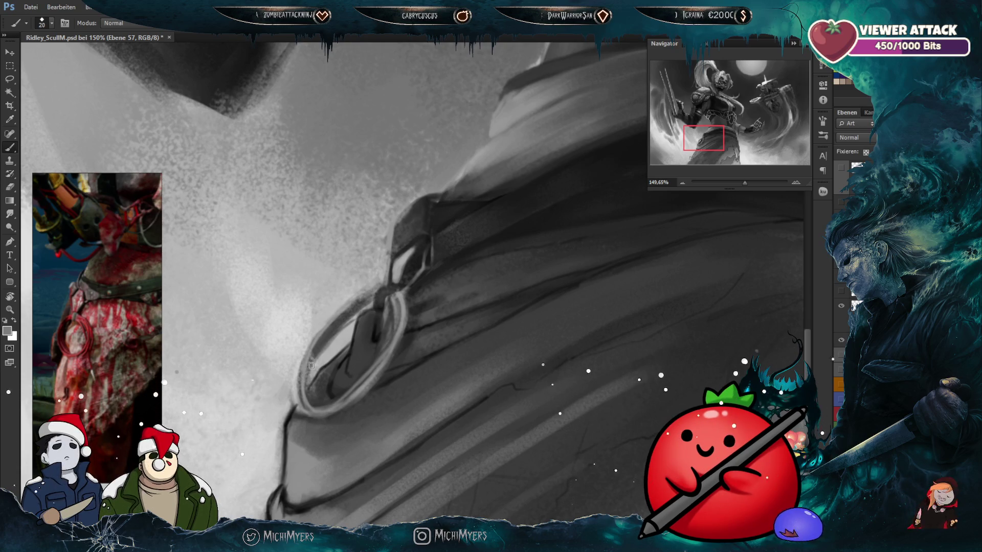
key("bracketleft")
left_click_drag(369, 298, 319, 340)
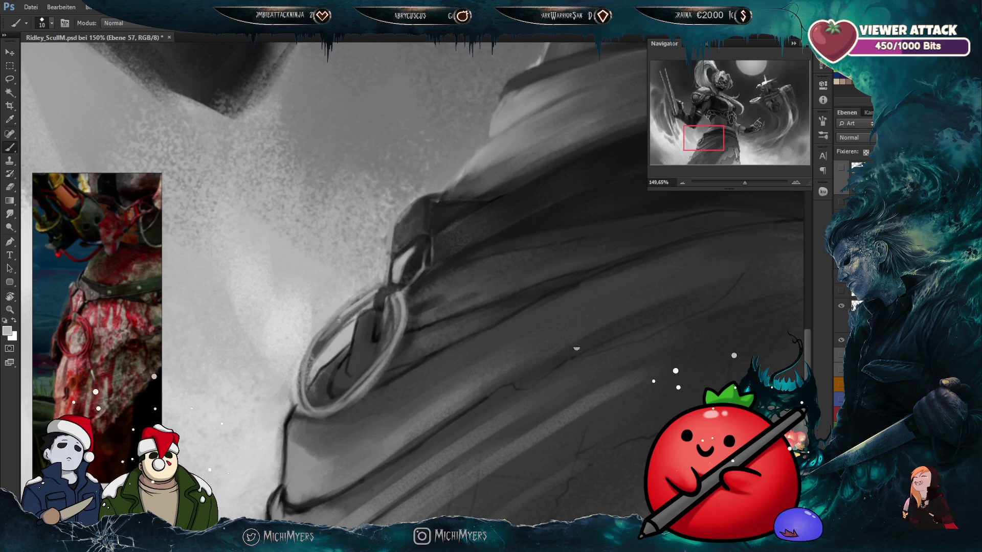
Step: Sample brighter and darker greys around the ring, adjusting the brush size
left_click(333, 333, "alt")
key("bracketleft")
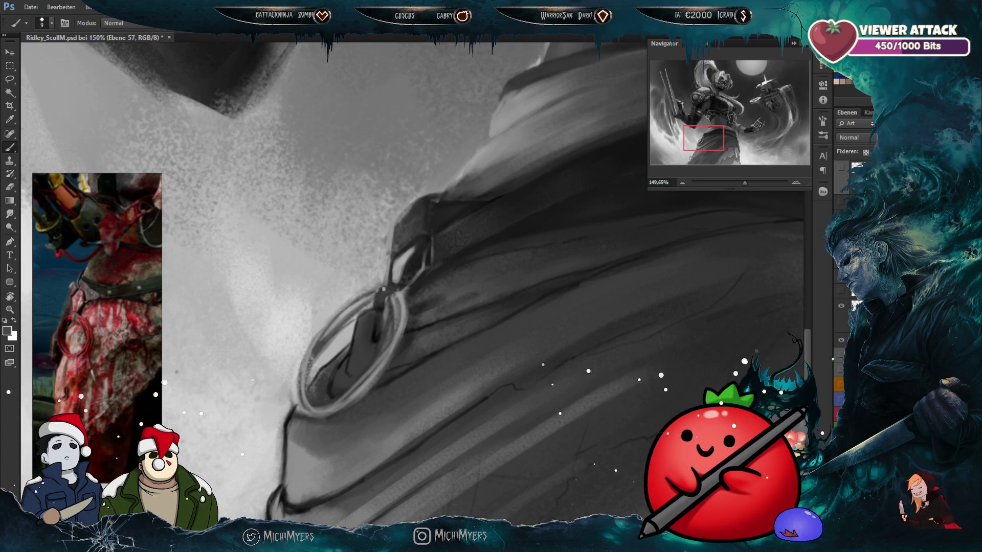
left_click(367, 299, "alt")
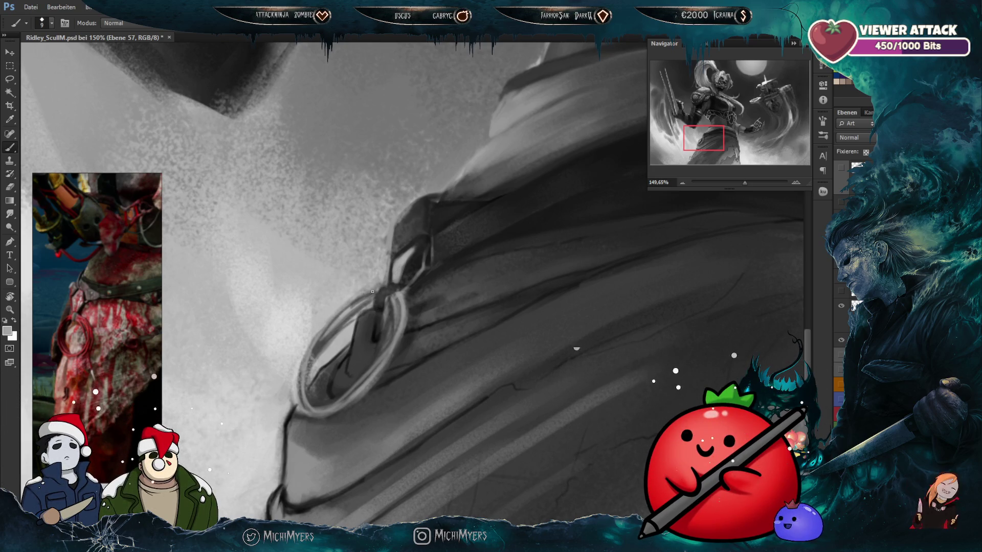
left_click(380, 293, "alt")
key("bracketright")
left_click(389, 296, "alt")
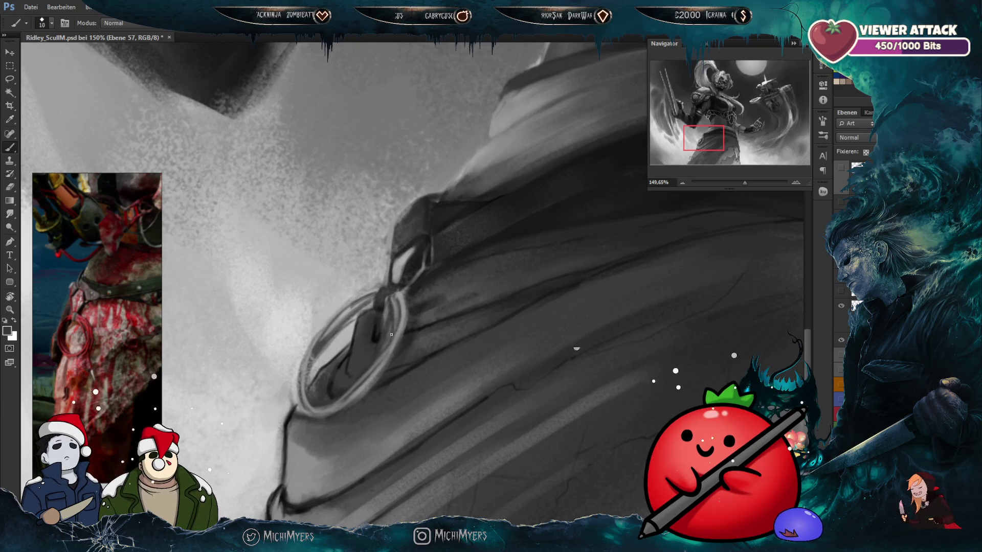
key("bracketright")
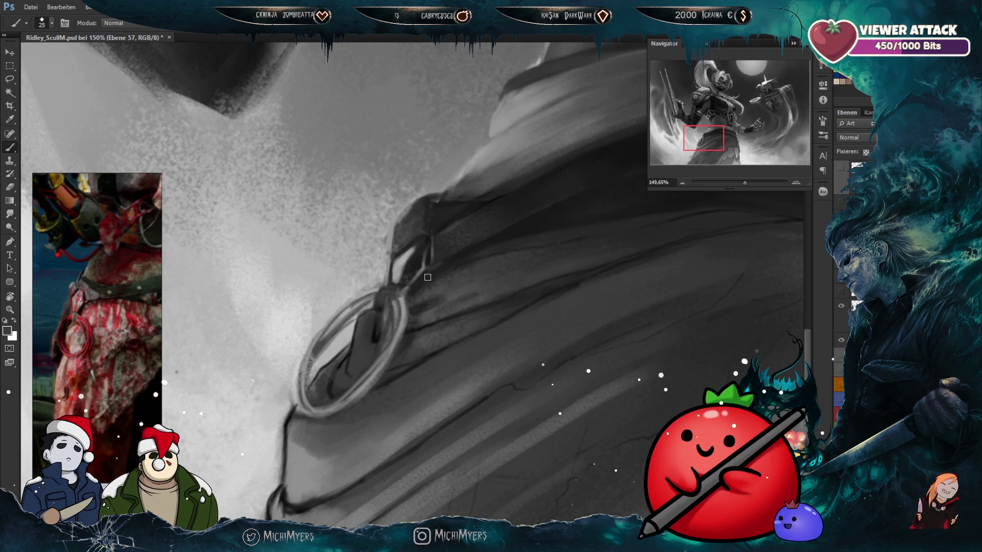
key("bracketleft")
key("bracketleft")
key("bracketleft")
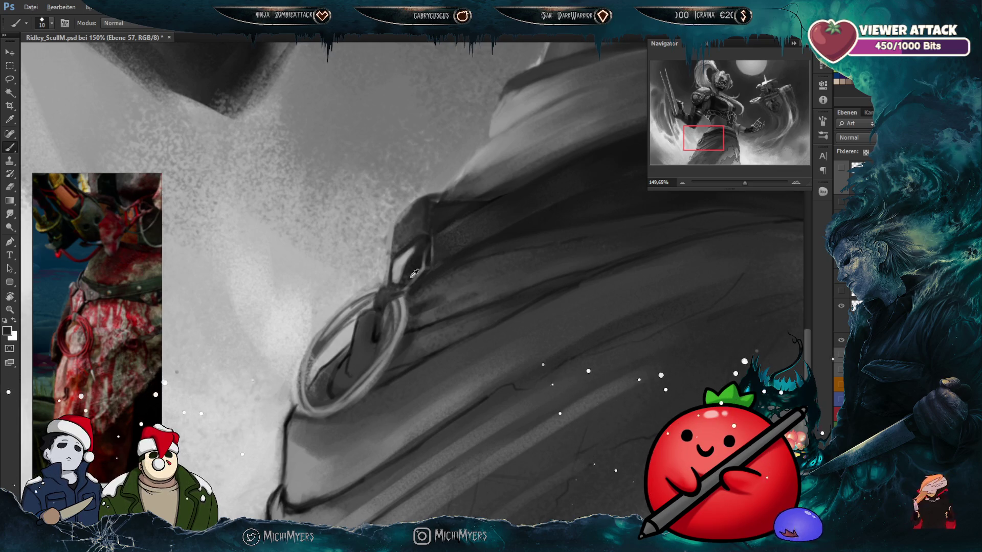
Step: Pick light and mid greys from the ring and narrow the brush to a fine tip
scroll(397, 285, "up", 3)
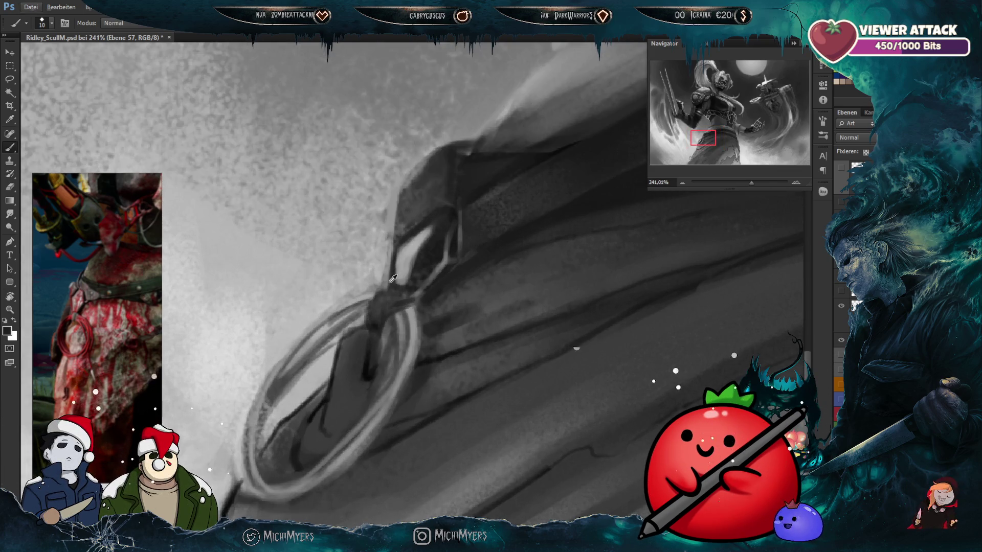
key("bracketright")
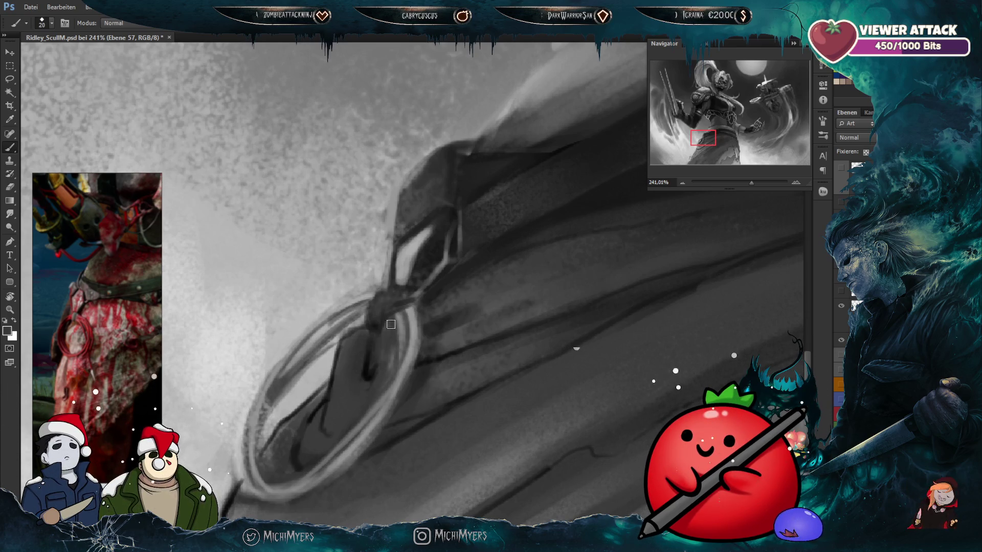
key("bracketleft")
left_click(394, 322, "alt")
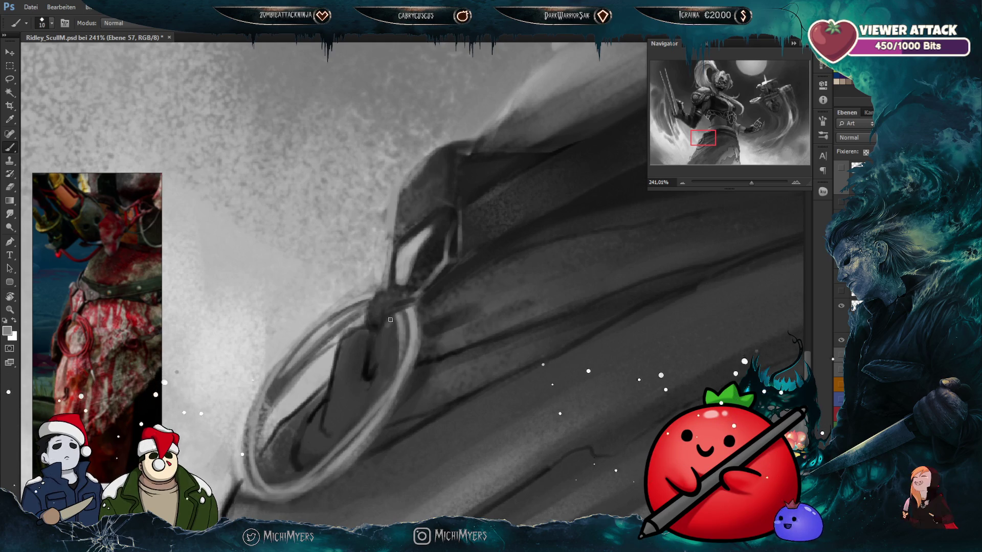
key("bracketright")
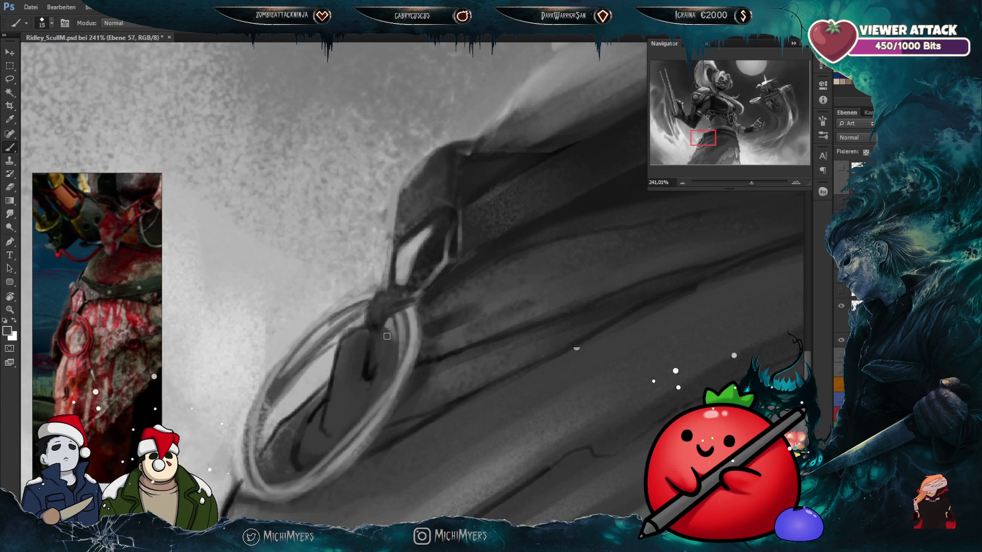
key("bracketleft")
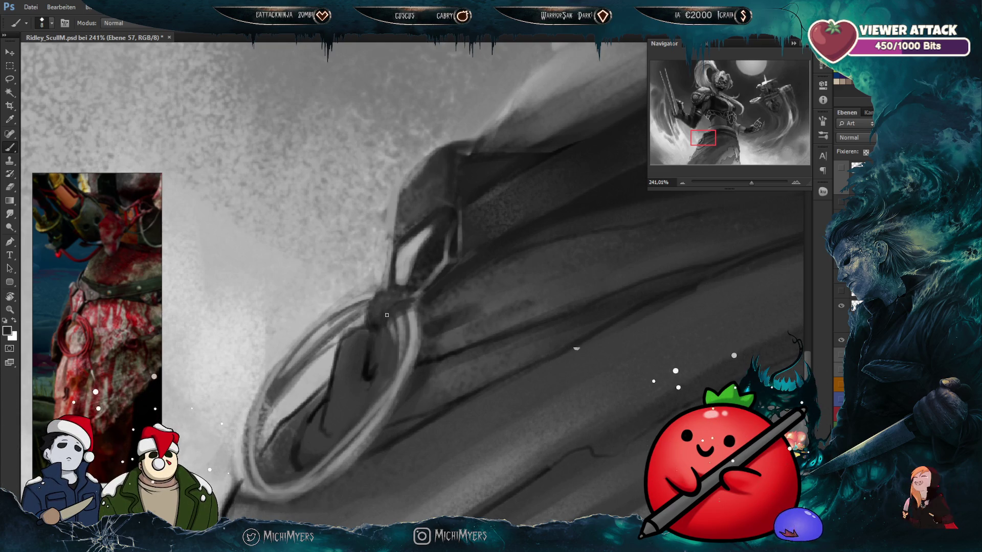
key("bracketright")
key("bracketright")
key("bracketright")
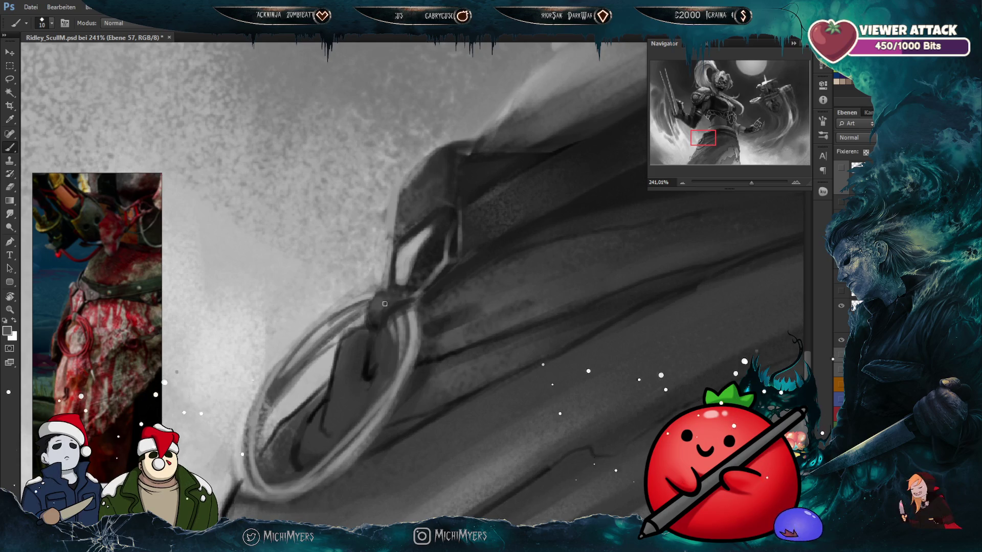
left_click(372, 312, "alt")
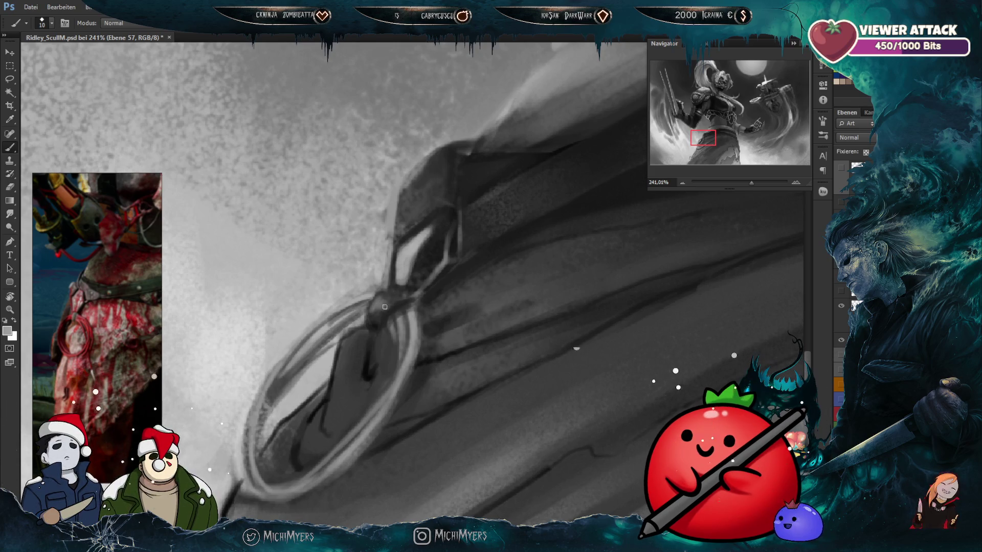
key("bracketleft")
key("bracketleft")
key("bracketleft")
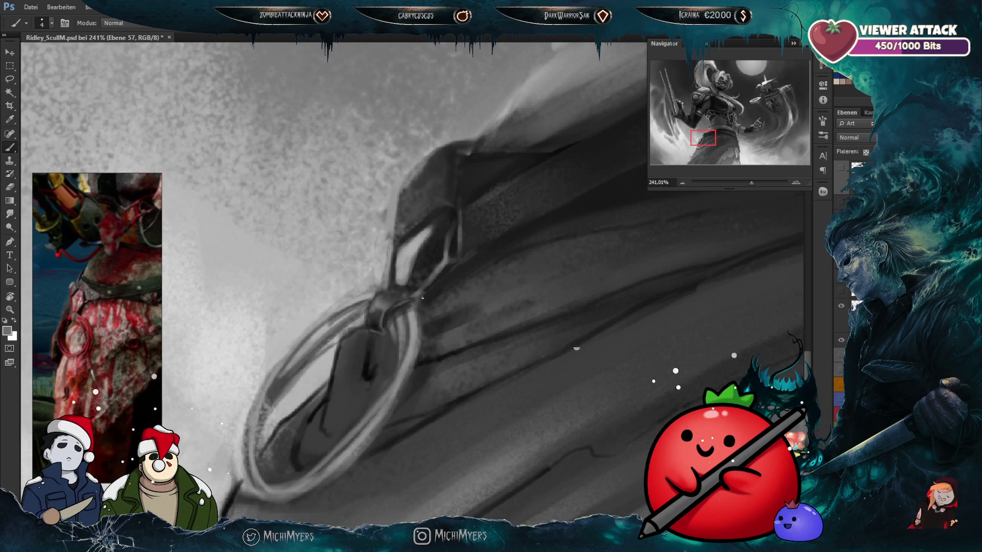
Step: Compare with the working layer hidden, then darken the area inside the ring
scroll(423, 298, "down", 3)
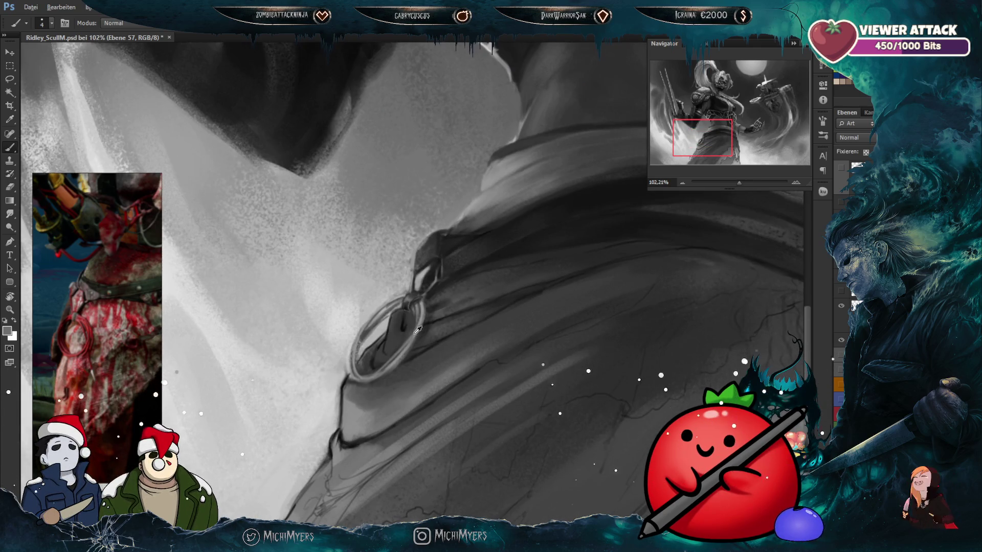
scroll(417, 315, "up", 1)
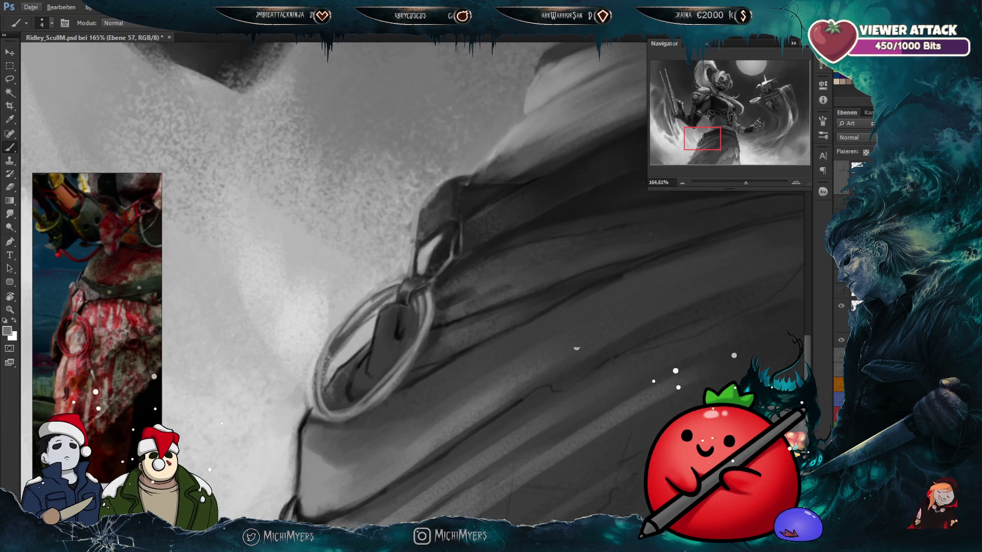
left_click(842, 340)
left_click(841, 340)
left_click(384, 343, "alt")
key("bracketright")
key("bracketright")
key("bracketright")
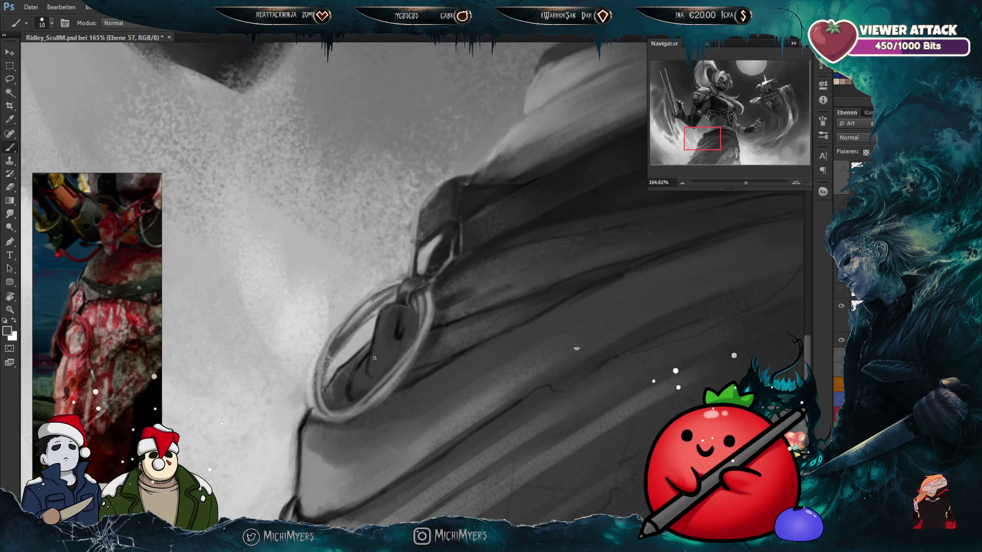
left_click_drag(360, 357, 352, 365)
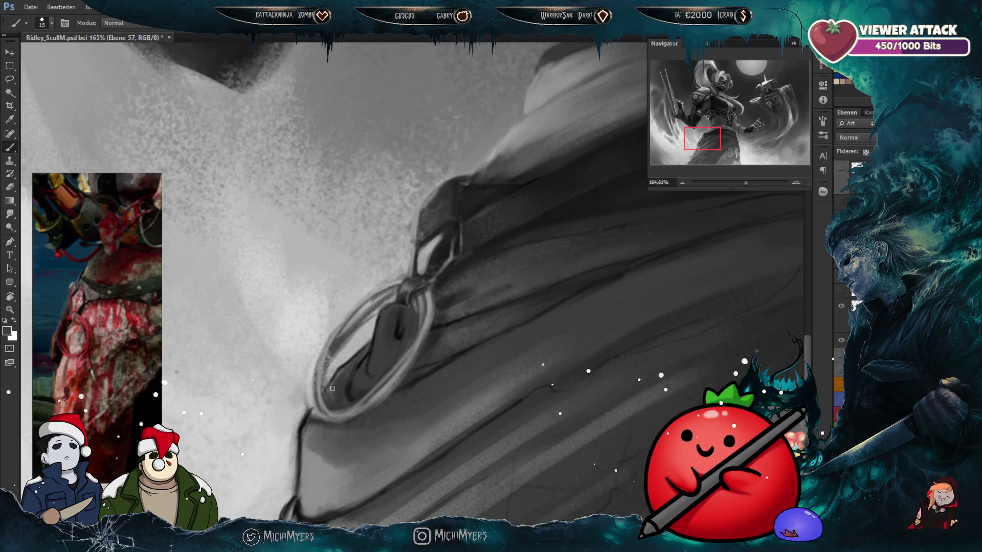
Step: Sample colours and darker tones around the ring, adjusting the brush size
key("bracketleft")
left_click(389, 357, "alt")
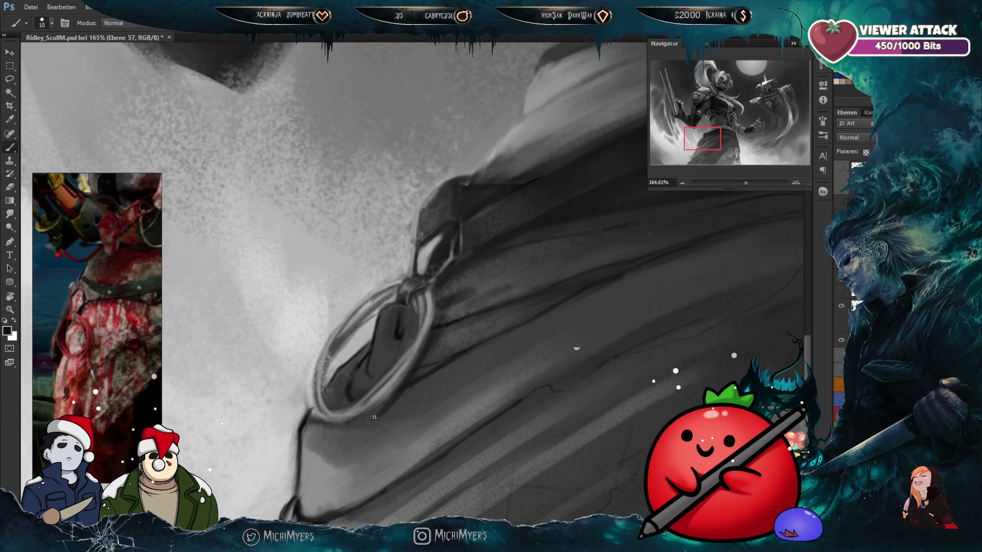
key("bracketright")
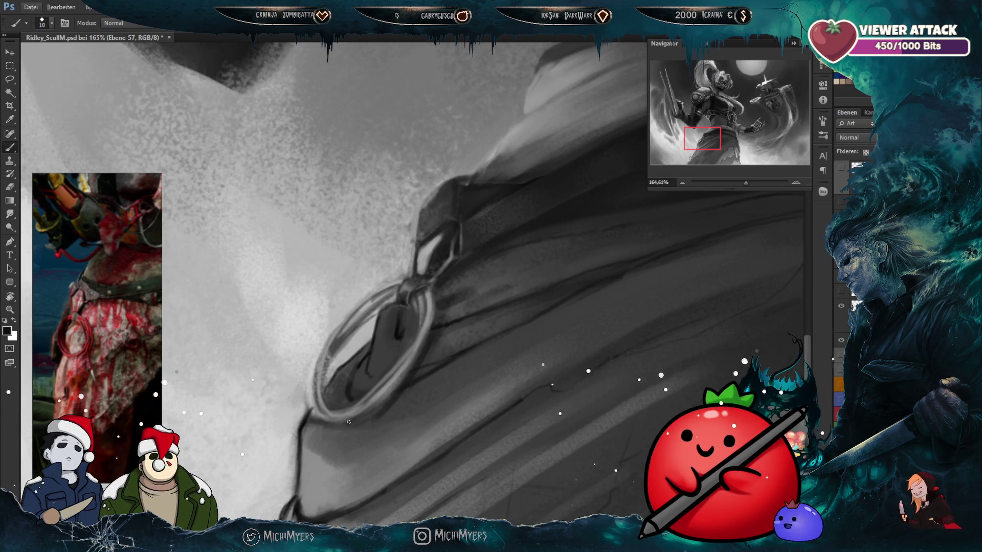
left_click(390, 402, "alt")
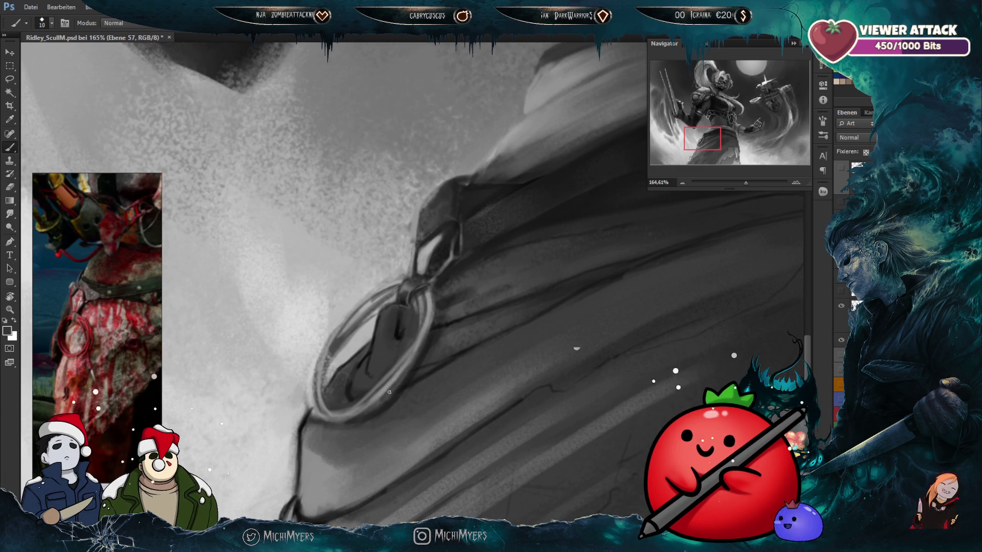
key("bracketright")
key("bracketleft")
key("bracketleft")
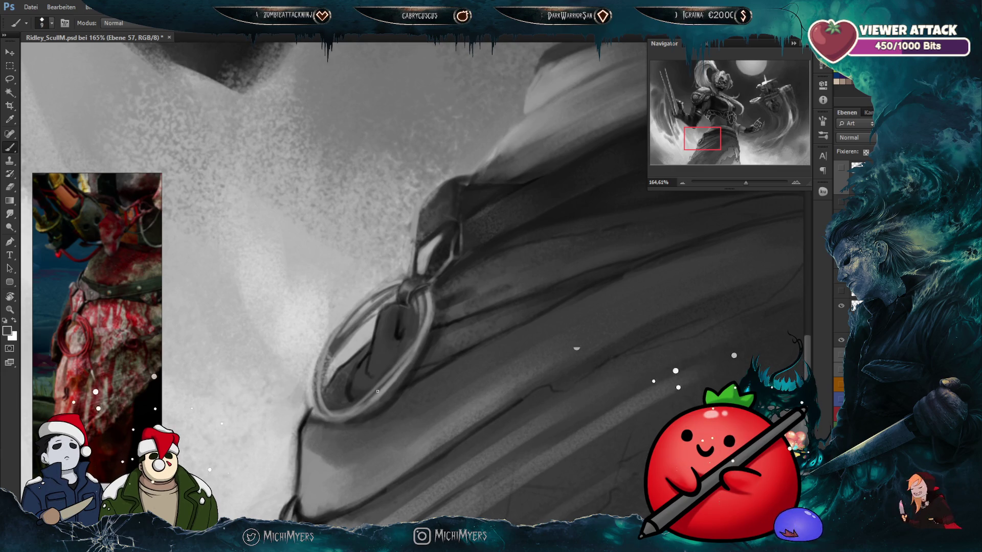
Step: Reselect the figure's silhouette so painting stays inside the skirt edge
scroll(411, 333, "down", 3)
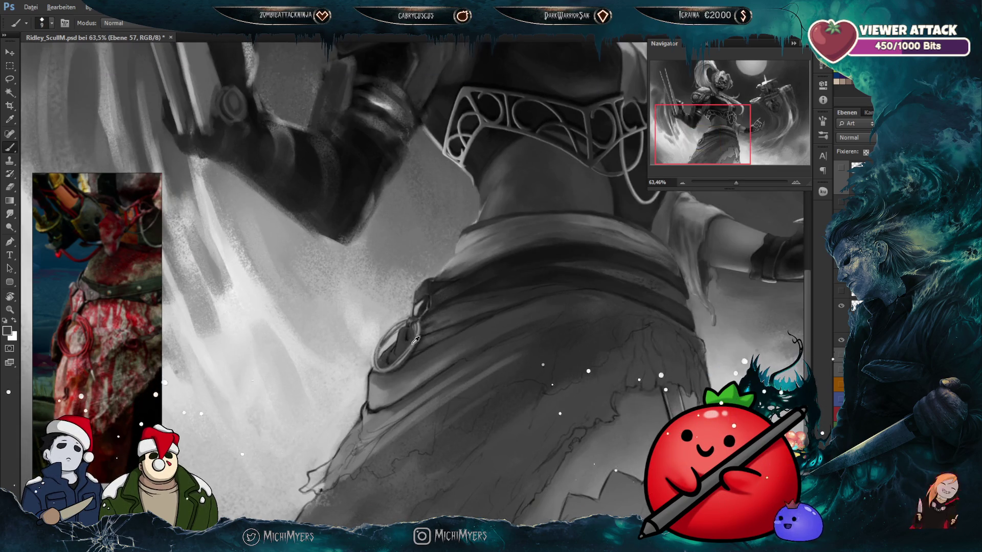
scroll(423, 276, "up", 2)
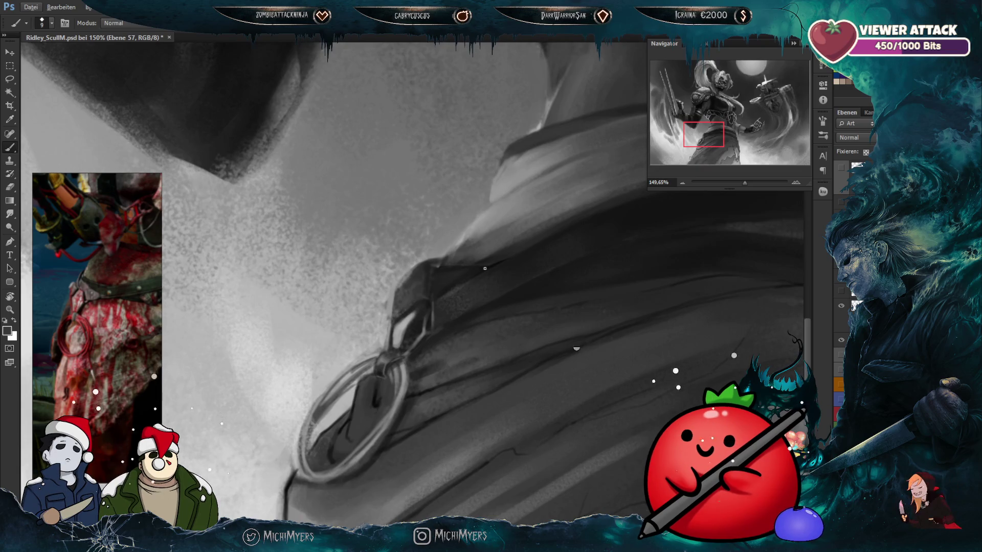
key("ctrl+shift+d")
key("bracketright")
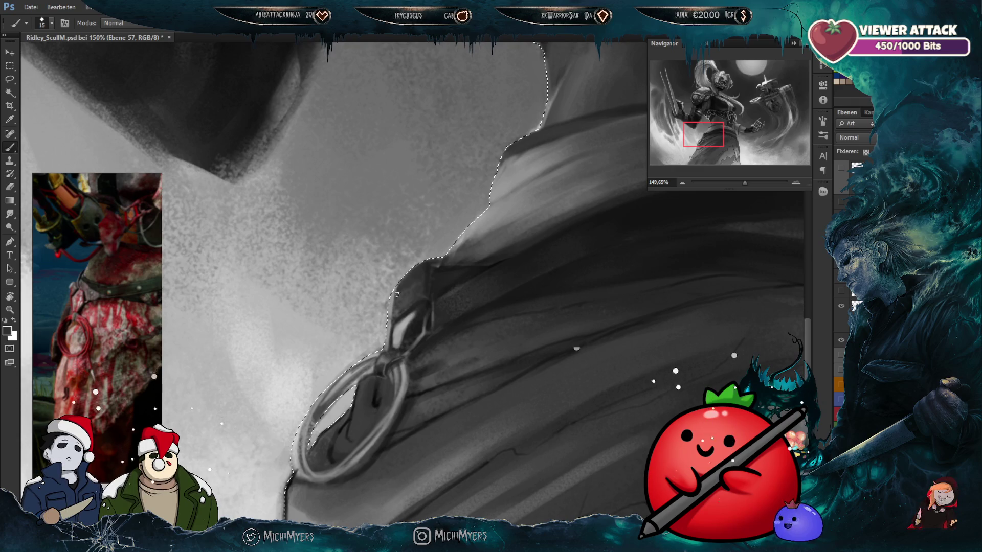
Step: Sample light and dark greys around the belt strap, adjusting the brush size
key("bracketright")
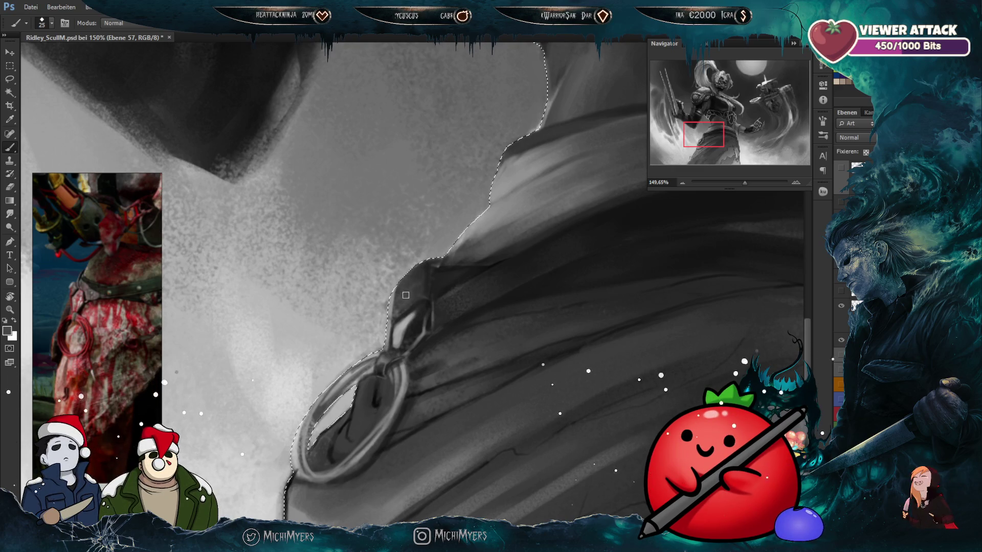
key("bracketleft")
key("bracketleft")
left_click(428, 230, "alt")
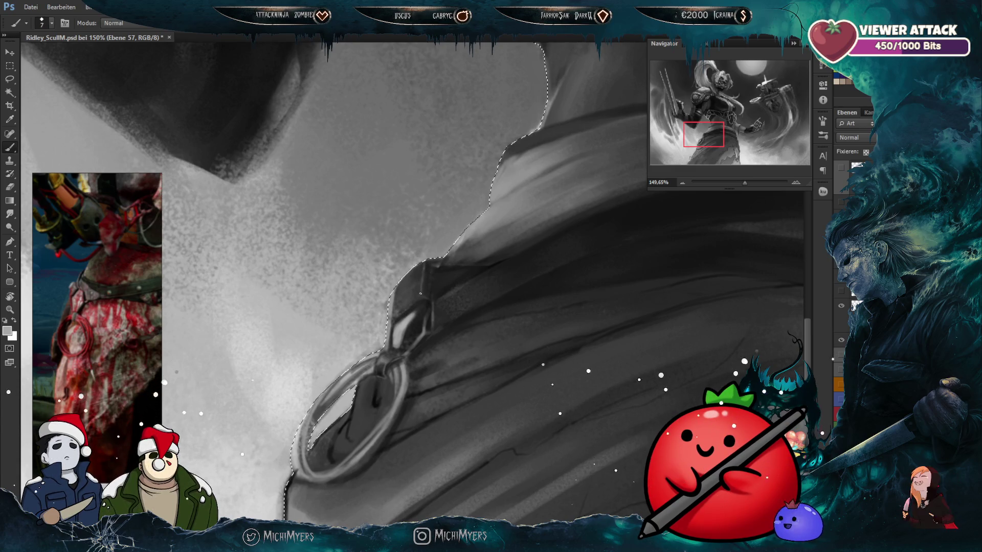
left_click(423, 287, "alt")
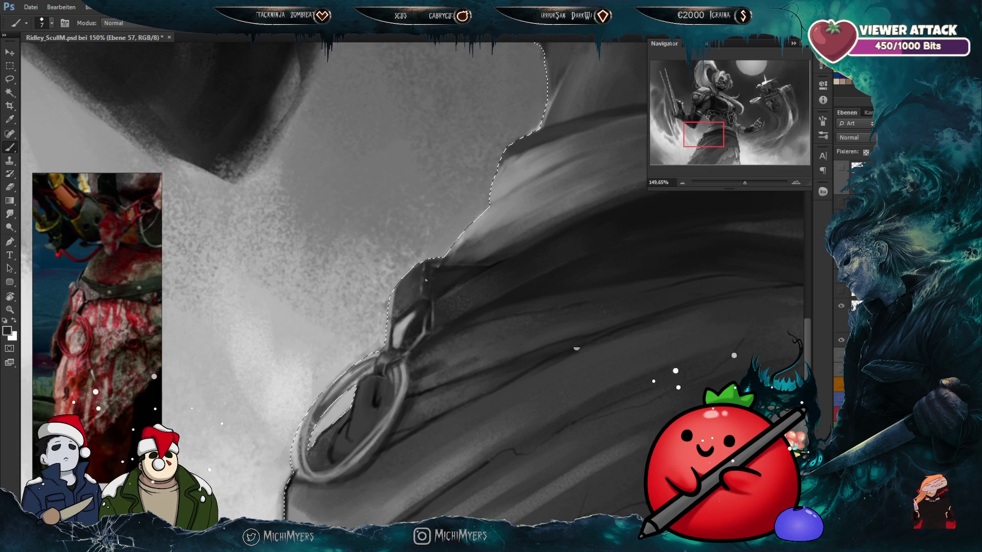
left_click(430, 301, "alt")
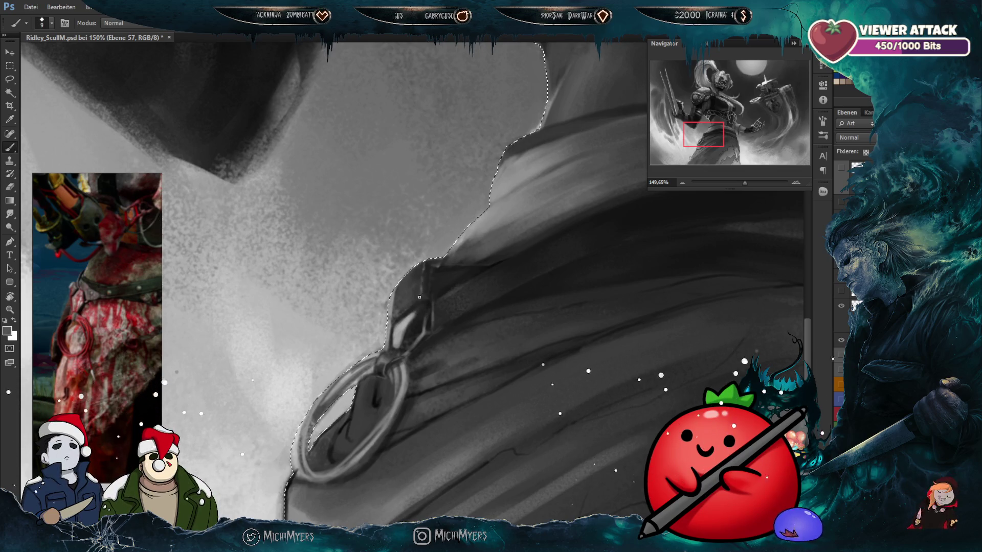
left_click(409, 322, "alt")
key("bracketleft")
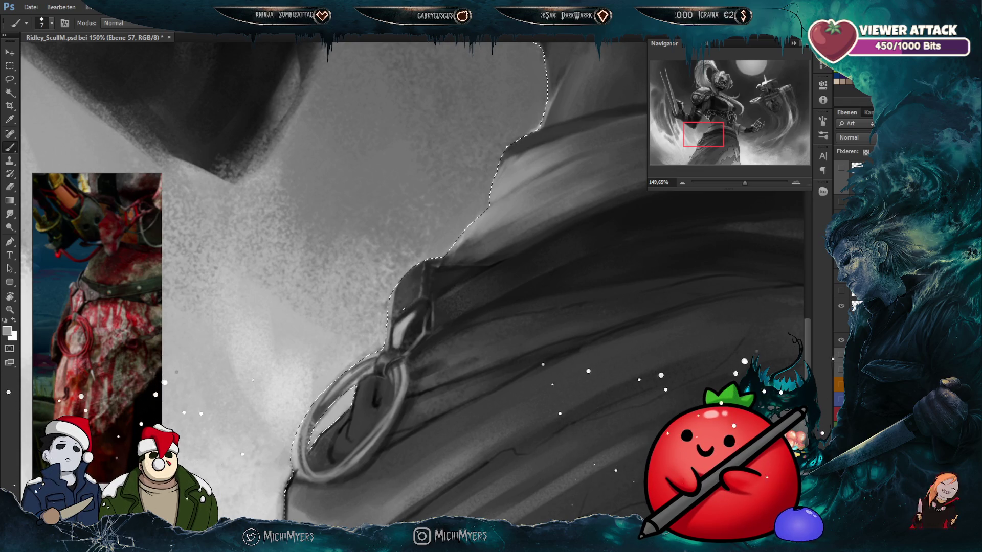
key("bracketright")
key("bracketright")
key("bracketright")
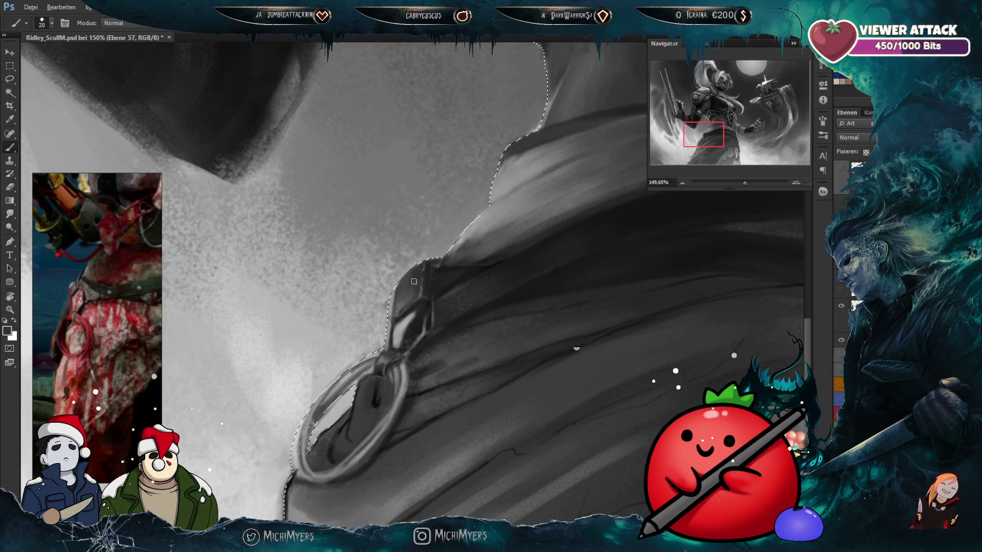
key("period")
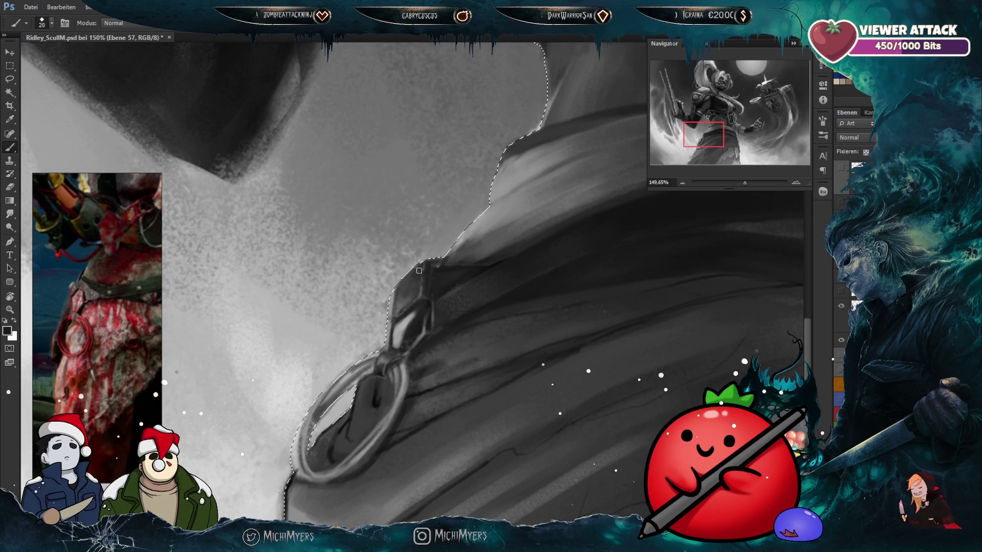
key("bracketleft")
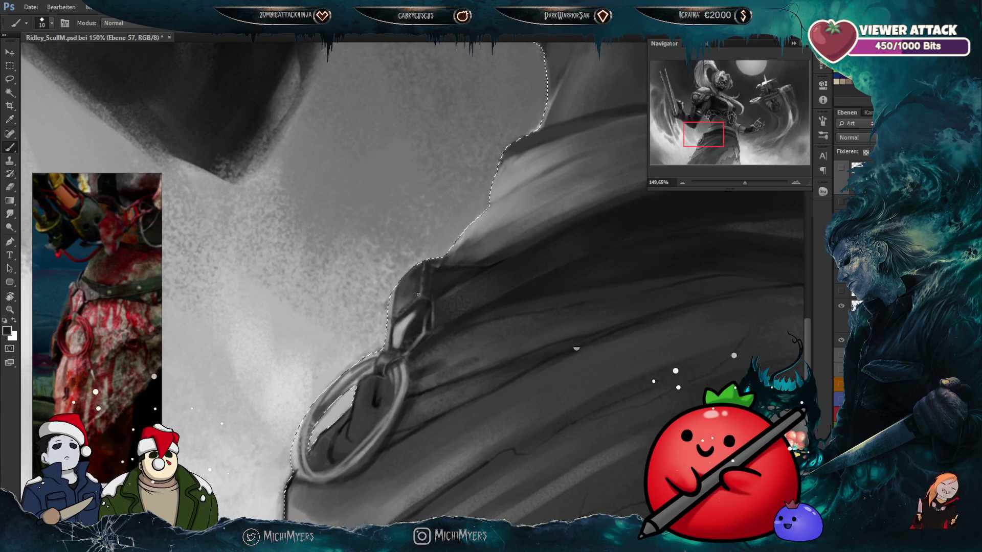
Step: Shade the strap edge with mid, light and darker greys
left_click(424, 287, "alt")
key("bracketright")
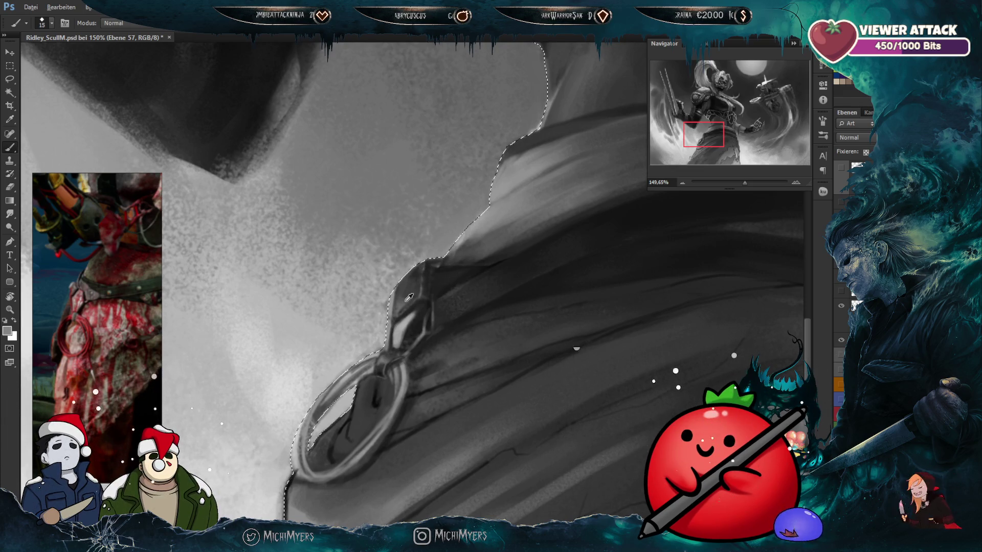
left_click(469, 221, "alt")
left_click(280, 395, "alt")
key("bracketleft")
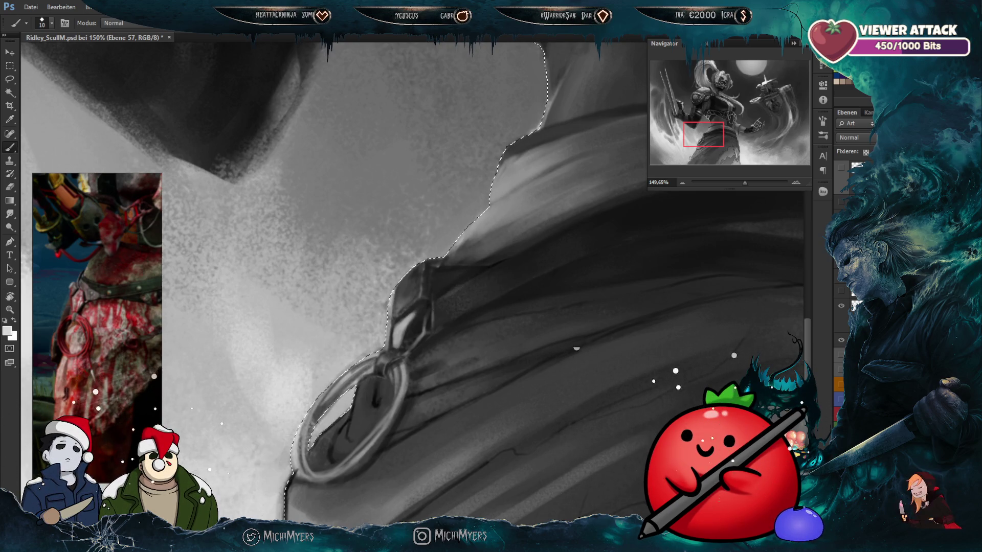
left_click(393, 303, "alt")
key("bracketleft")
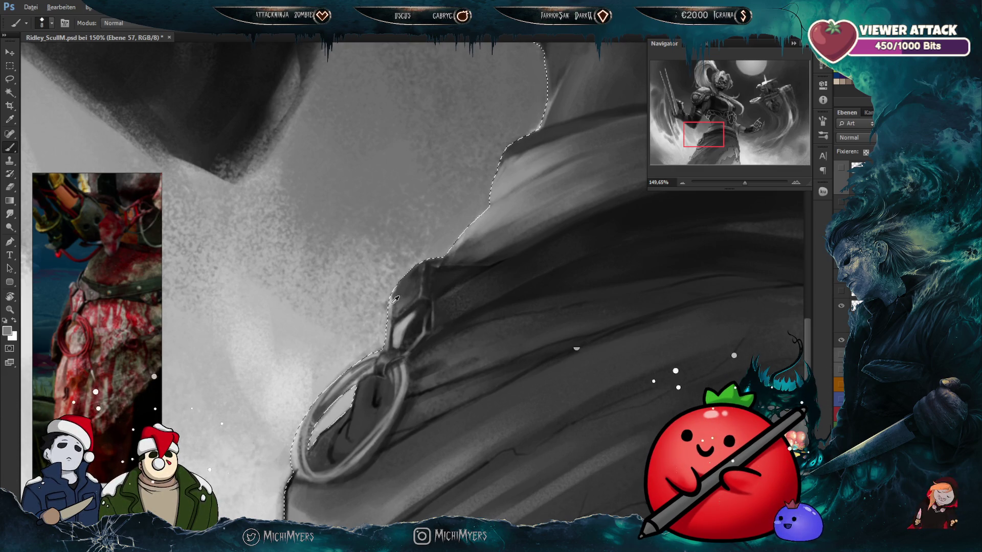
left_click(395, 302, "alt")
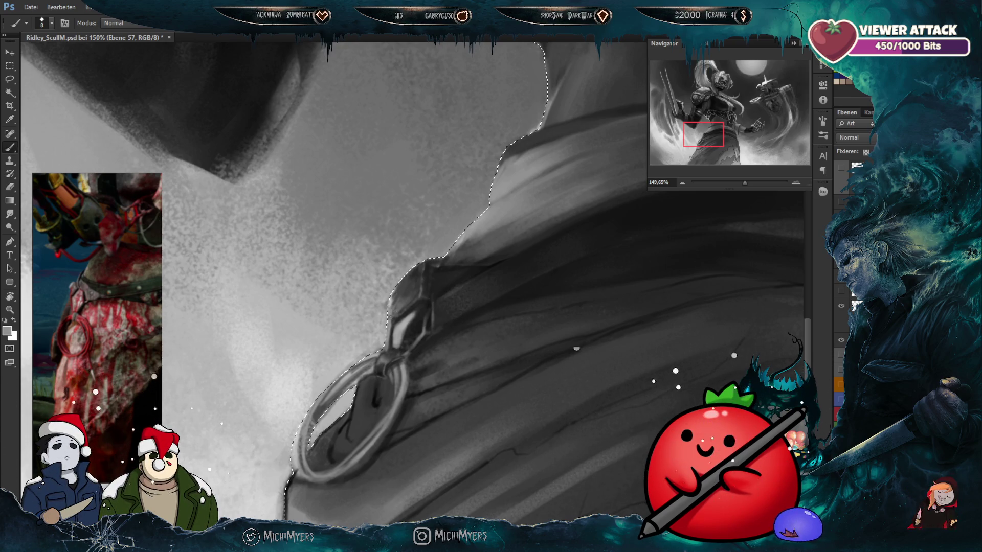
left_click_drag(411, 324, 274, 450, "alt")
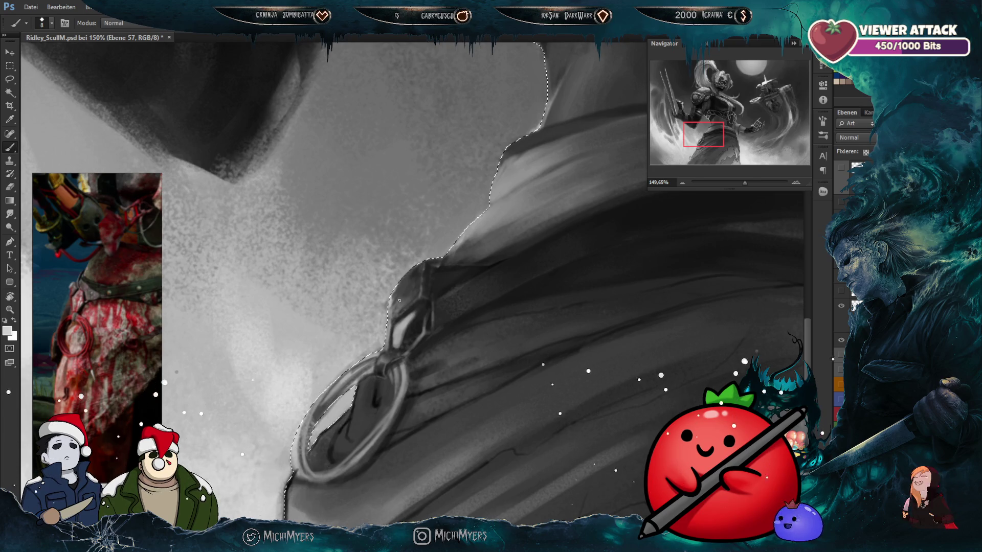
left_click(389, 320, "alt")
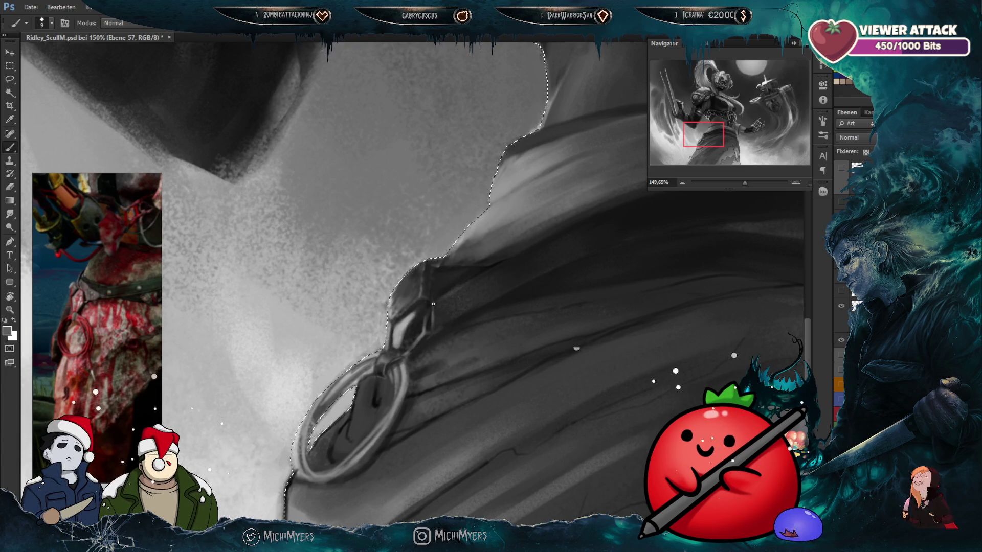
Step: Add dark fabric tones above the strap and resample strap colours
key("bracketleft")
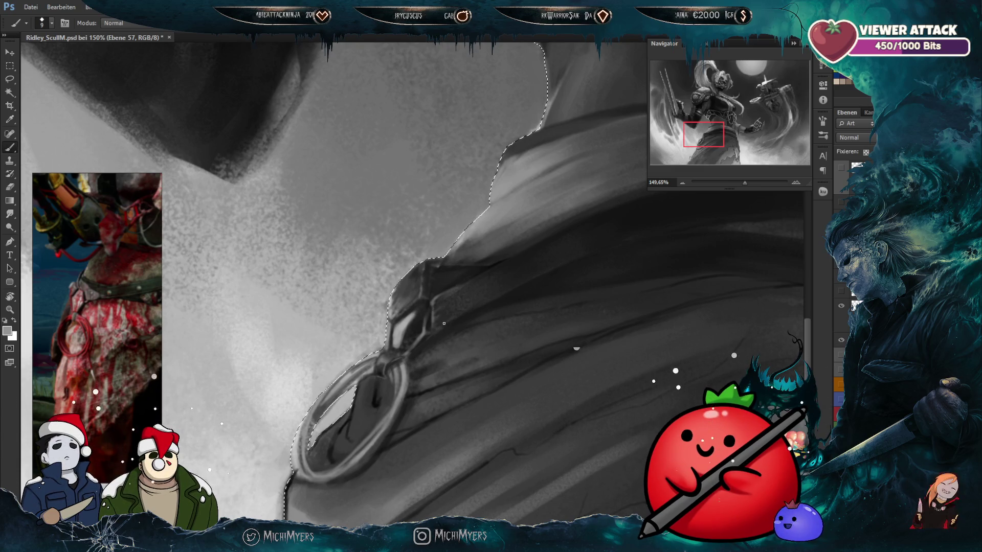
left_click(509, 302, "alt")
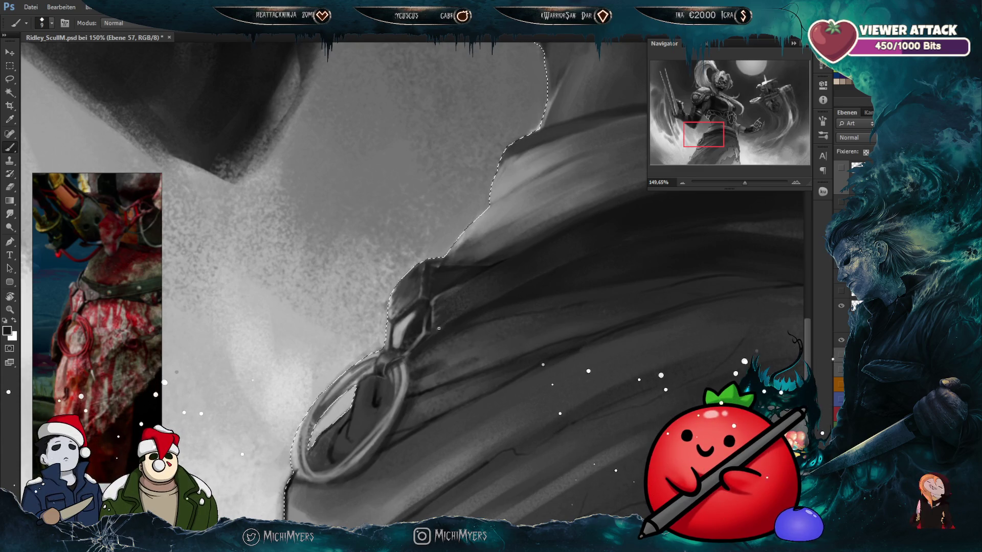
left_click_drag(449, 285, 242, 112, "alt")
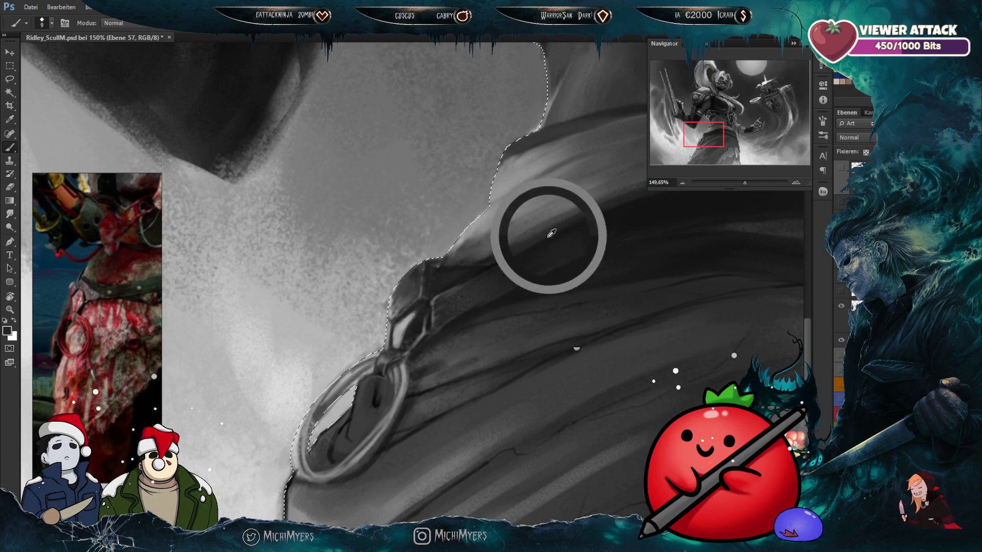
key("bracketright")
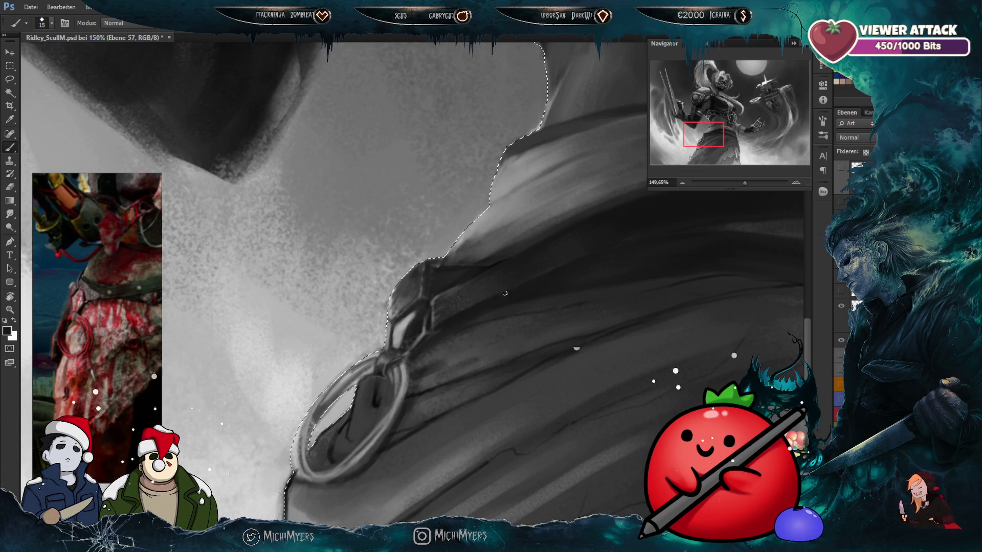
left_click(440, 299, "alt")
key("bracketleft")
key("bracketleft")
key("bracketleft")
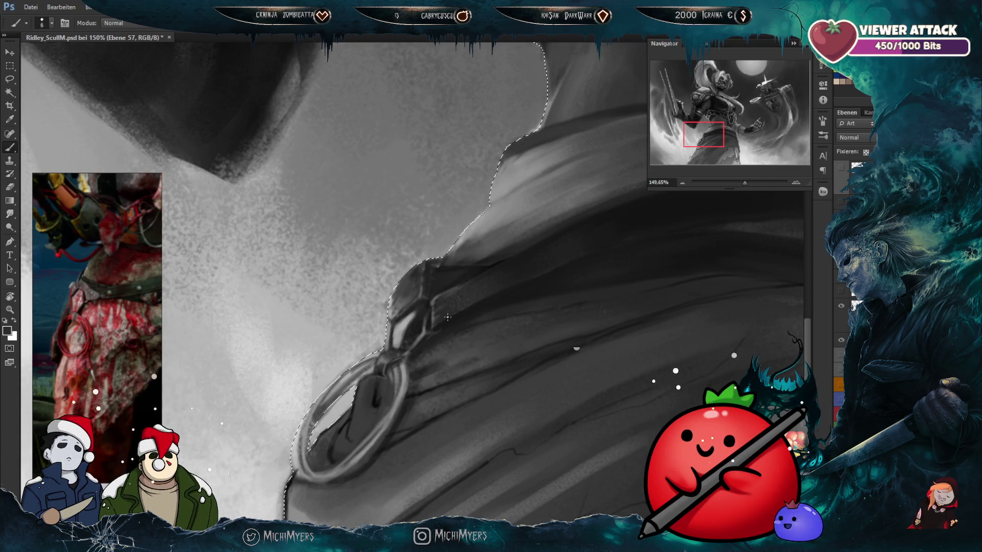
key("bracketright")
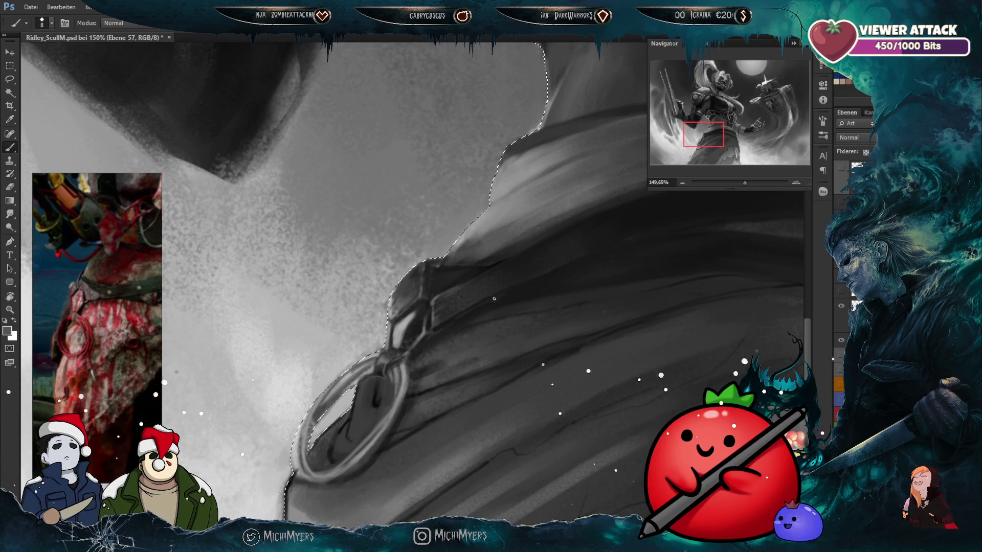
left_click(557, 269, "alt")
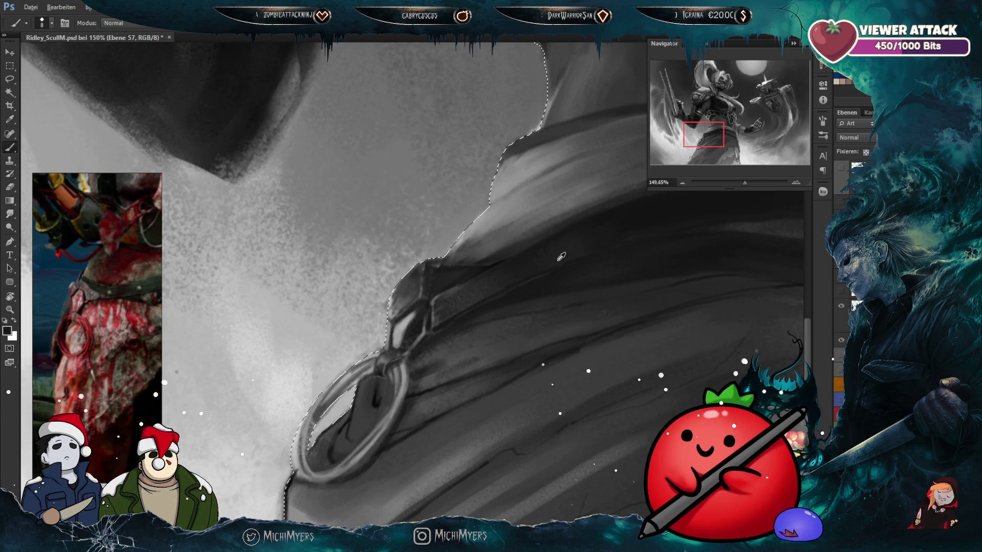
scroll(561, 256, "down", 5)
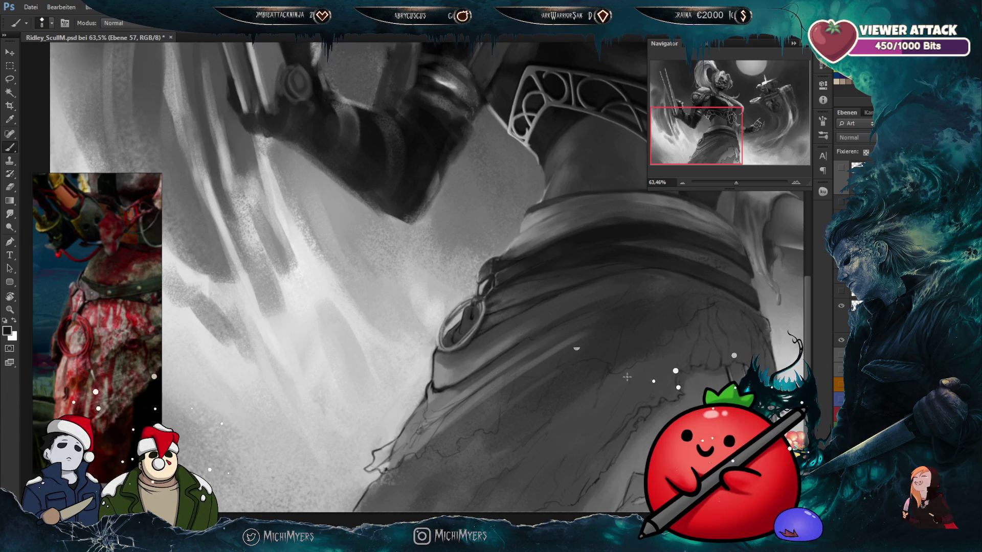
Step: Zoom out to the whole warrior and save Ridley_SculM.psd with Datei > Speichern
scroll(452, 326, "down", 3)
scroll(407, 402, "up", 1)
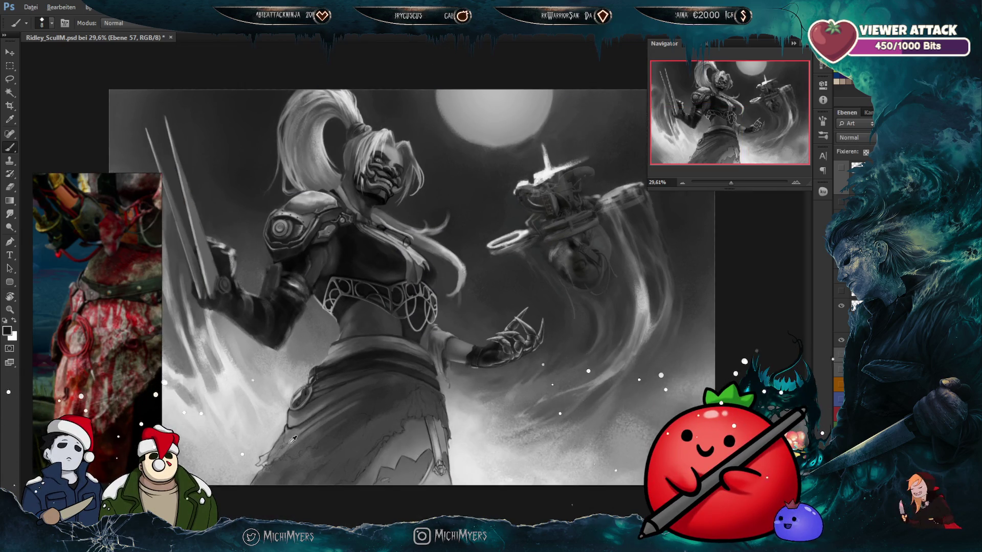
scroll(287, 438, "up", 1)
scroll(286, 439, "down", 1)
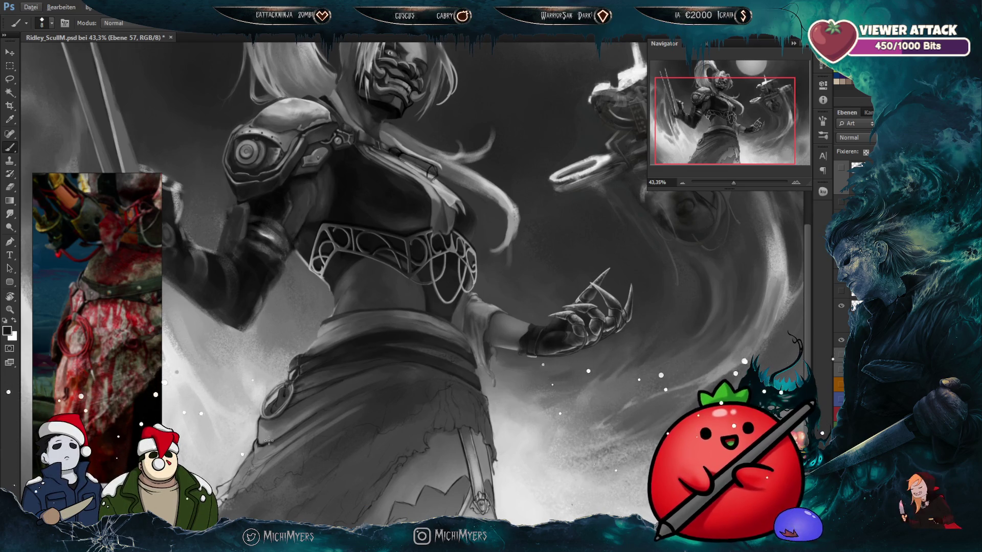
scroll(497, 338, "down", 5)
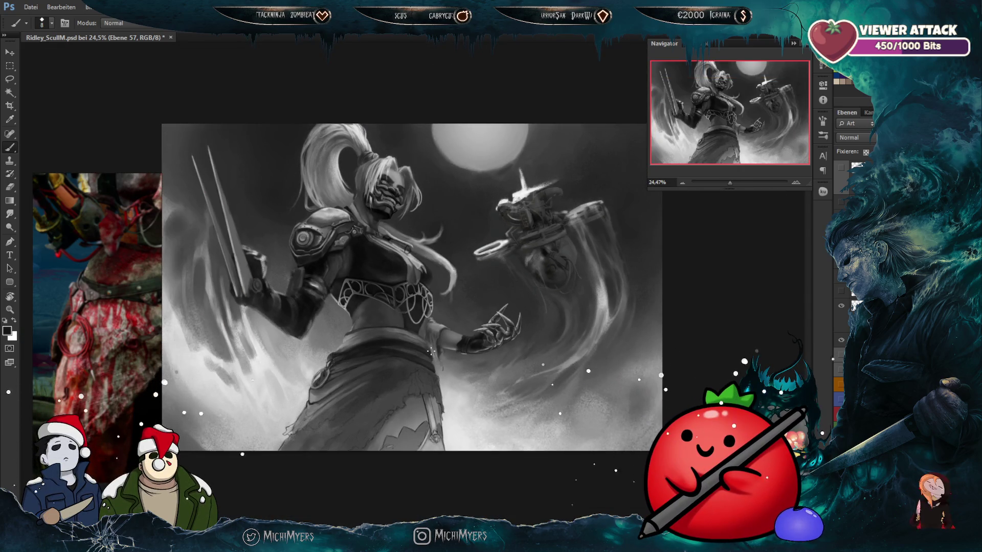
left_click(36, 9)
left_click(71, 148)
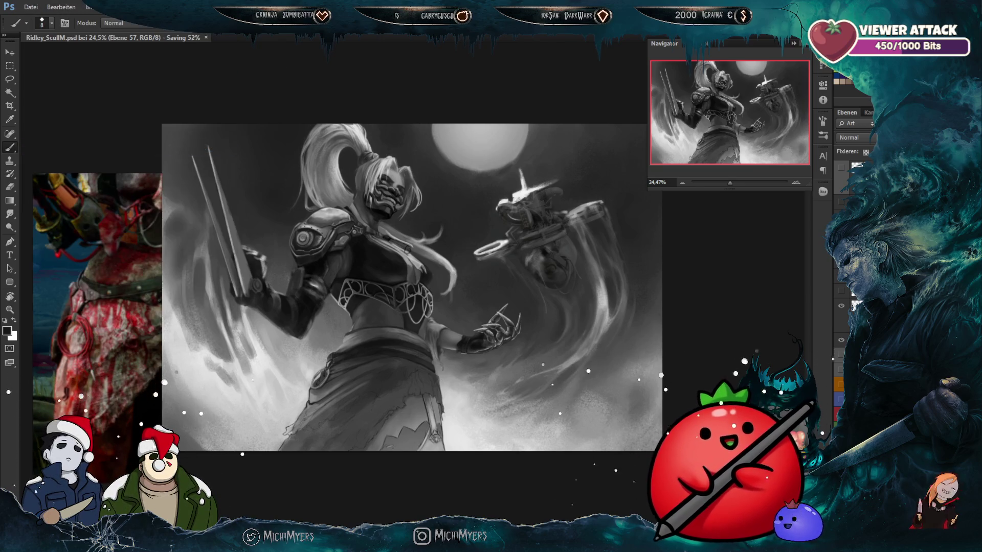